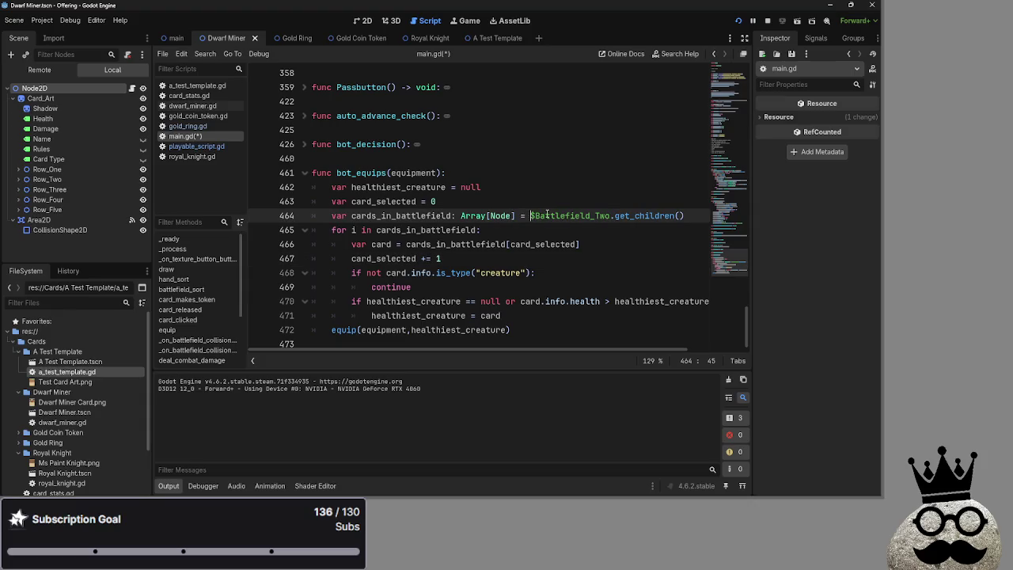
# - Rename the bot_equips loop variable i to index and use [index] in the card lookup
pyautogui.doubleClick(410, 215)
pyautogui.click(353, 229)
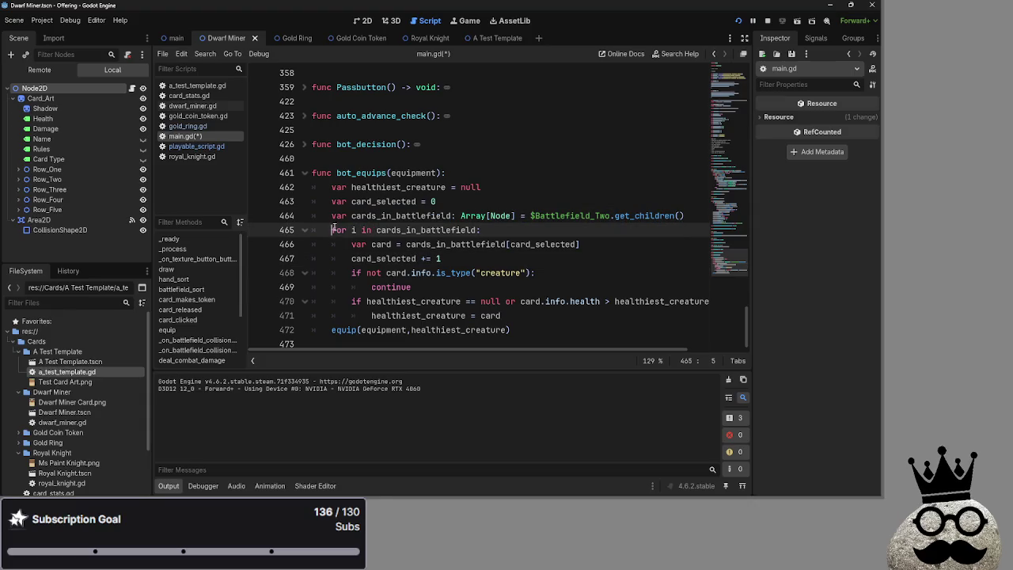
pyautogui.write('inde')
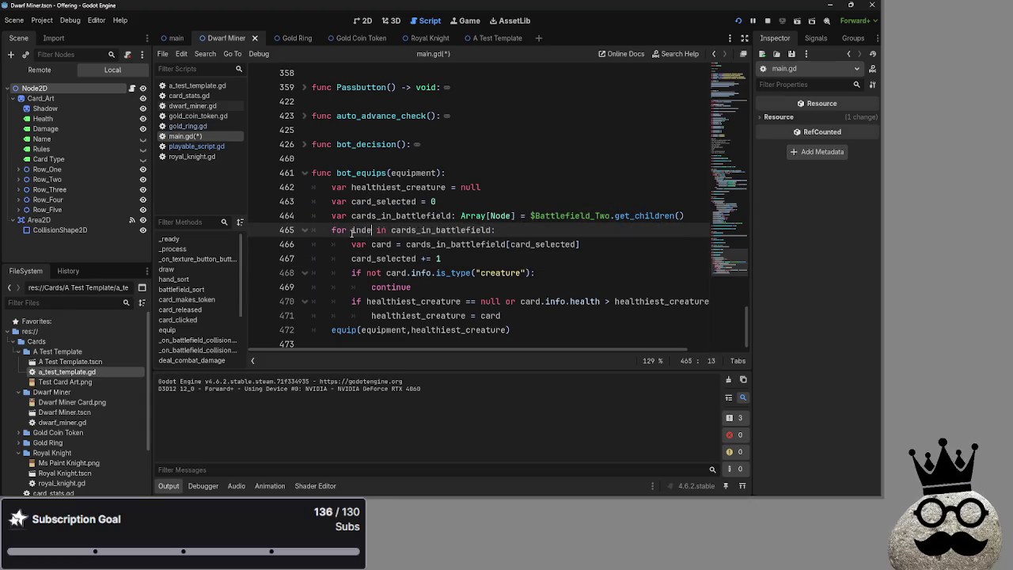
pyautogui.write('x')
pyautogui.doubleClick(354, 230)
pyautogui.hotkey('ctrl', 'c')
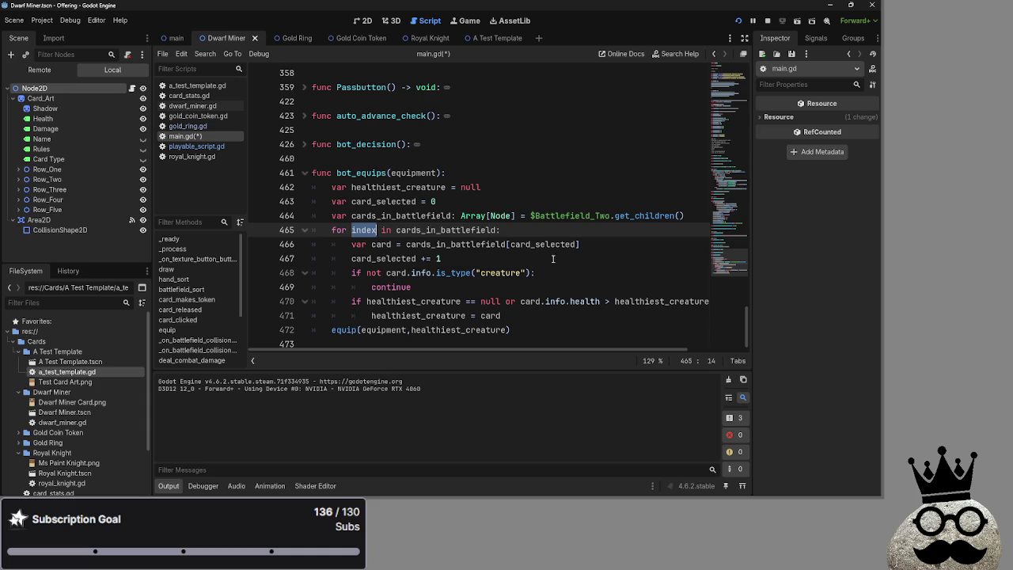
pyautogui.doubleClick(538, 244)
pyautogui.hotkey('ctrl', 'v')
# - Delete the card_selected = 0 declaration and the card_selected += 1 increment line
pyautogui.click(290, 201)
pyautogui.press('BackSpace')
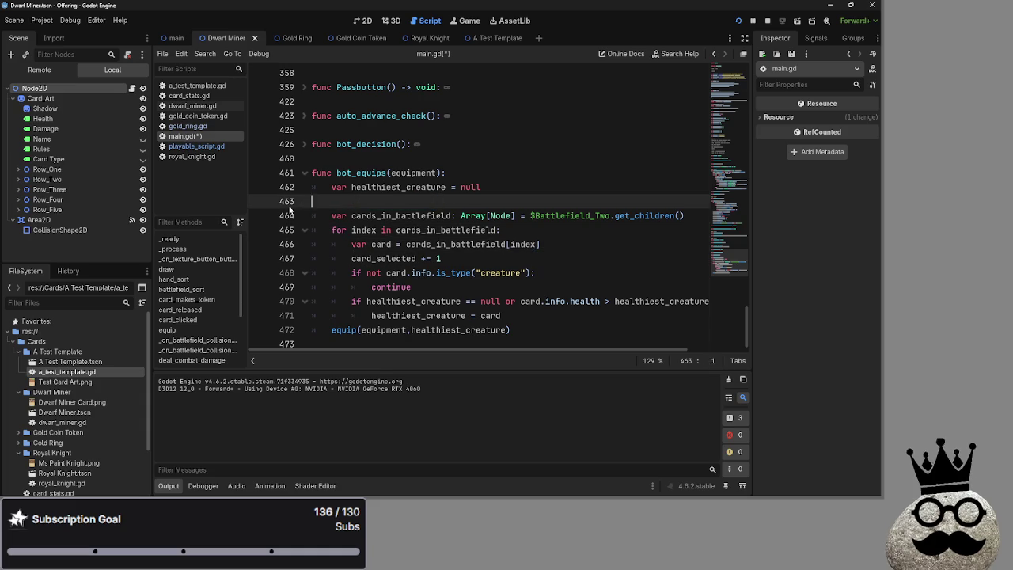
pyautogui.press('BackSpace')
pyautogui.moveTo(462, 235); pyautogui.dragTo(291, 241)
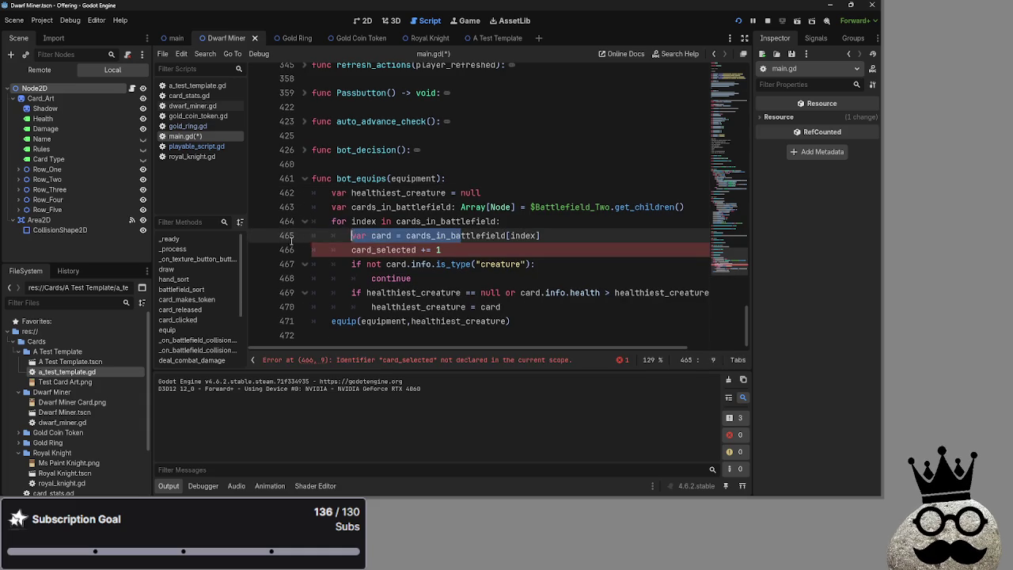
pyautogui.moveTo(440, 250); pyautogui.dragTo(310, 249)
pyautogui.press('BackSpace')
pyautogui.press('BackSpace')
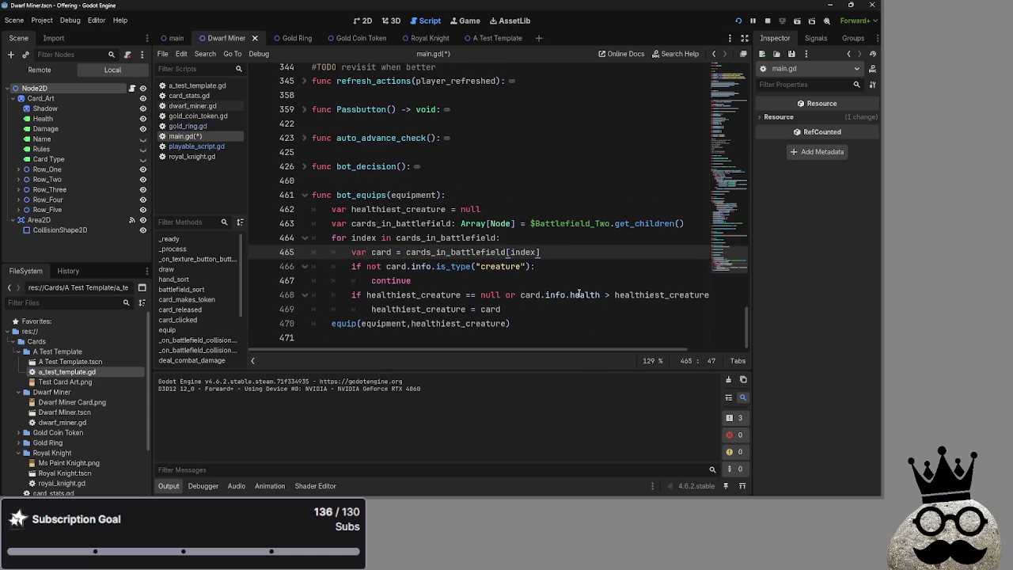
pyautogui.moveTo(553, 348)
pyautogui.mouseDown()
pyautogui.moveTo(625, 349)
pyautogui.moveTo(488, 346)
pyautogui.mouseUp()
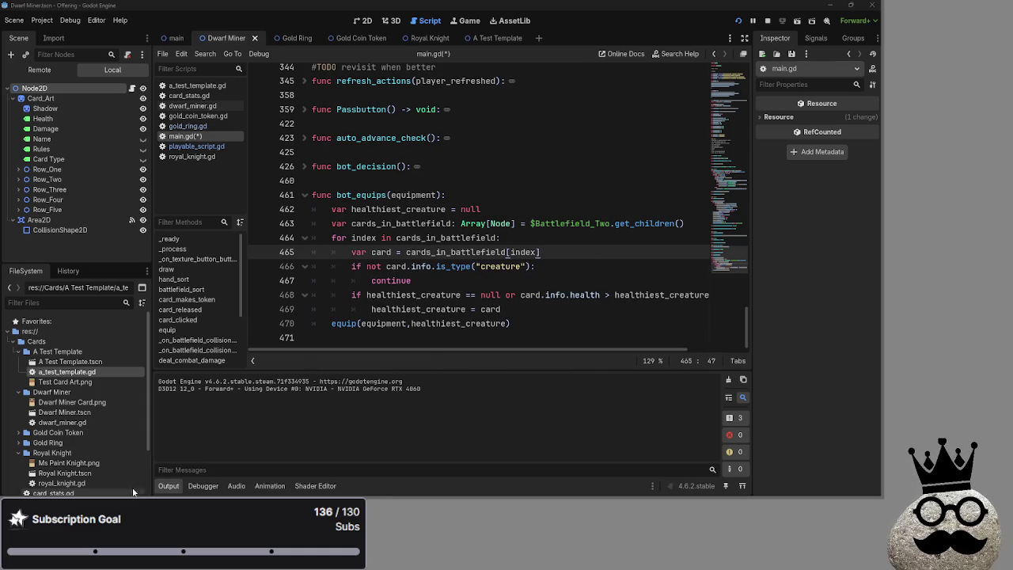
pyautogui.hotkey('alt', 'Tab')
pyautogui.hotkey('alt', 'Tab')
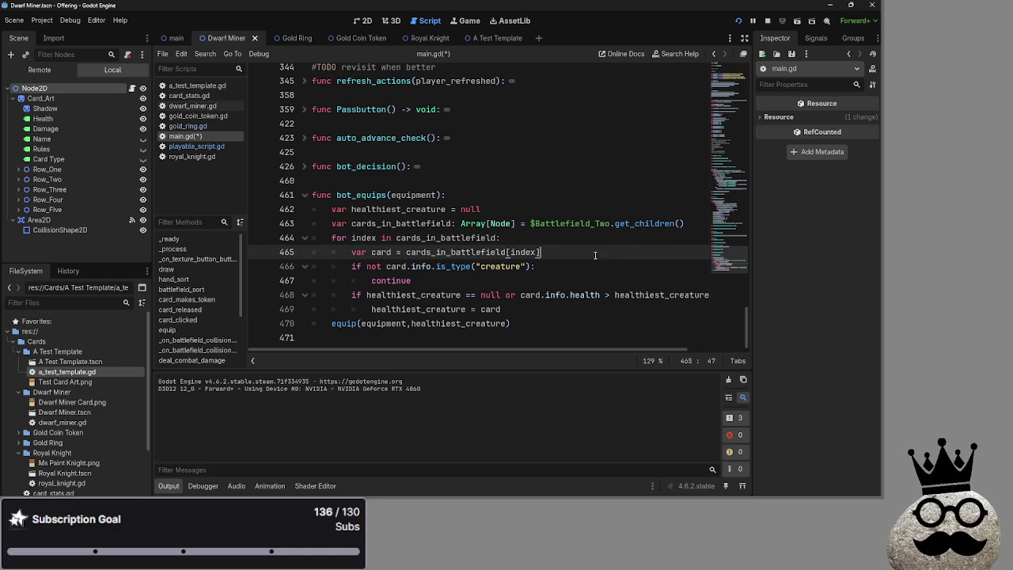
pyautogui.doubleClick(449, 239)
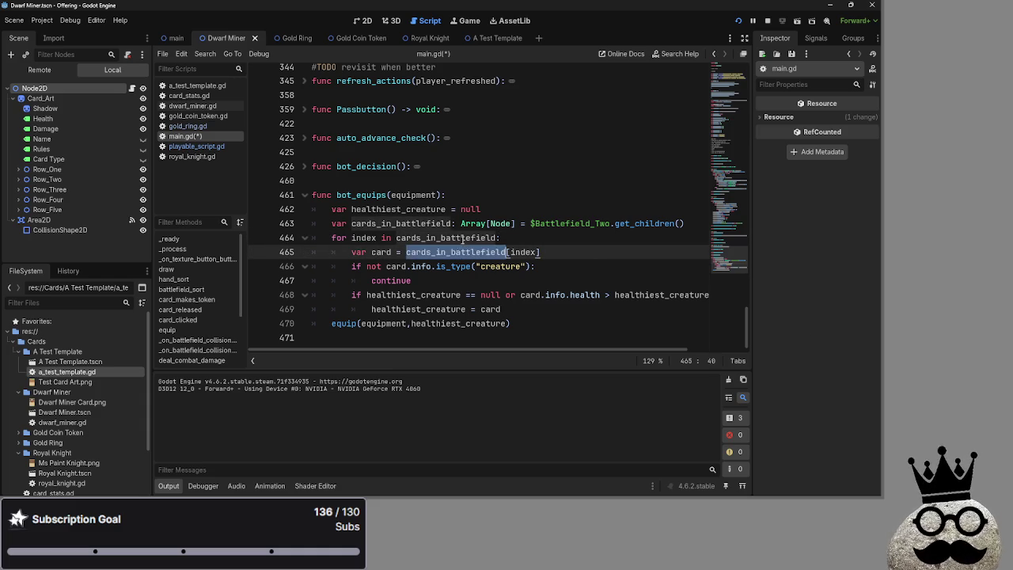
# - Copy the $Battlefield_Two.get_children() expression from the cards_in_battlefield declaration
pyautogui.click(421, 237)
pyautogui.press('Up')
pyautogui.hotkey('ctrl', 'd')
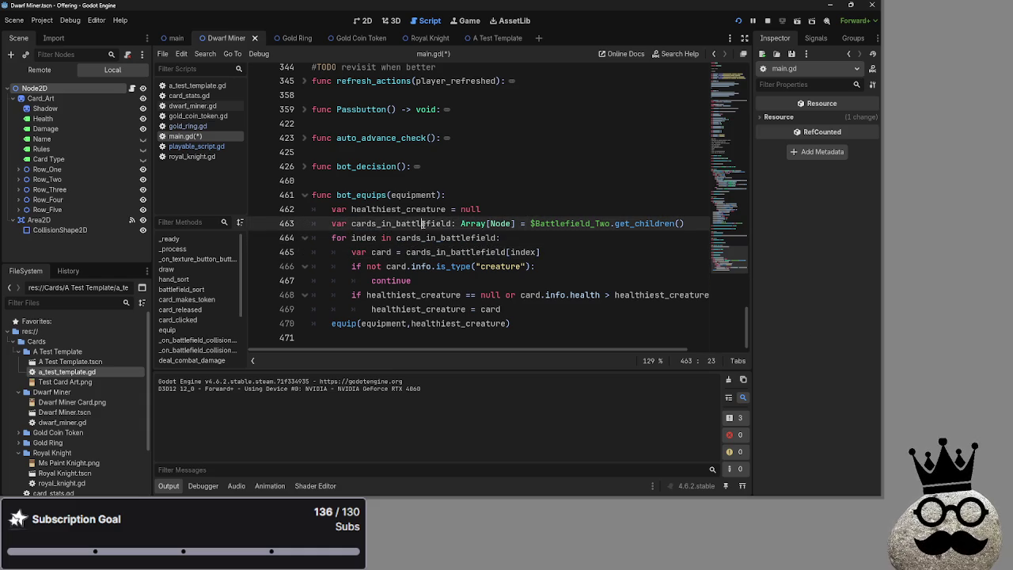
pyautogui.doubleClick(426, 239)
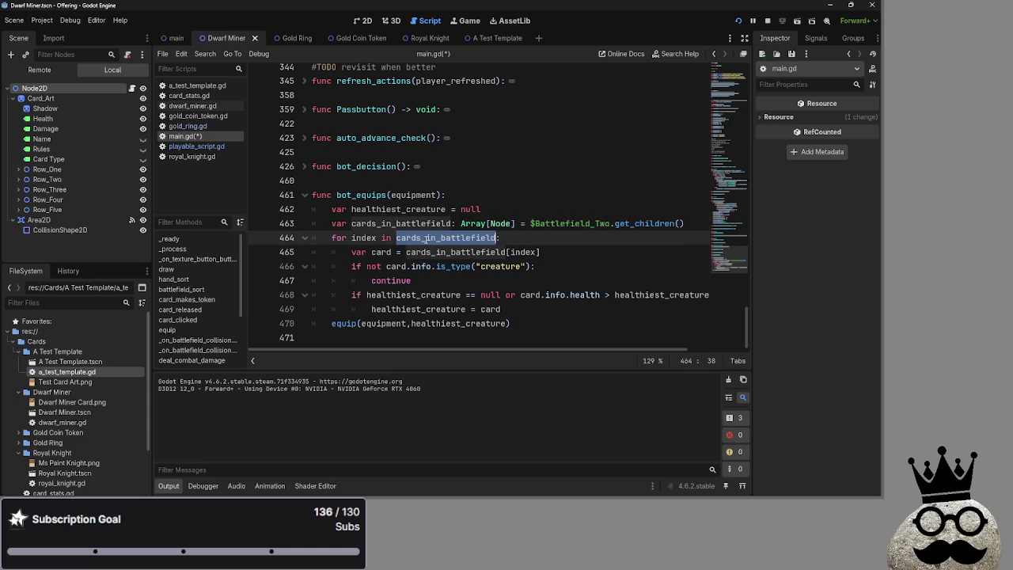
pyautogui.click(483, 251)
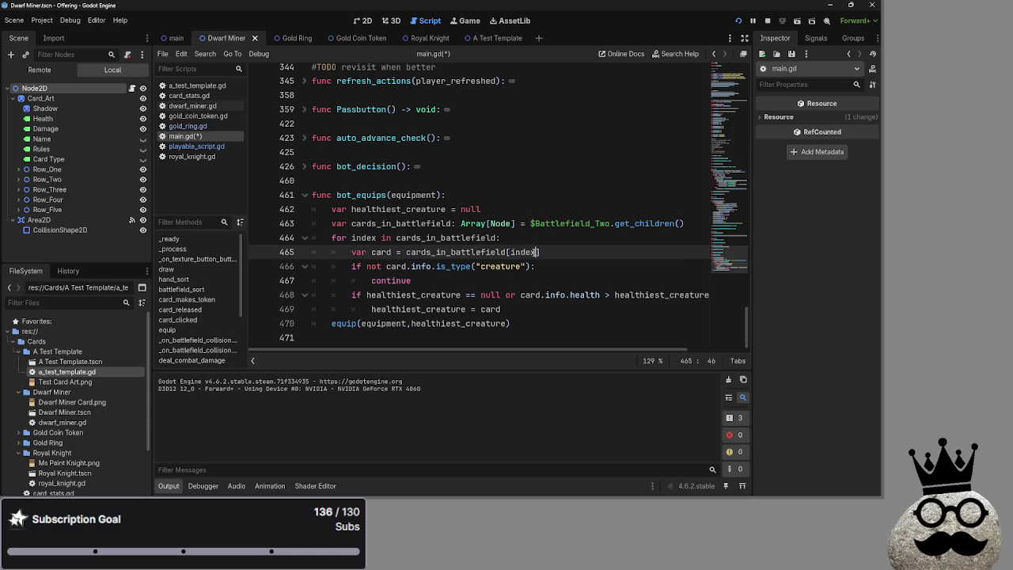
pyautogui.click(486, 252)
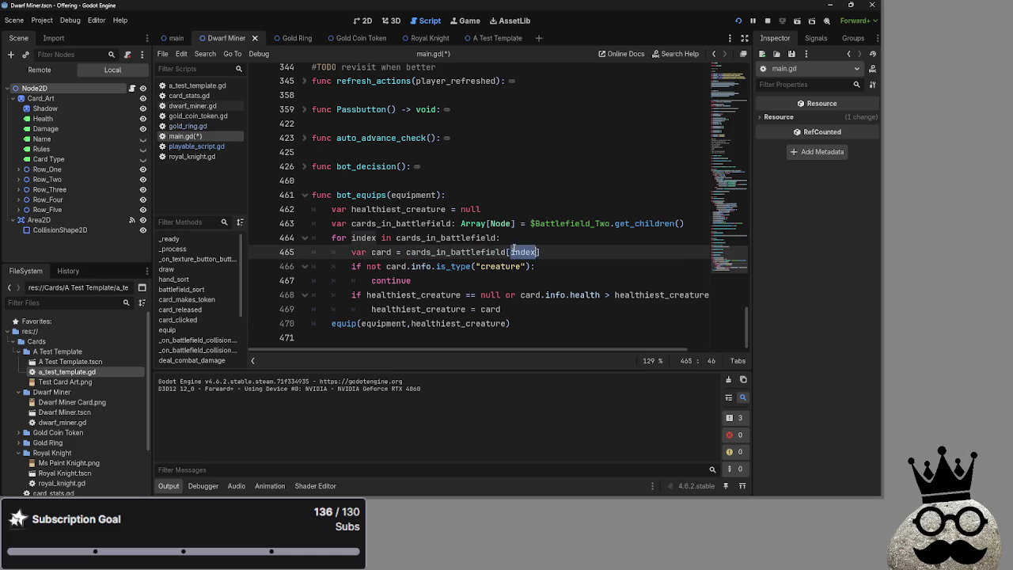
pyautogui.click(389, 224)
pyautogui.doubleClick(382, 225)
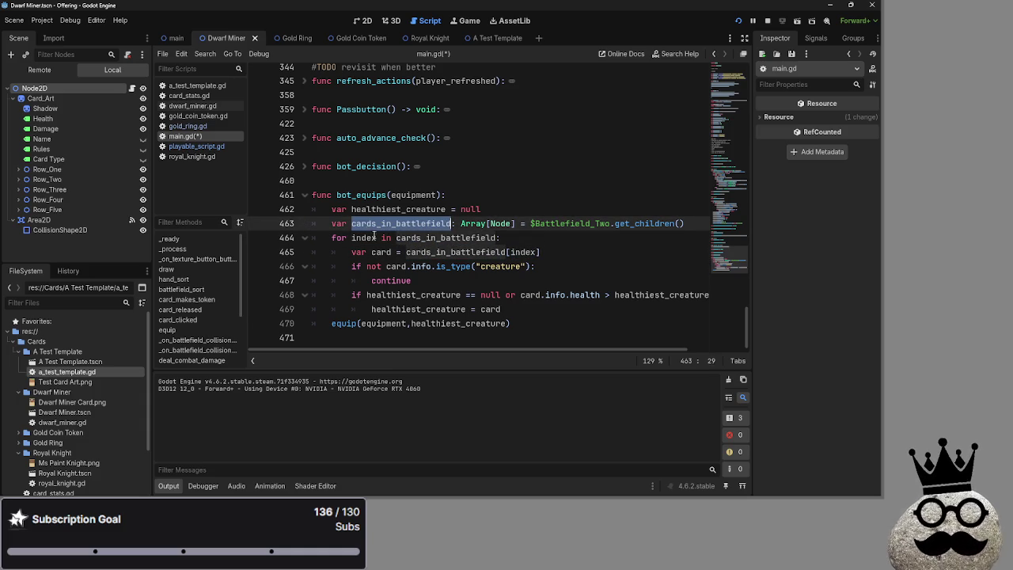
pyautogui.click(562, 253)
pyautogui.moveTo(564, 253)
pyautogui.mouseDown()
pyautogui.moveTo(317, 255)
pyautogui.moveTo(333, 260)
pyautogui.mouseUp()
pyautogui.doubleClick(455, 252)
pyautogui.scroll(5, 517, 245)
pyautogui.scroll(-5, 517, 246)
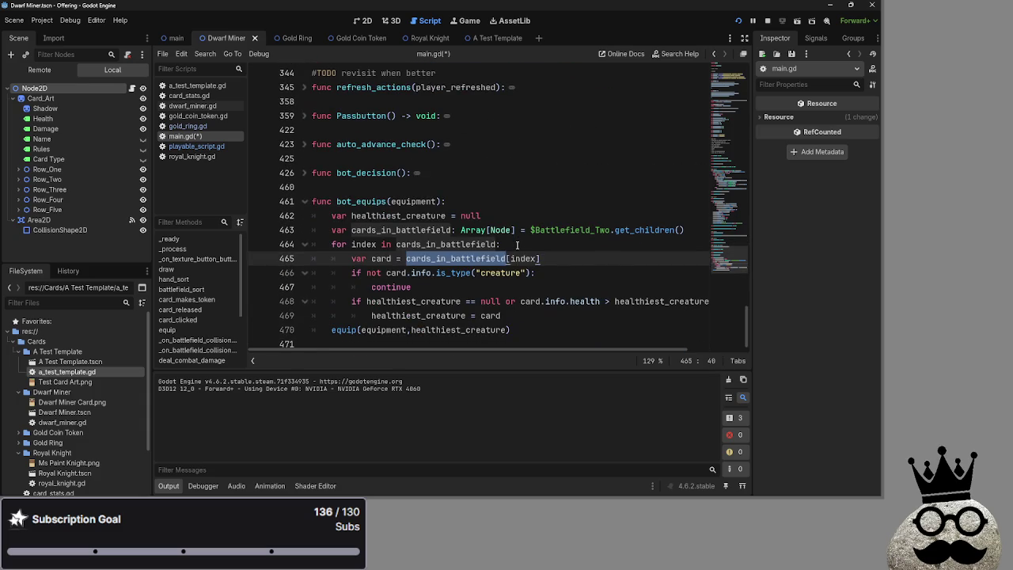
pyautogui.click(543, 258)
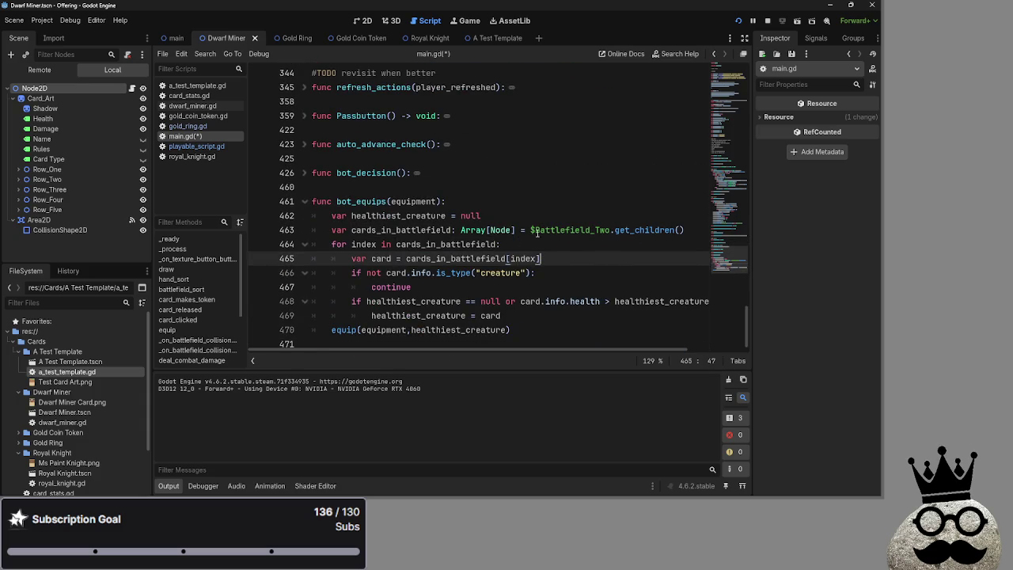
pyautogui.click(685, 231)
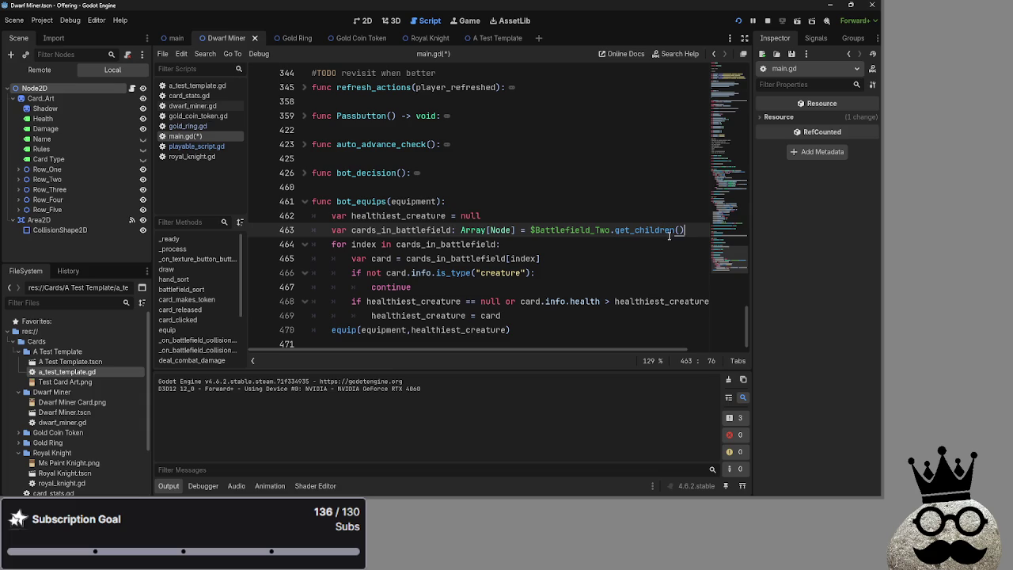
pyautogui.moveTo(682, 231); pyautogui.dragTo(530, 230)
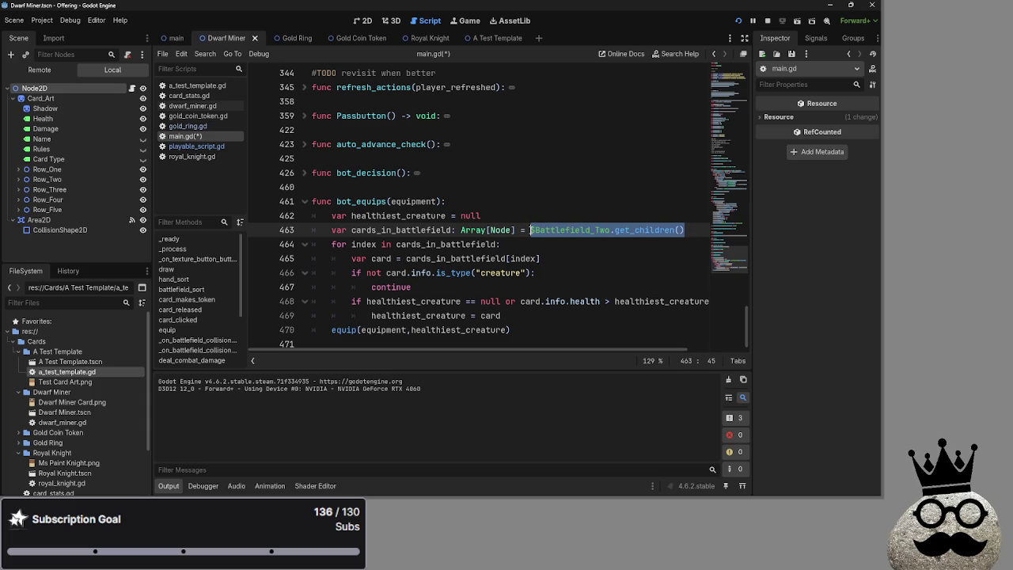
pyautogui.hotkey('ctrl', 'c')
# - Replace both cards_in_battlefield references with that expression and delete the declaration line
pyautogui.doubleClick(443, 245)
pyautogui.hotkey('ctrl', 'v')
pyautogui.moveTo(689, 231); pyautogui.dragTo(331, 230)
pyautogui.press('BackSpace')
pyautogui.press('BackSpace')
pyautogui.press('BackSpace')
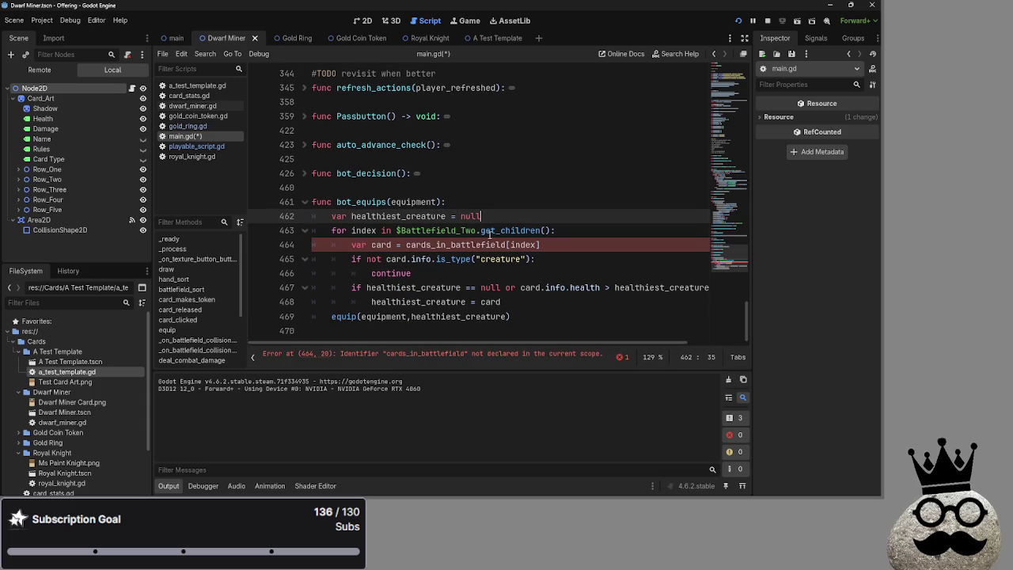
pyautogui.doubleClick(433, 246)
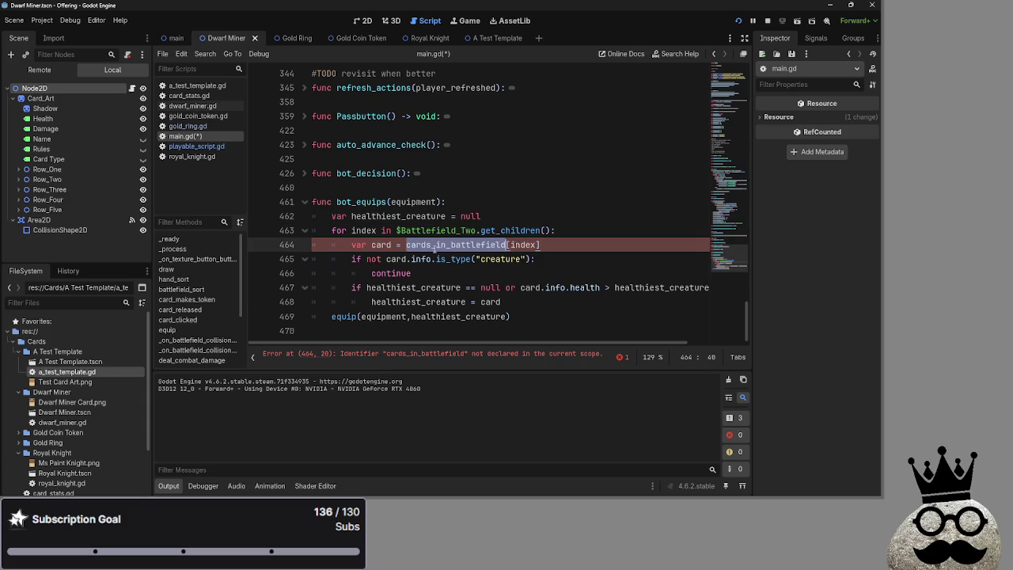
pyautogui.hotkey('ctrl', 'v')
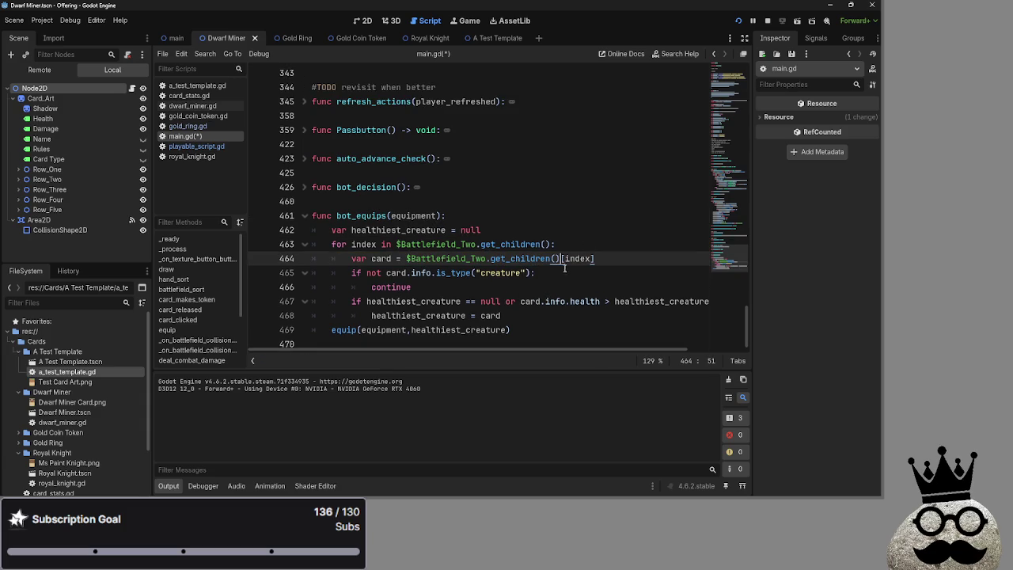
pyautogui.click(627, 256)
pyautogui.hotkey('alt', 'Tab')
pyautogui.press('Tab')
pyautogui.press('Escape')
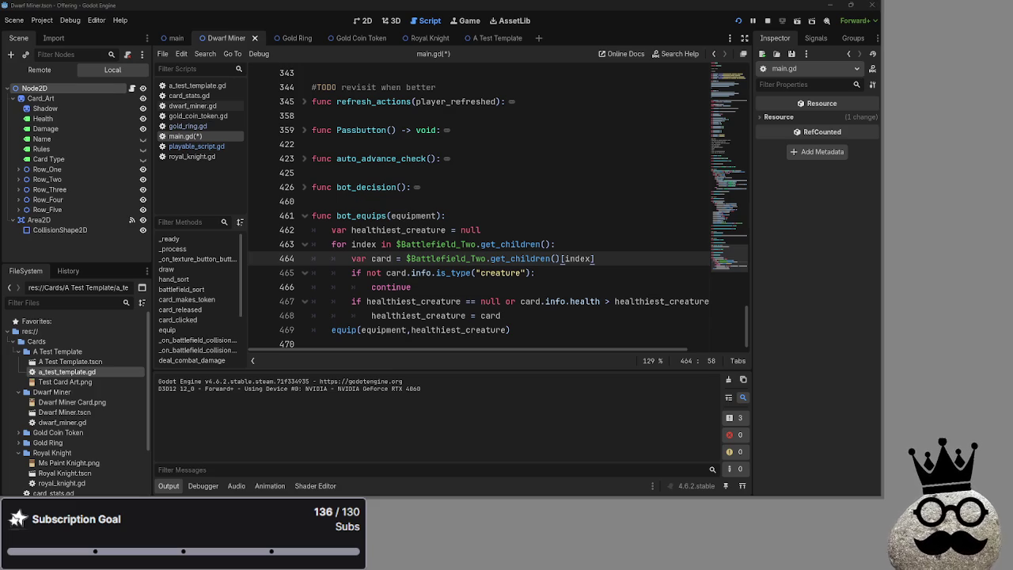
pyautogui.click(561, 274)
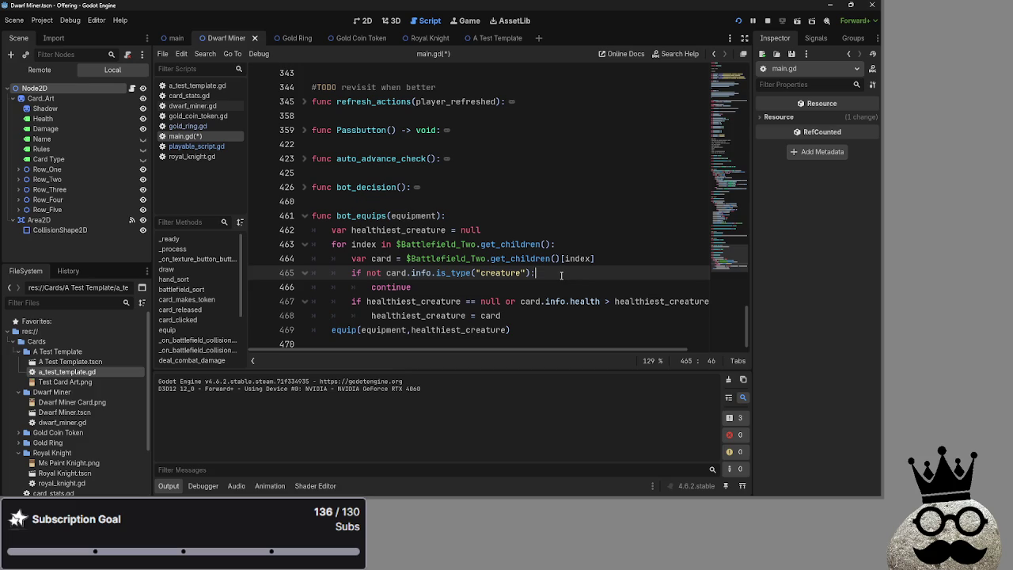
pyautogui.click(620, 261)
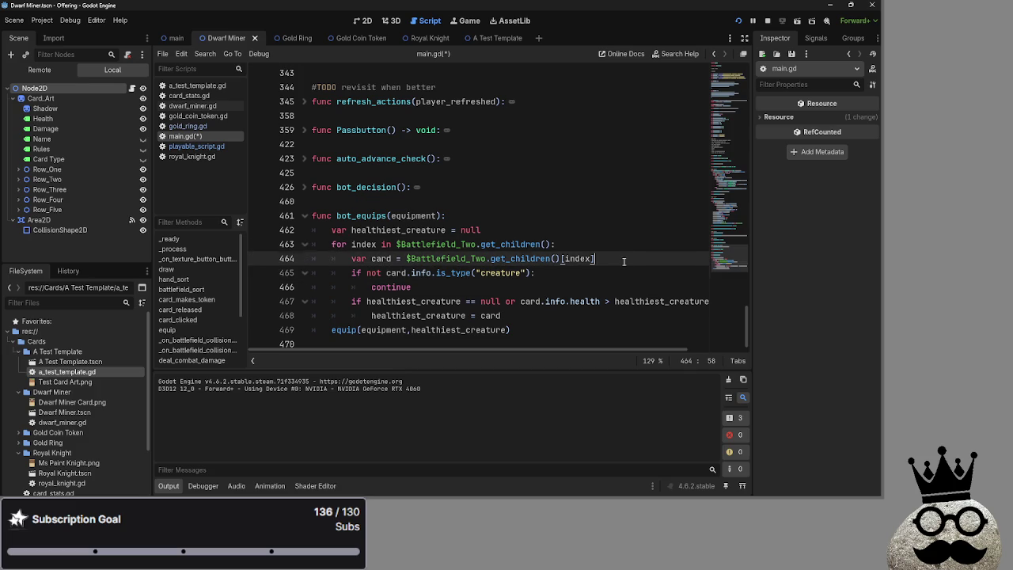
pyautogui.press('Down')
pyautogui.press('Down')
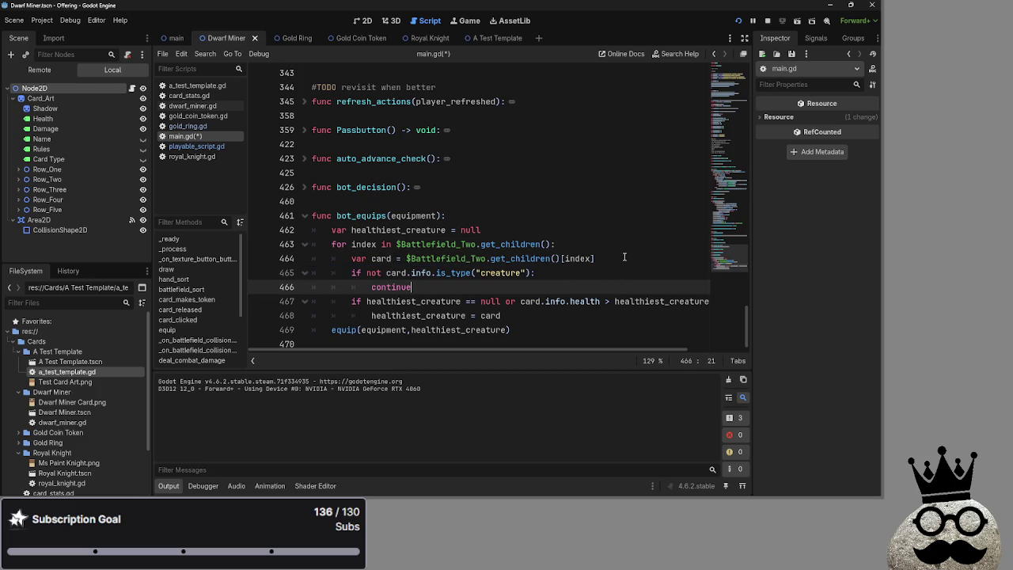
pyautogui.click(346, 274)
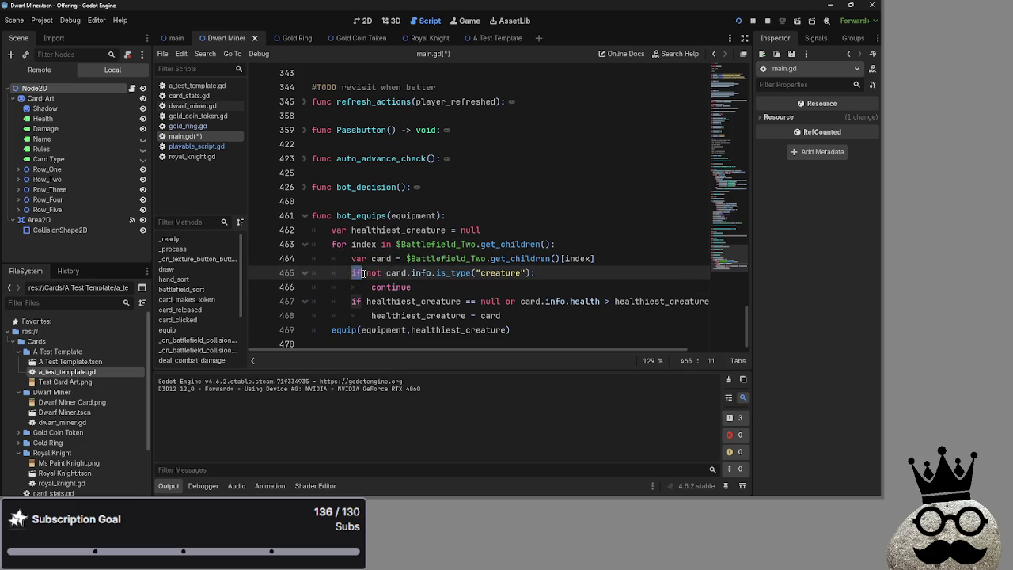
pyautogui.doubleClick(395, 273)
pyautogui.doubleClick(453, 274)
pyautogui.doubleClick(421, 273)
pyautogui.click(422, 287)
pyautogui.doubleClick(393, 288)
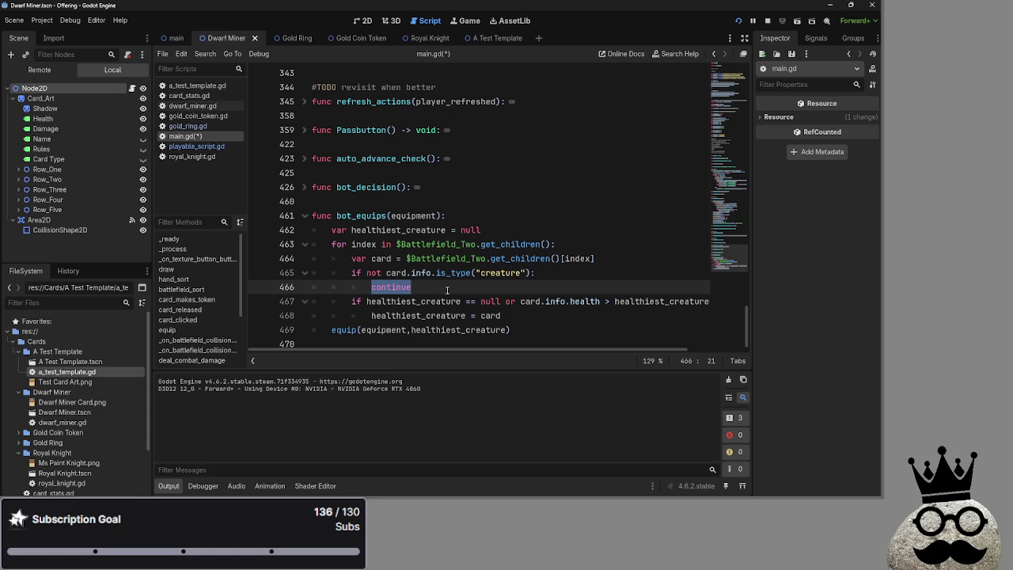
pyautogui.click(387, 273)
pyautogui.click(421, 286)
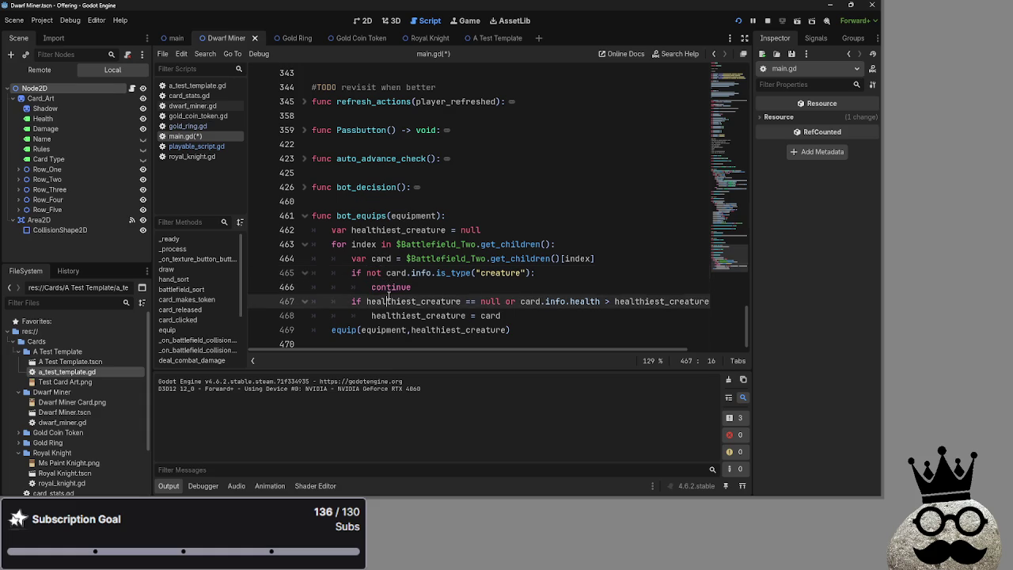
pyautogui.hscroll(2, 420, 349)
# - Cut the equipment.equipped_to.erase(target) statement out of line 216 in equip
pyautogui.hscroll(-2, 421, 349)
pyautogui.scroll(2, 453, 288)
pyautogui.scroll(7, 452, 288)
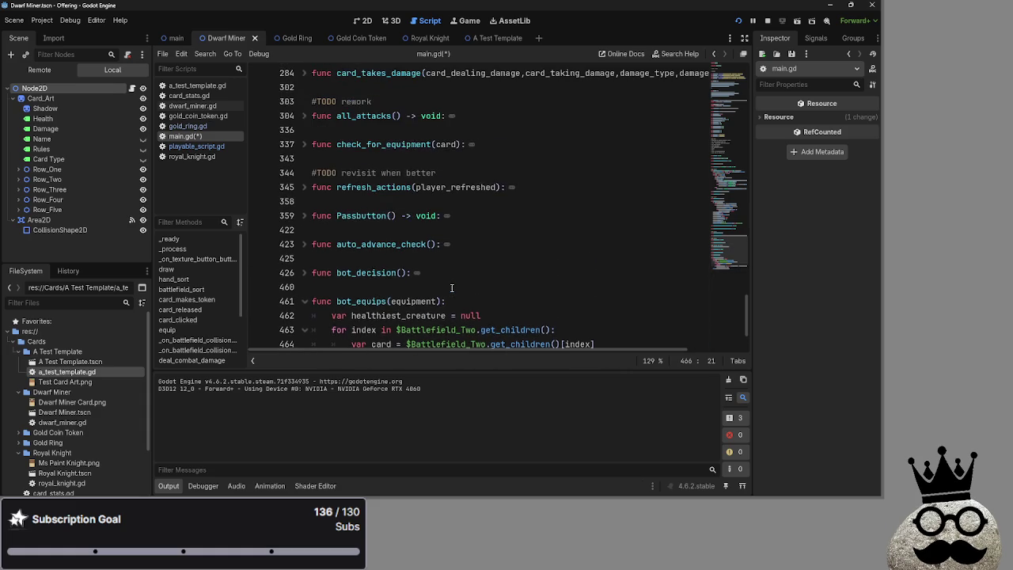
pyautogui.scroll(3, 452, 288)
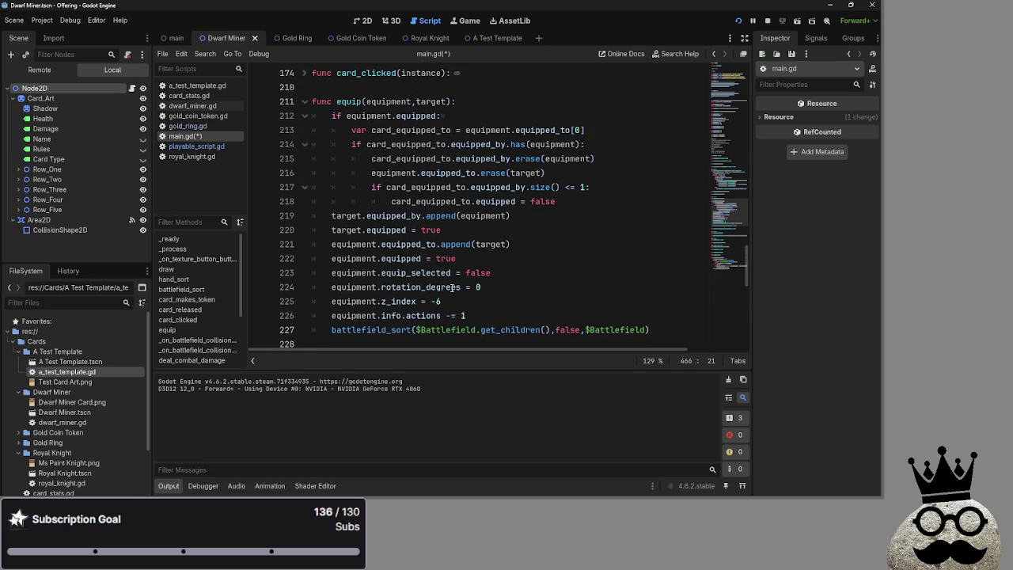
pyautogui.scroll(1, 452, 288)
pyautogui.click(552, 172)
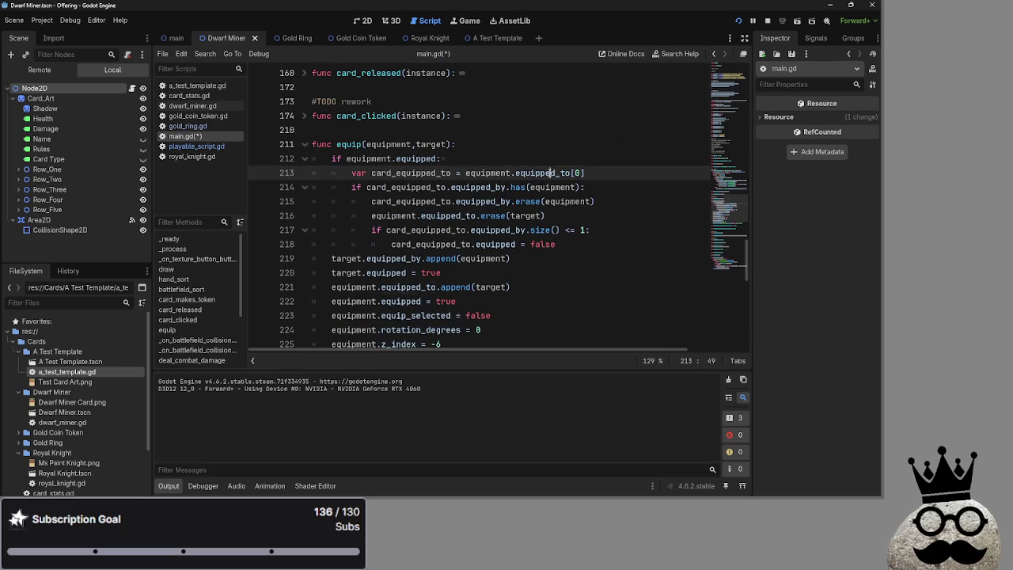
pyautogui.doubleClick(486, 173)
pyautogui.scroll(-1, 536, 233)
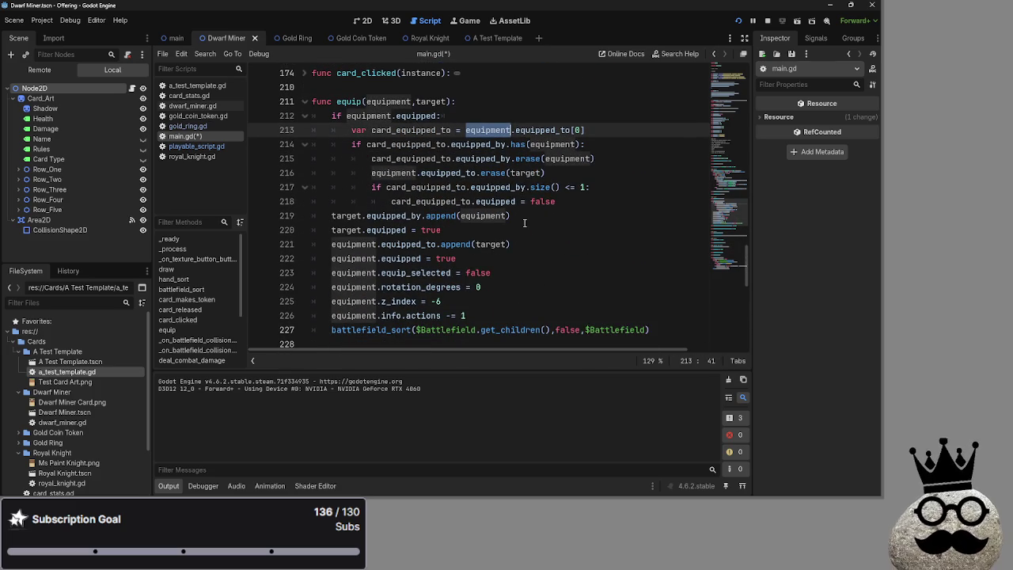
pyautogui.doubleClick(549, 130)
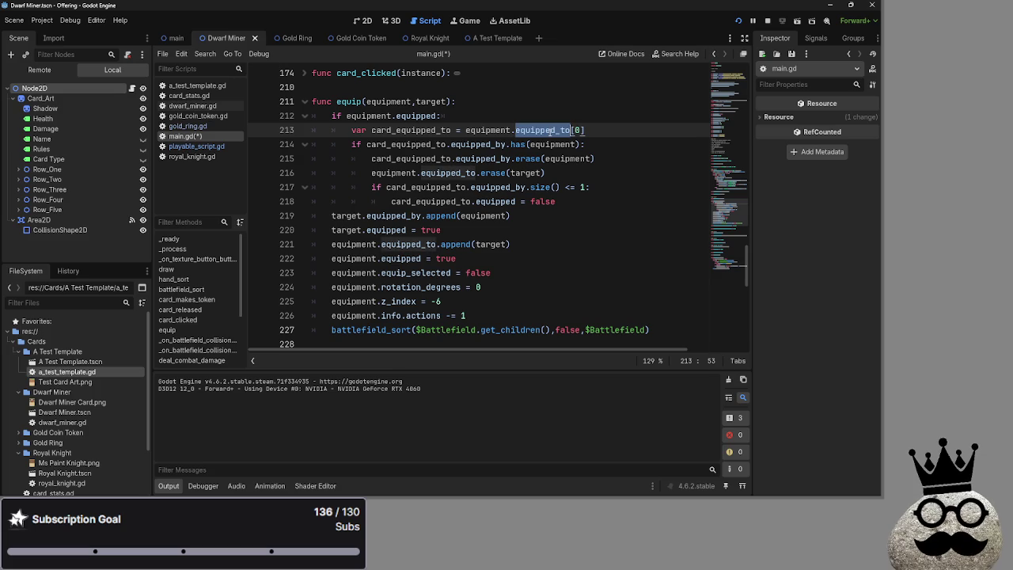
pyautogui.moveTo(546, 172); pyautogui.dragTo(372, 175)
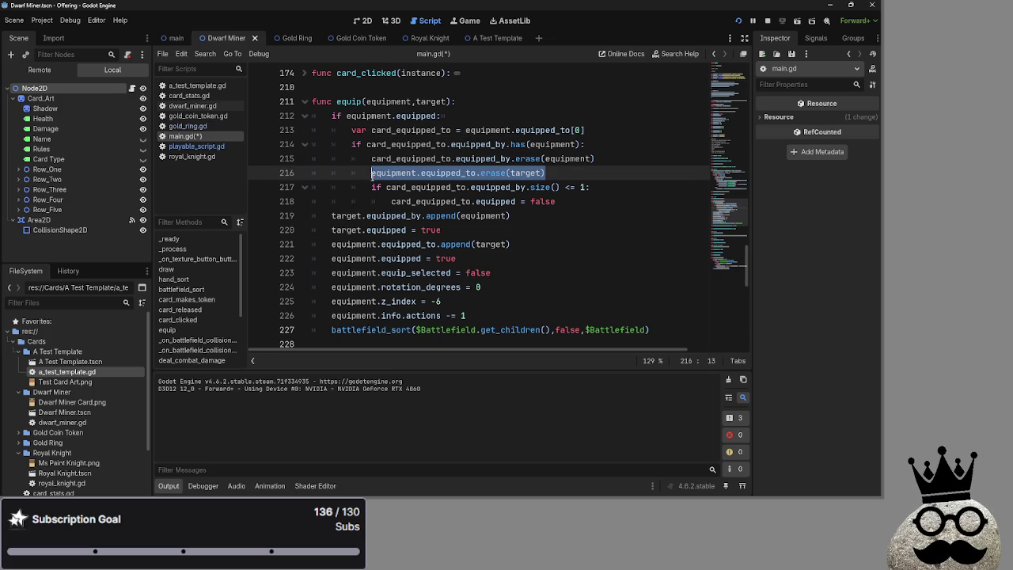
pyautogui.press('BackSpace')
pyautogui.press('BackSpace')
pyautogui.press('BackSpace')
pyautogui.press('BackSpace')
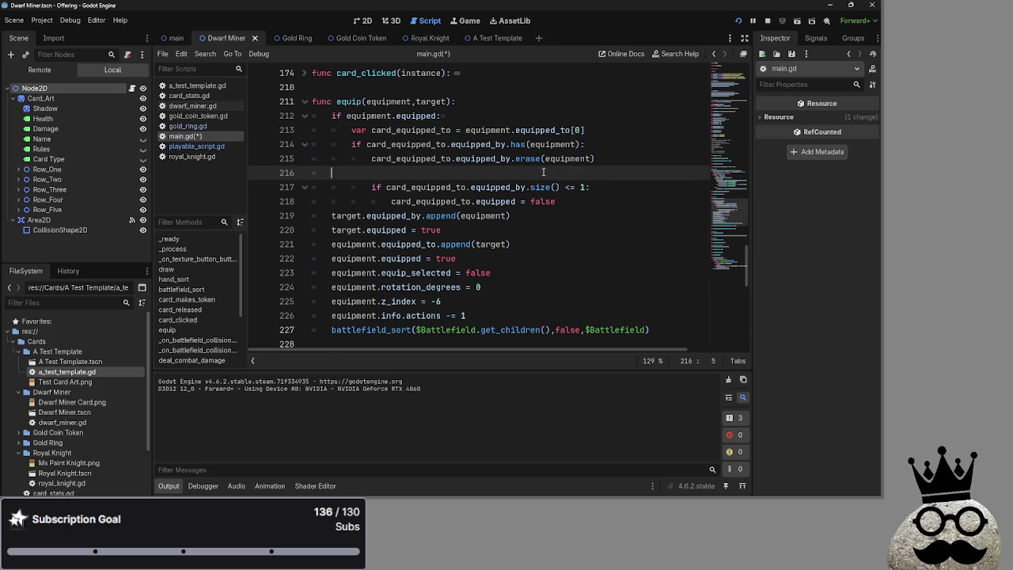
# - Put 'equipment.equipped_to = []' under 'if equipment.equipped:', save main.gd and run the project
pyautogui.click(508, 116)
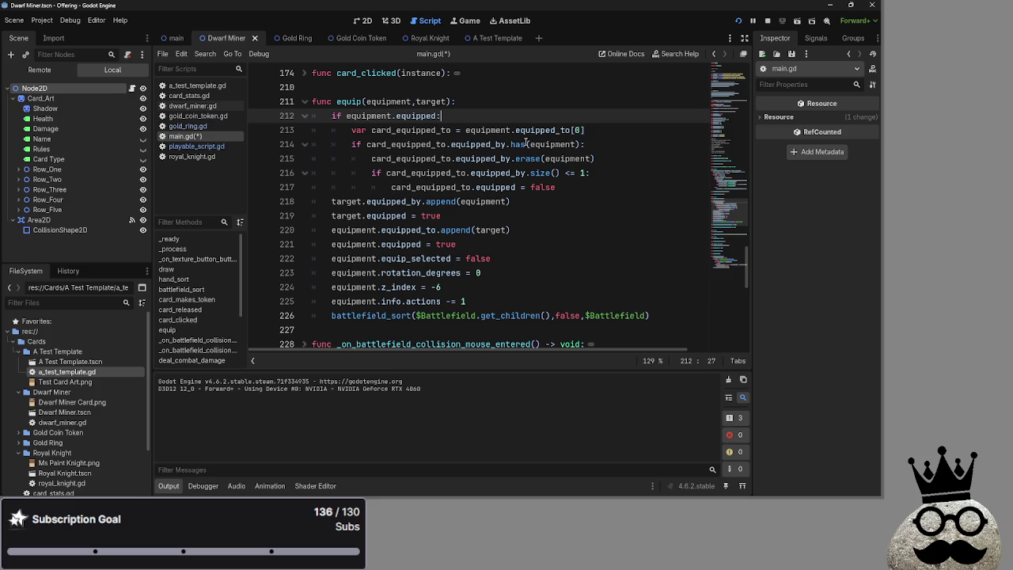
pyautogui.press('Return')
pyautogui.hotkey('ctrl', 'v')
pyautogui.moveTo(526, 130)
pyautogui.mouseDown()
pyautogui.moveTo(472, 132)
pyautogui.moveTo(491, 131)
pyautogui.mouseUp()
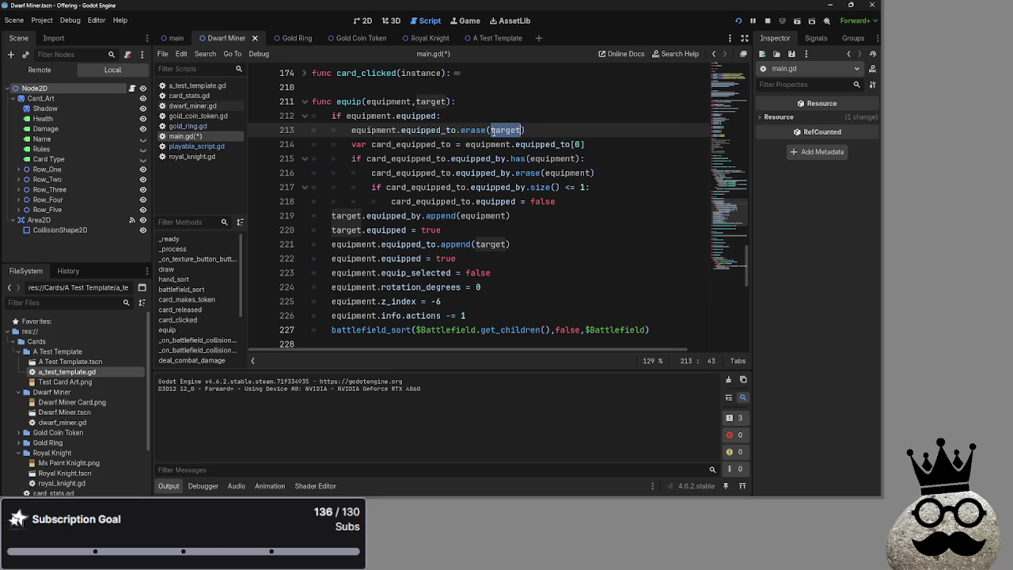
pyautogui.moveTo(492, 130); pyautogui.dragTo(457, 132)
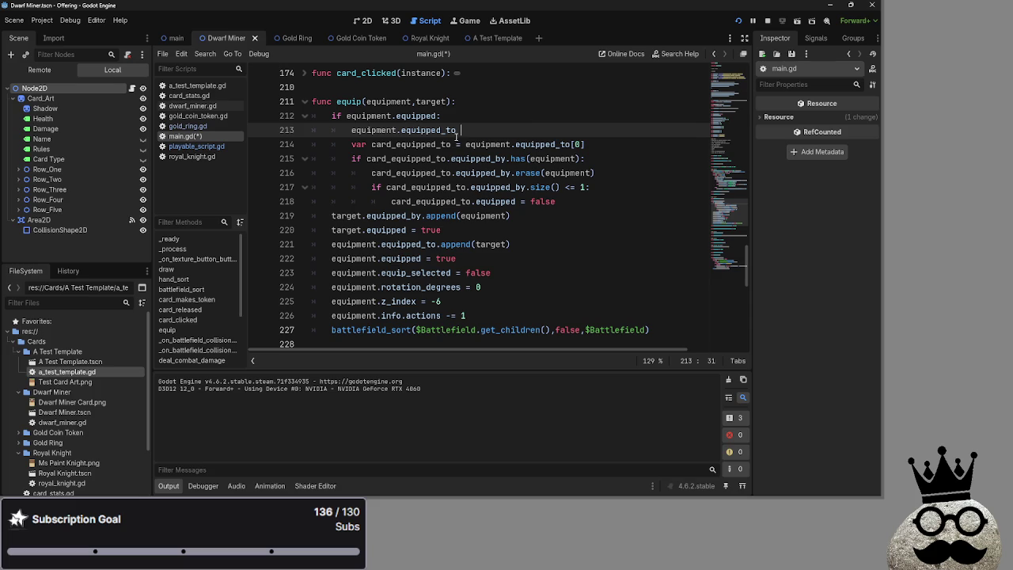
pyautogui.write('=[')
pyautogui.click(555, 119)
pyautogui.hotkey('ctrl', 's')
pyautogui.click(736, 24)
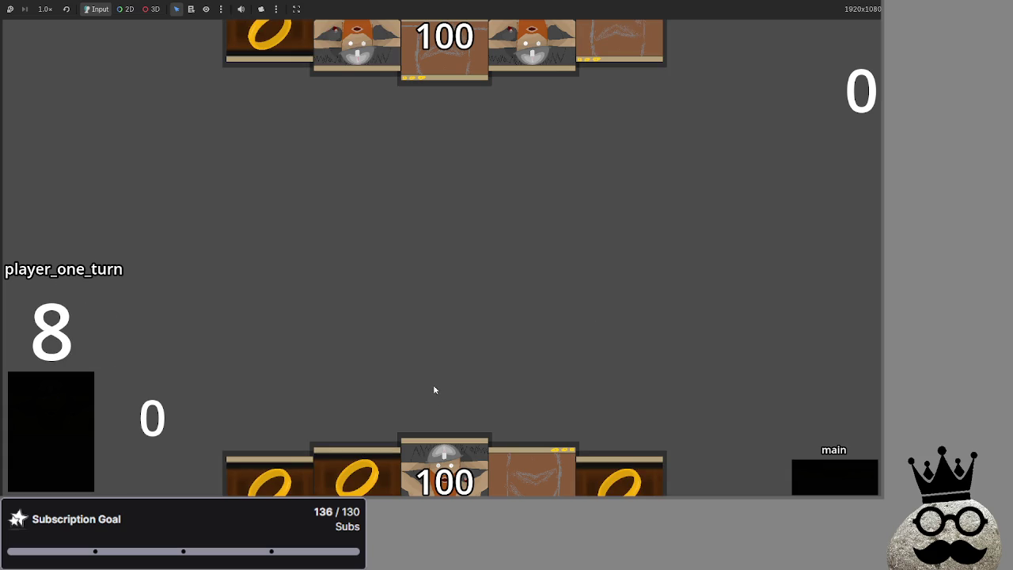
# - Play the dwarf card and a ring card, triggering the bot_equips error at line 464
pyautogui.click(444, 451)
pyautogui.click(495, 471)
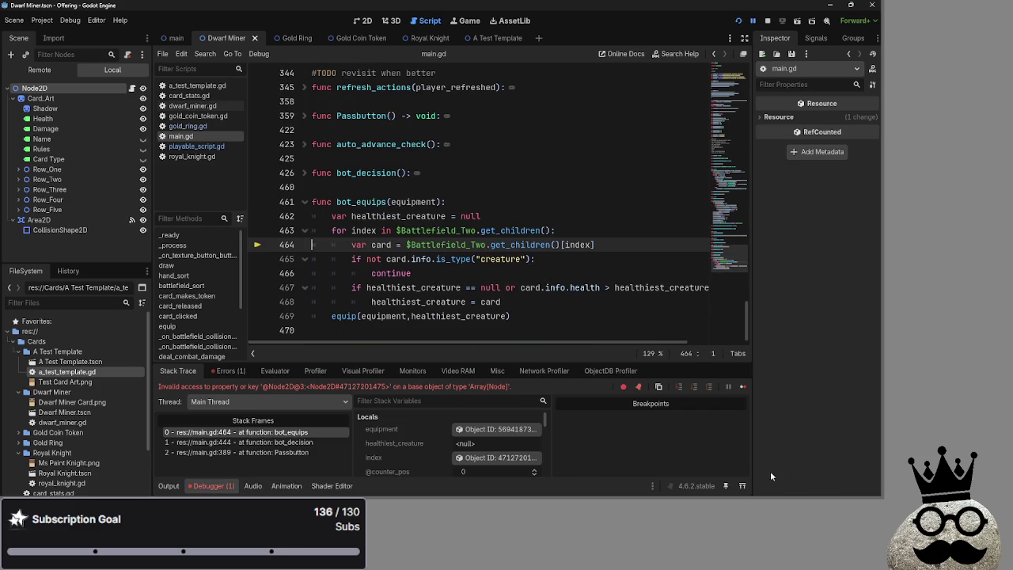
# - Undo back to the cards_in_battlefield loop and delete both card_selected lines
pyautogui.click(622, 245)
pyautogui.hotkey('alt', 'Left')
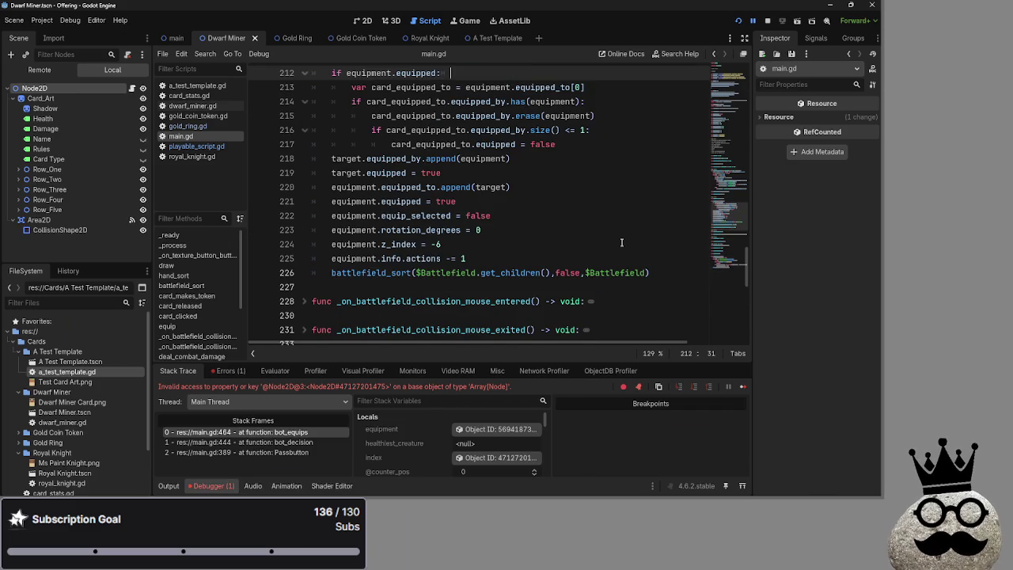
pyautogui.hotkey('alt', 'Left')
pyautogui.hotkey('alt', 'Left')
pyautogui.hotkey('ctrl', 'z')
pyautogui.hotkey('ctrl', 'z')
pyautogui.hotkey('ctrl', 'z')
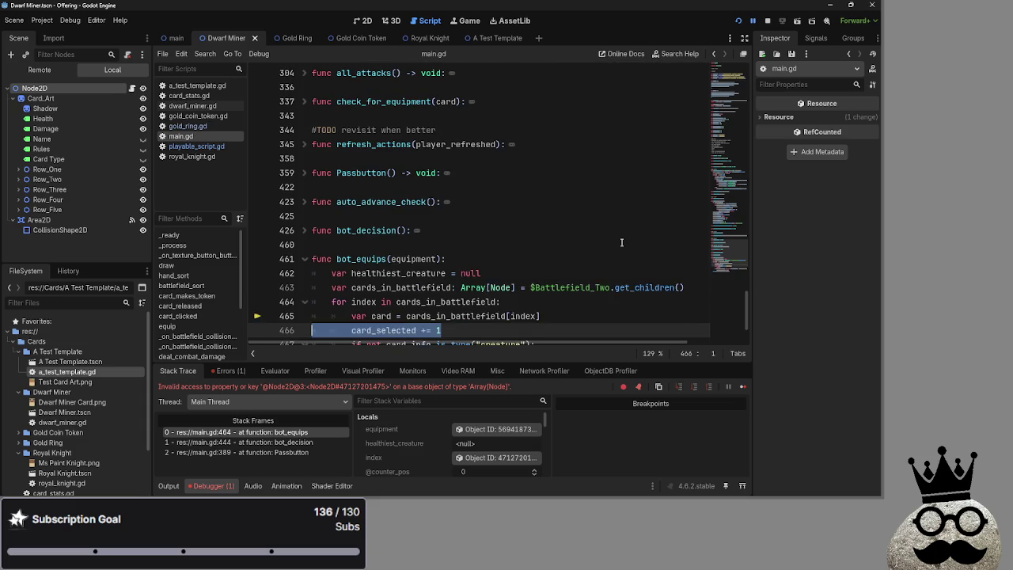
pyautogui.scroll(-2, 622, 242)
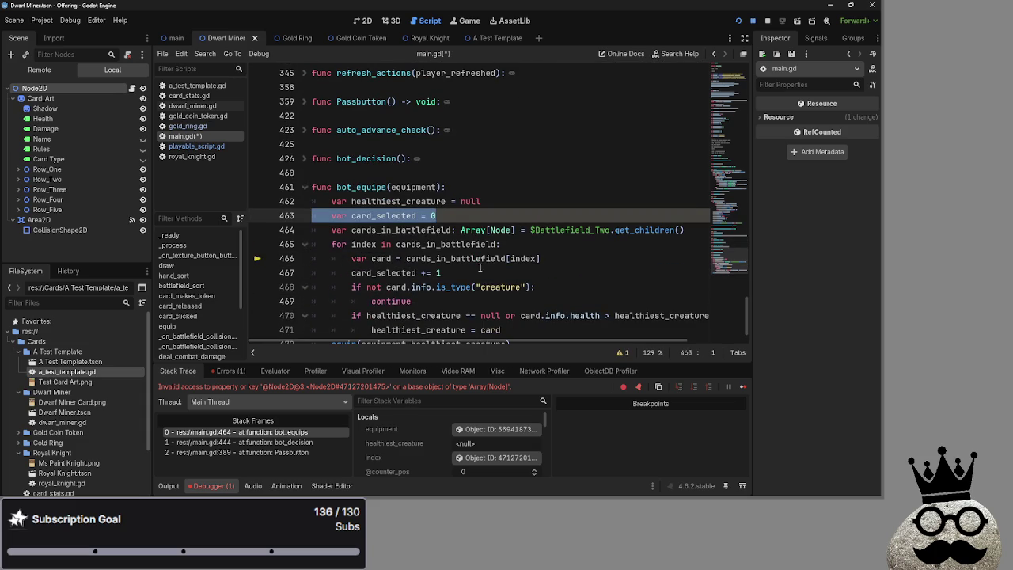
pyautogui.press('BackSpace')
pyautogui.tripleClick(454, 258)
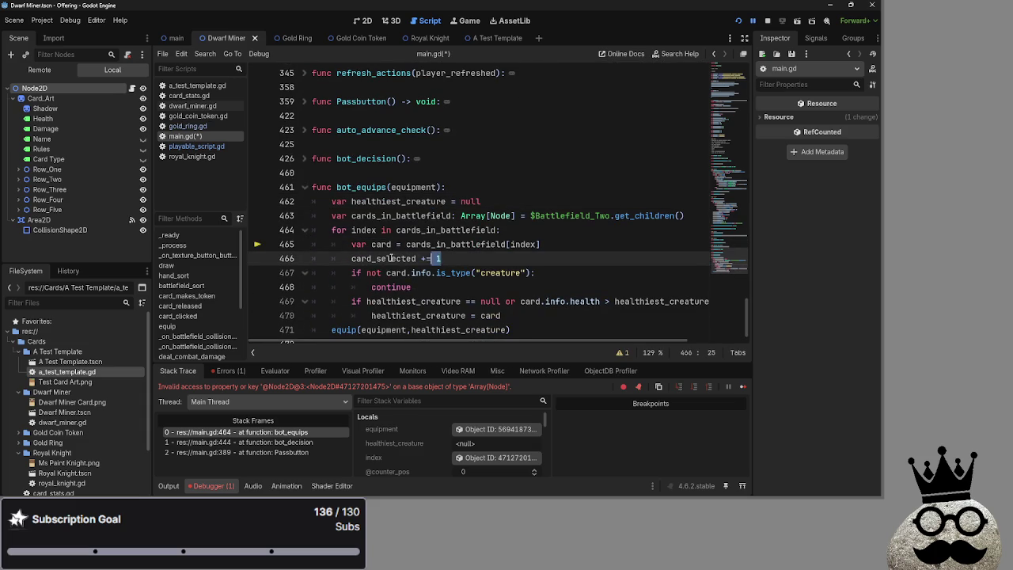
pyautogui.press('BackSpace')
pyautogui.doubleClick(522, 245)
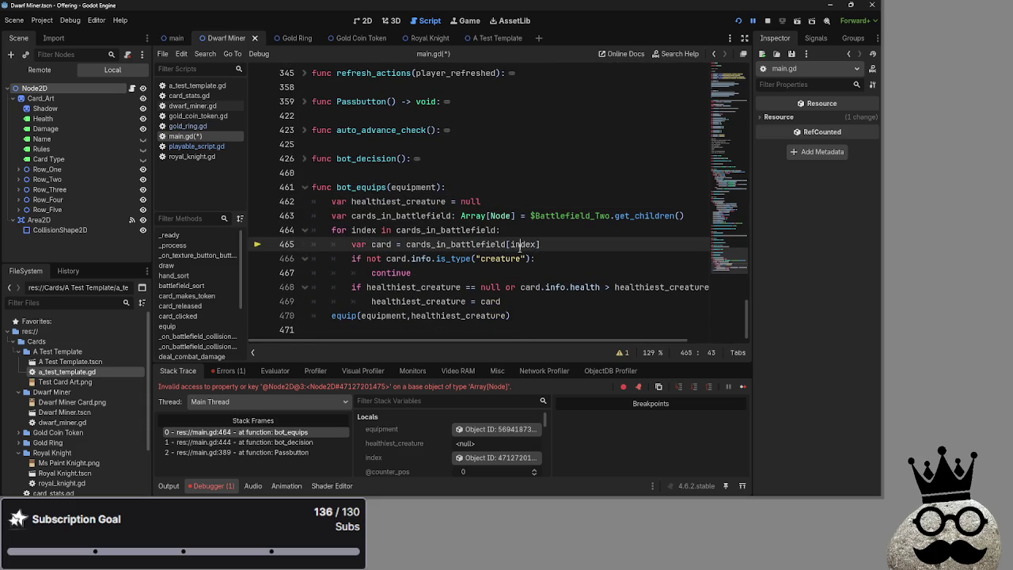
pyautogui.click(603, 243)
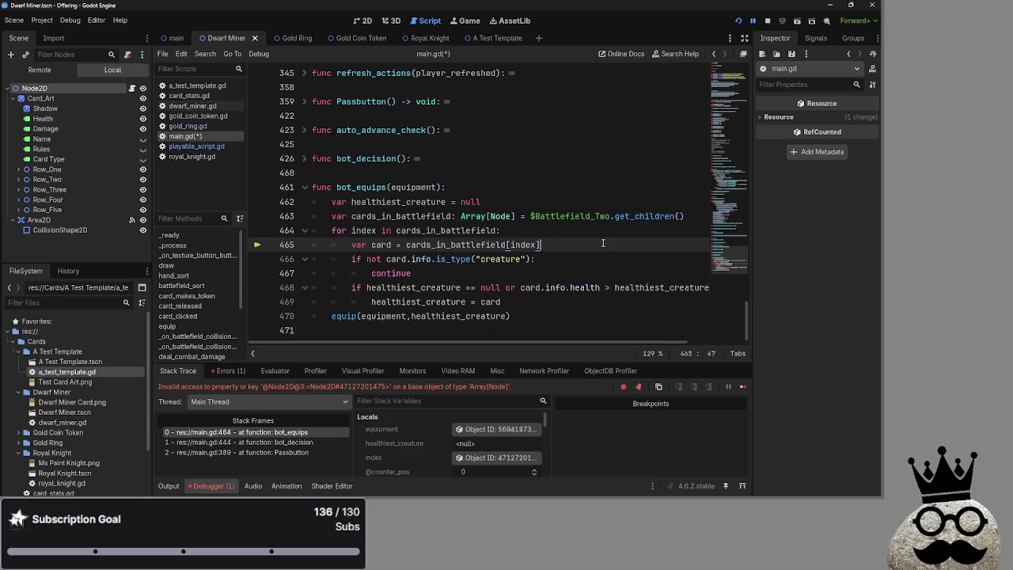
# - Add 'equipment.equipped_to = []' on line 213, delete the old erase(target) line 217, and stop the game
pyautogui.scroll(15, 566, 287)
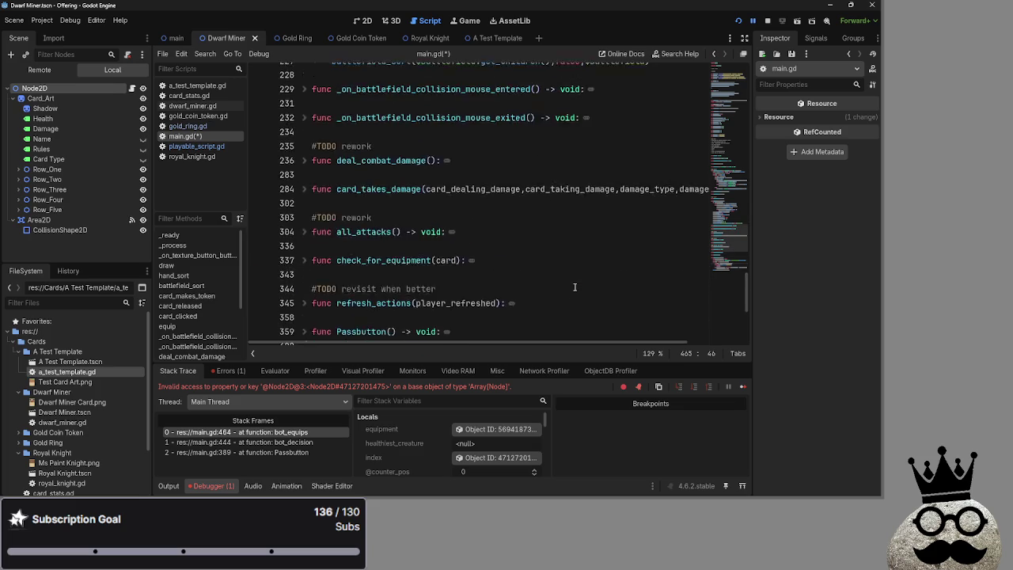
pyautogui.scroll(-1, 574, 285)
pyautogui.click(521, 217)
pyautogui.press('Return')
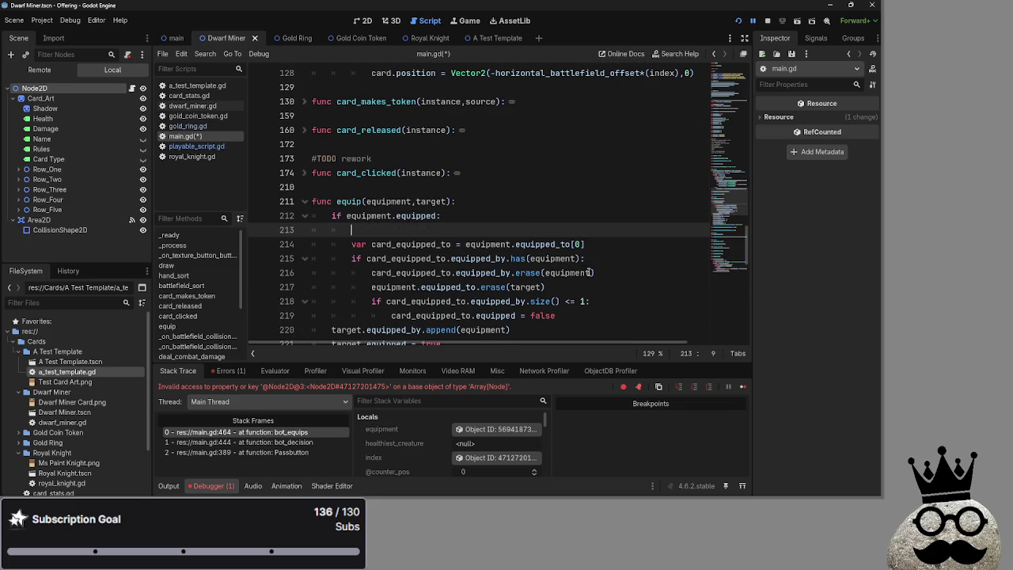
pyautogui.click(600, 275)
pyautogui.moveTo(582, 292); pyautogui.dragTo(371, 287)
pyautogui.hotkey('ctrl', 'c')
pyautogui.click(462, 230)
pyautogui.hotkey('ctrl', 'v')
pyautogui.moveTo(541, 230); pyautogui.dragTo(457, 231)
pyautogui.write('=')
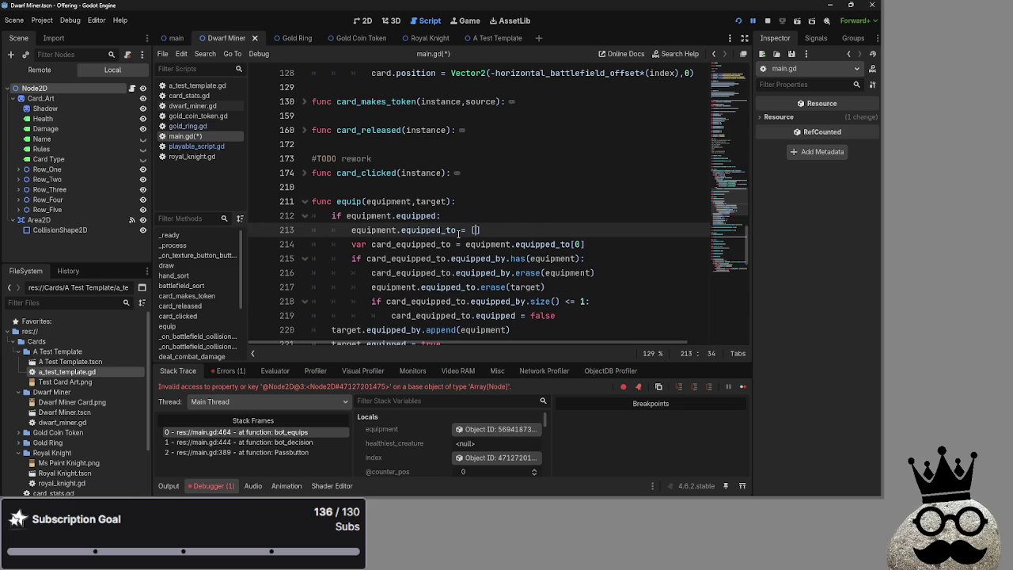
pyautogui.tripleClick(530, 287)
pyautogui.press('BackSpace')
pyautogui.press('BackSpace')
pyautogui.click(767, 20)
# - Rerun the card game and drag the dwarf card onto the battlefield
pyautogui.click(738, 21)
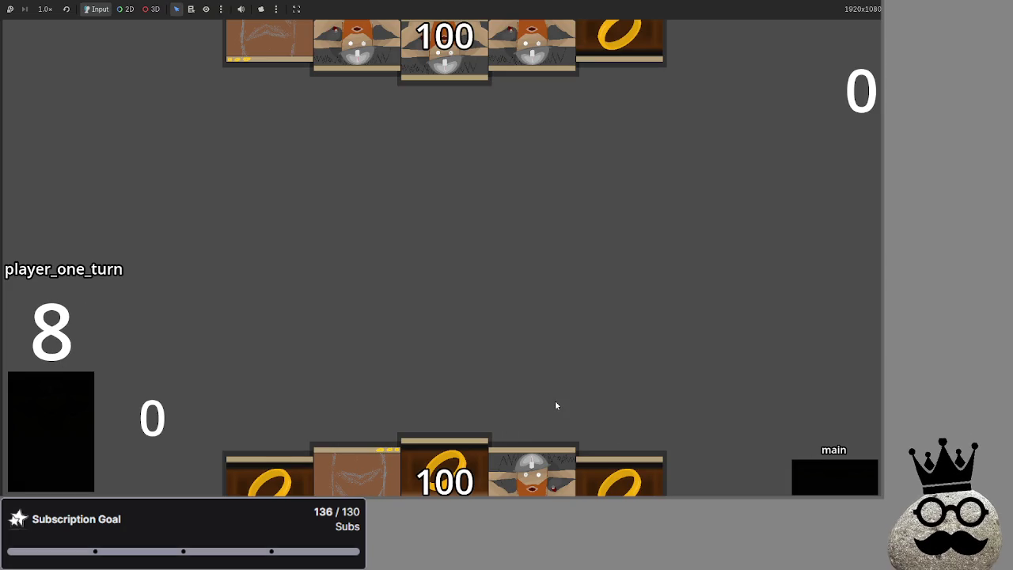
pyautogui.click(550, 448)
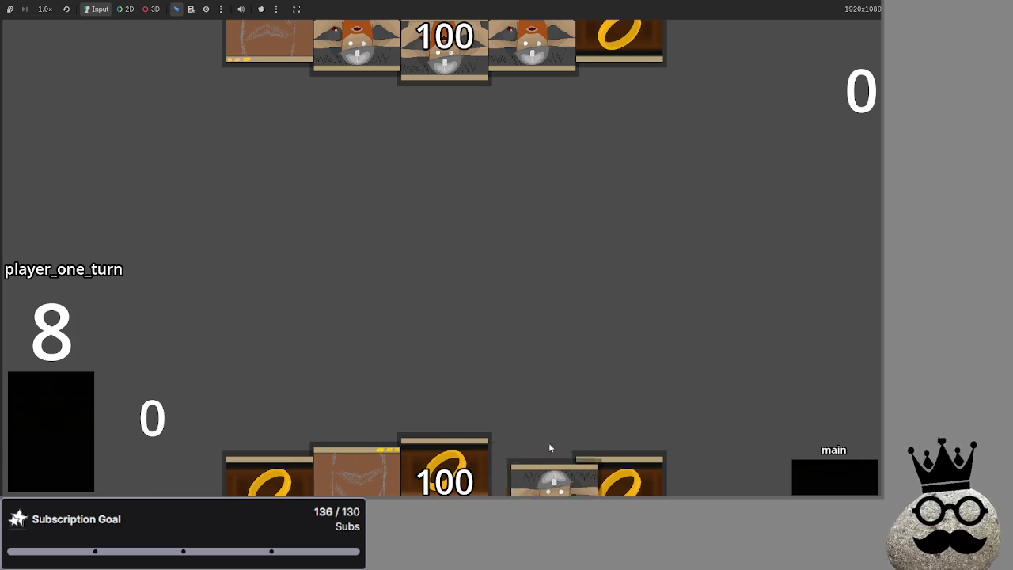
pyautogui.moveTo(475, 467)
pyautogui.mouseDown()
pyautogui.moveTo(498, 410)
pyautogui.moveTo(457, 250)
pyautogui.moveTo(518, 340)
pyautogui.mouseUp()
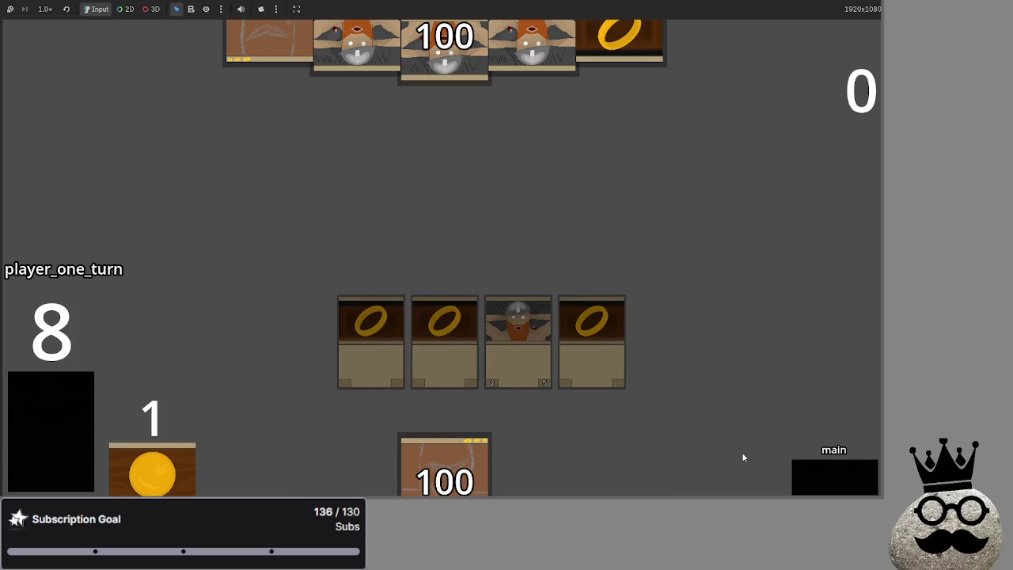
# - Advance the turn through attack, block, damage and main_two phases to end_turn
pyautogui.click(803, 475)
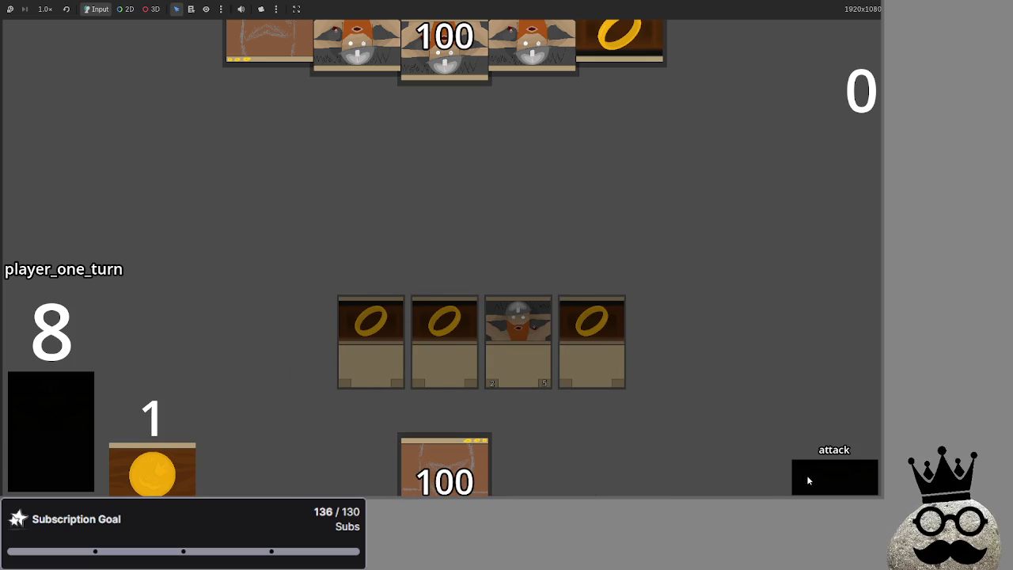
pyautogui.click(807, 475)
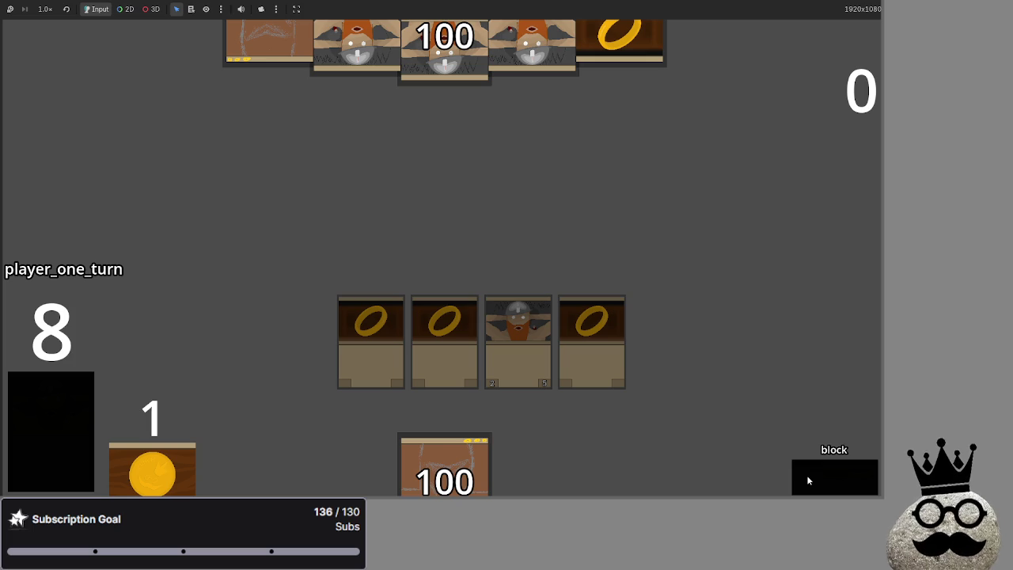
pyautogui.click(806, 475)
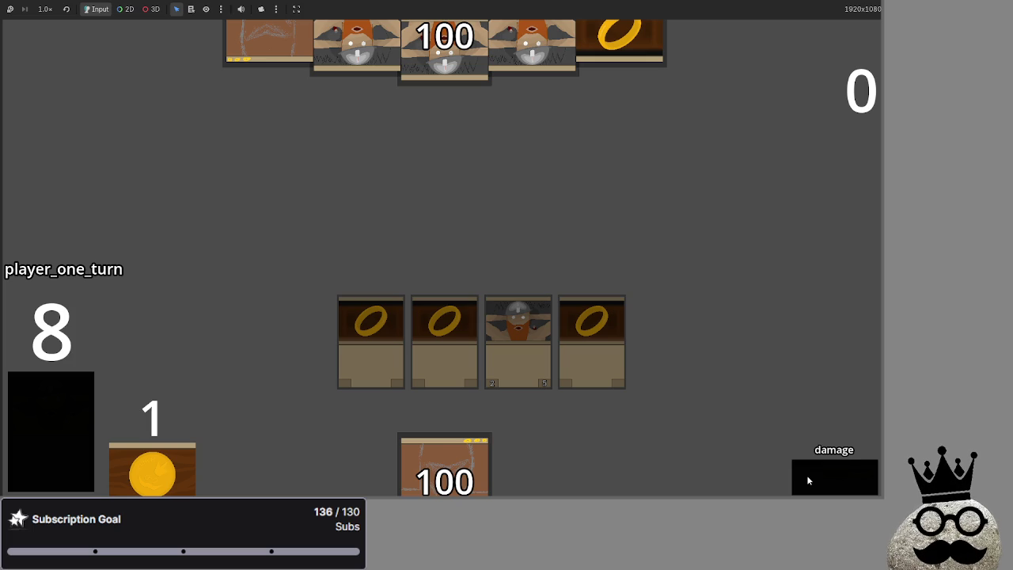
pyautogui.click(808, 480)
pyautogui.click(808, 479)
pyautogui.press('super')
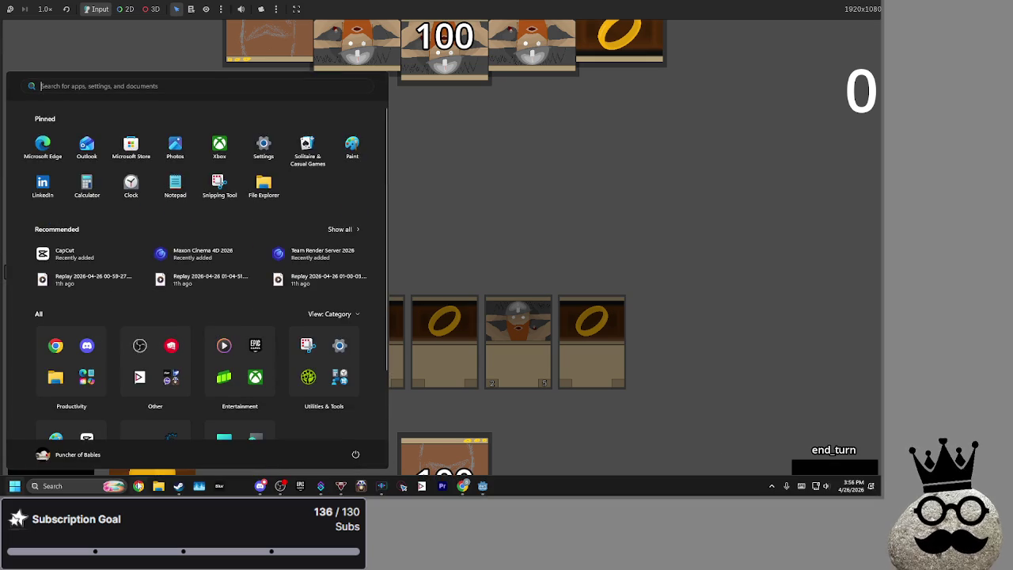
# - Launch Chrome with the user's profile and maximize the YouTube window
pyautogui.click(356, 294)
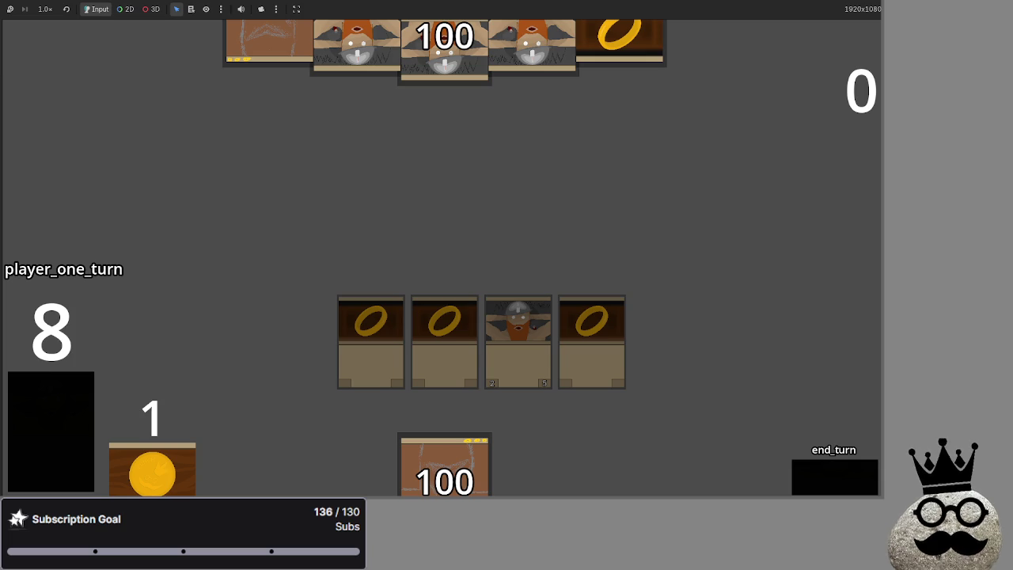
pyautogui.hotkey('alt', 'Tab')
pyautogui.press('super+Up')
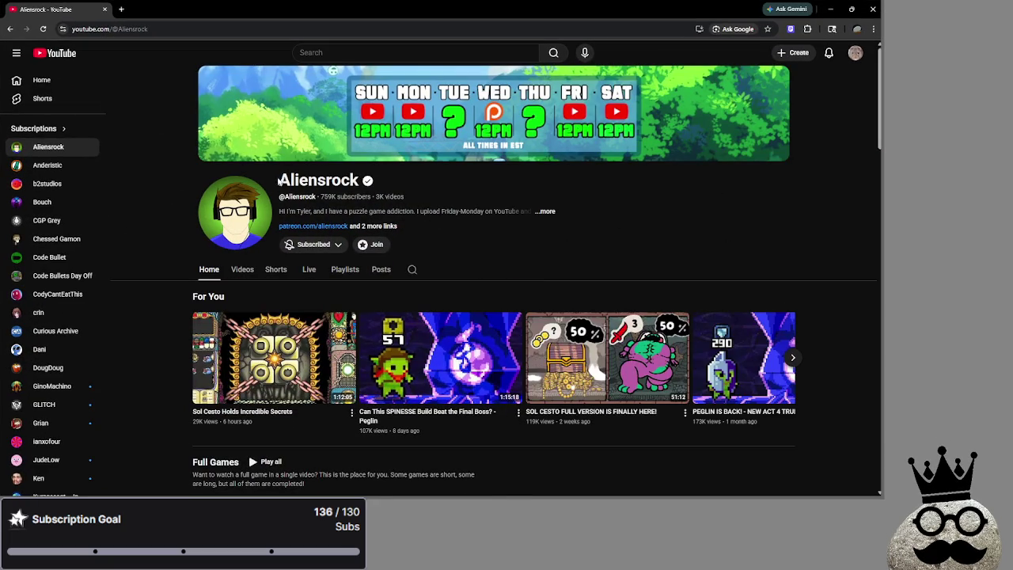
# - Browse the current channel's Videos and Playlists tabs
pyautogui.click(242, 271)
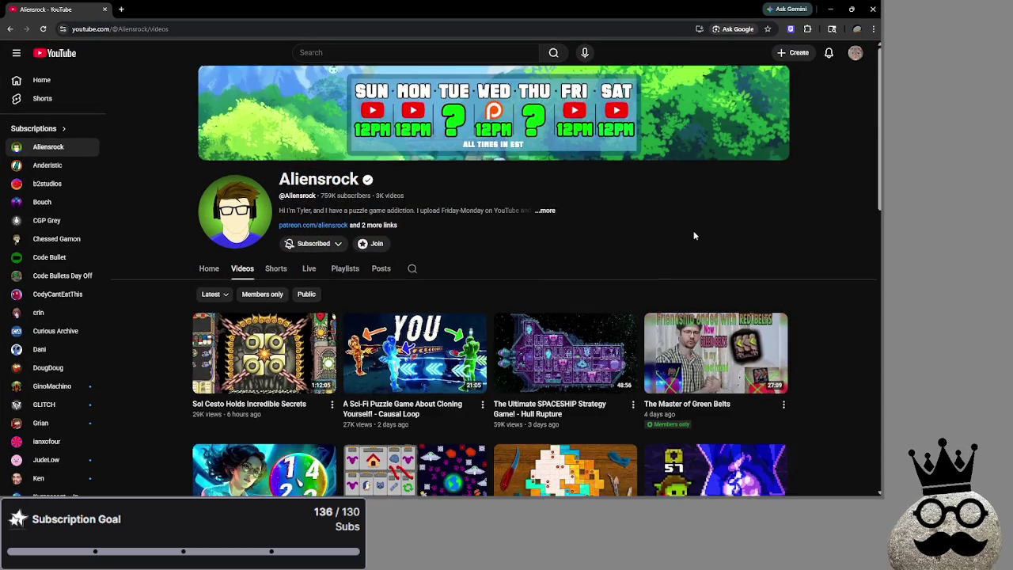
pyautogui.scroll(-5, 854, 244)
pyautogui.scroll(3, 848, 244)
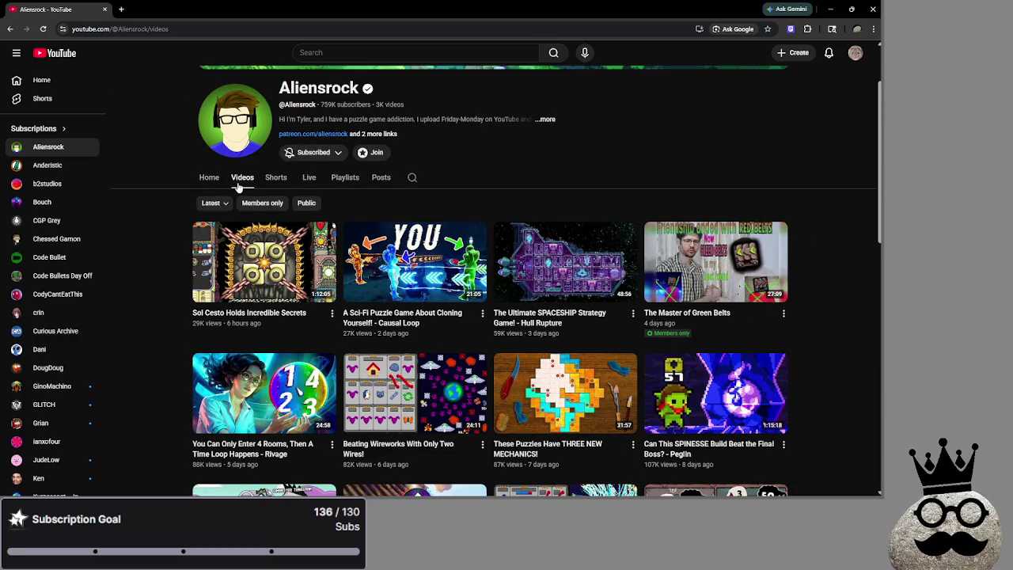
pyautogui.click(344, 179)
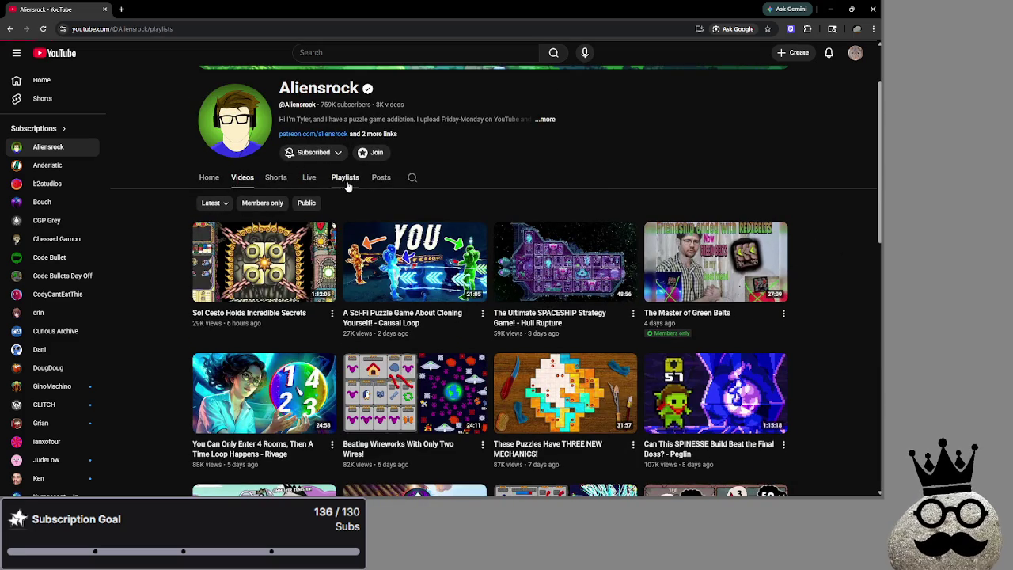
pyautogui.scroll(-4, 829, 224)
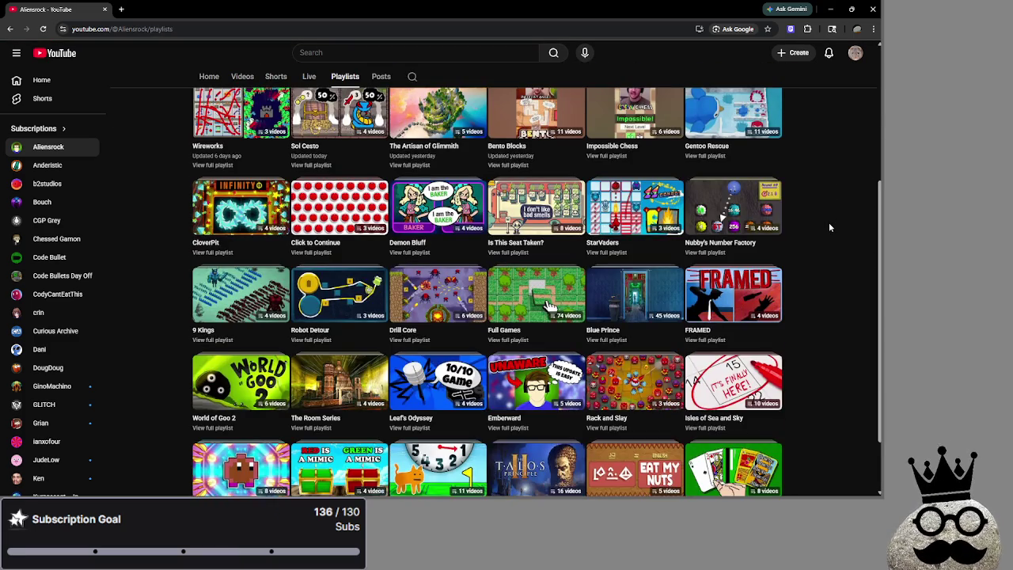
pyautogui.scroll(3, 829, 227)
pyautogui.click(237, 181)
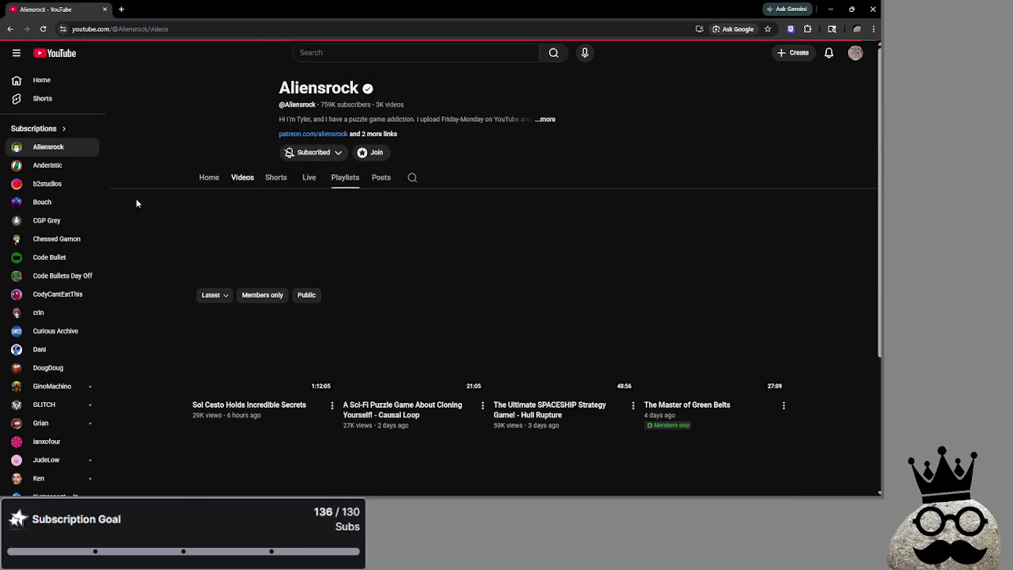
# - Visit b2studios and Bouch, then scroll through CGP Grey's Videos tab
pyautogui.click(48, 165)
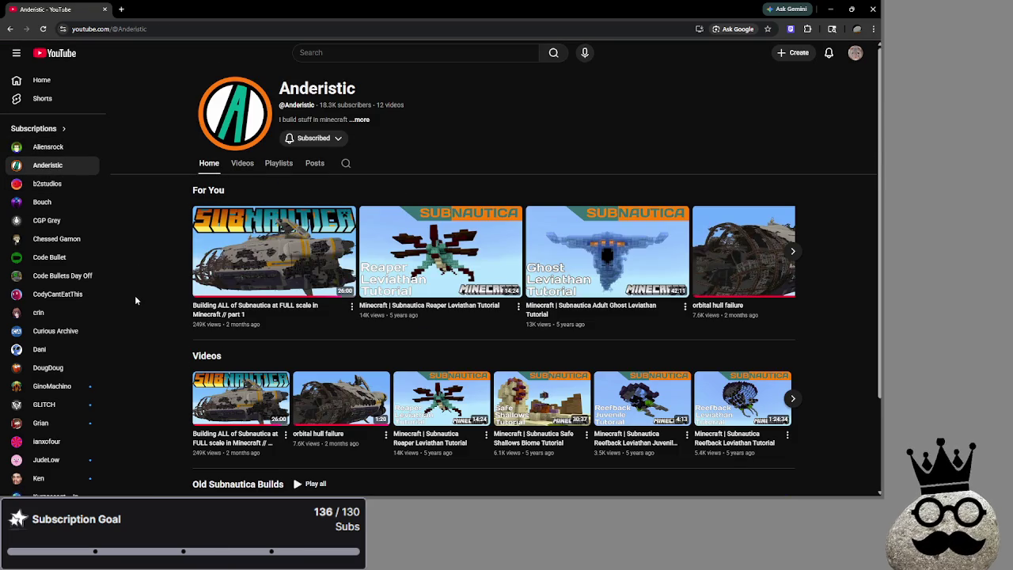
pyautogui.click(47, 183)
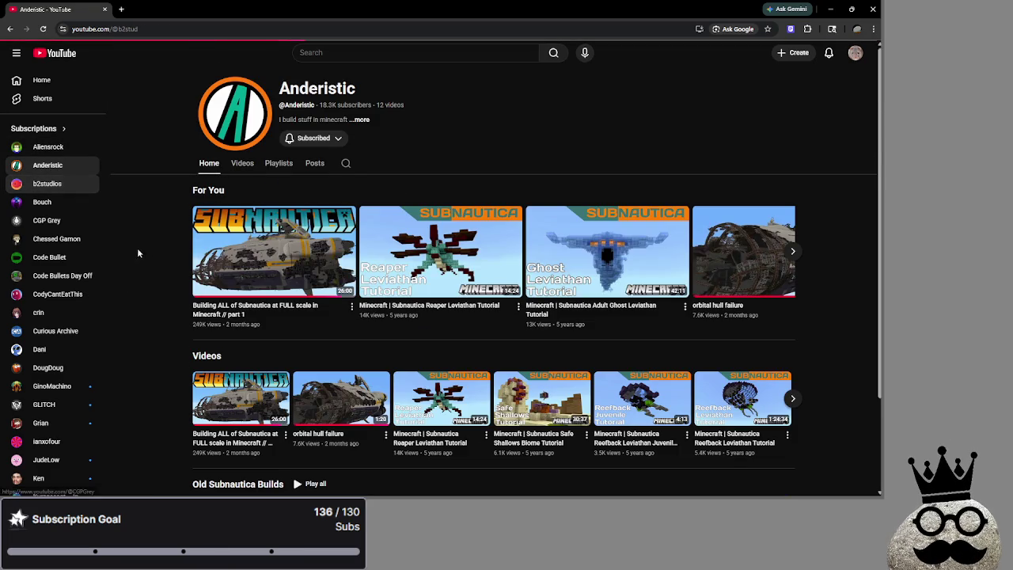
pyautogui.scroll(-1, 119, 270)
pyautogui.scroll(-1, 121, 265)
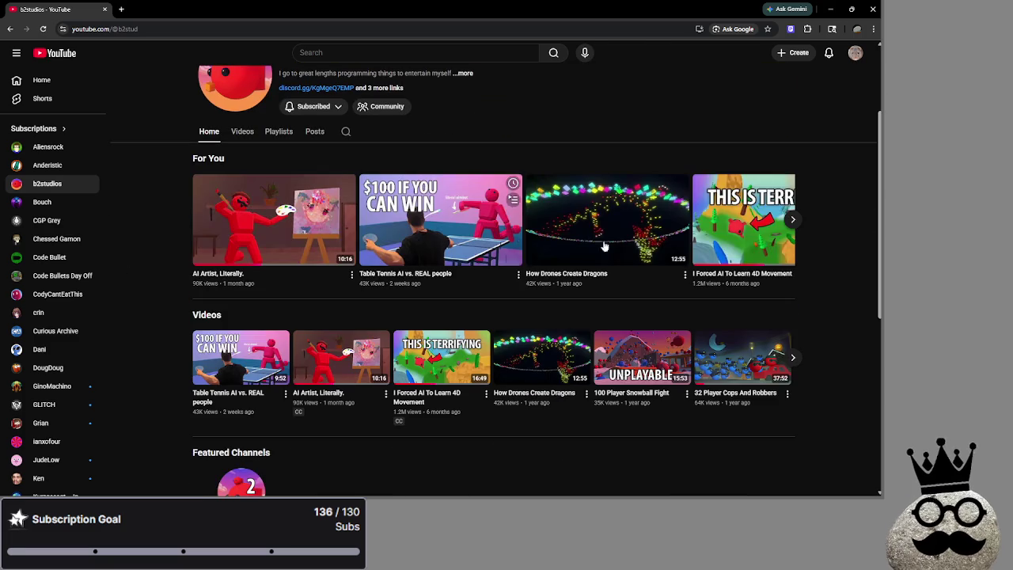
pyautogui.click(45, 207)
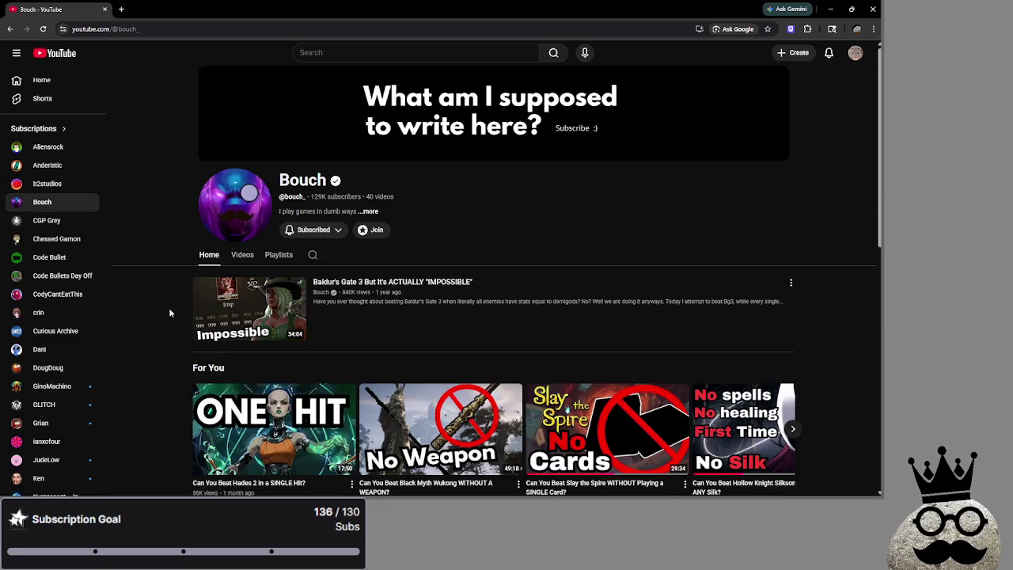
pyautogui.click(46, 225)
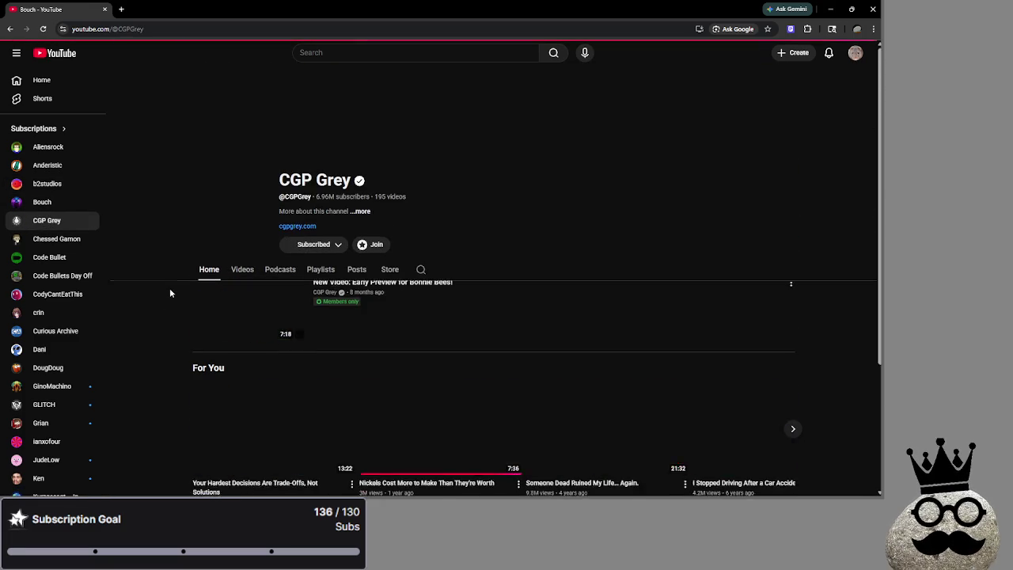
pyautogui.click(242, 269)
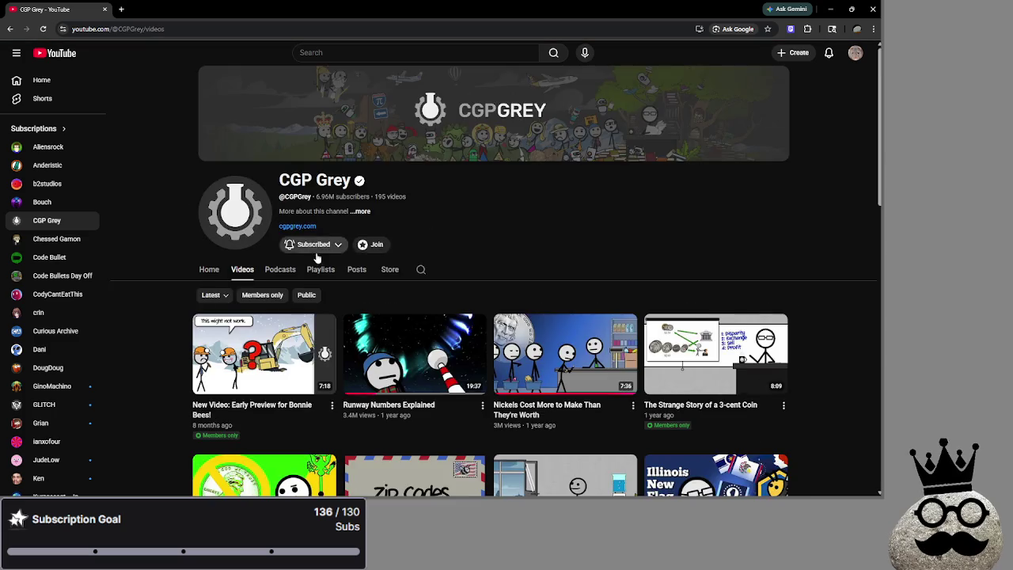
pyautogui.scroll(-3, 160, 235)
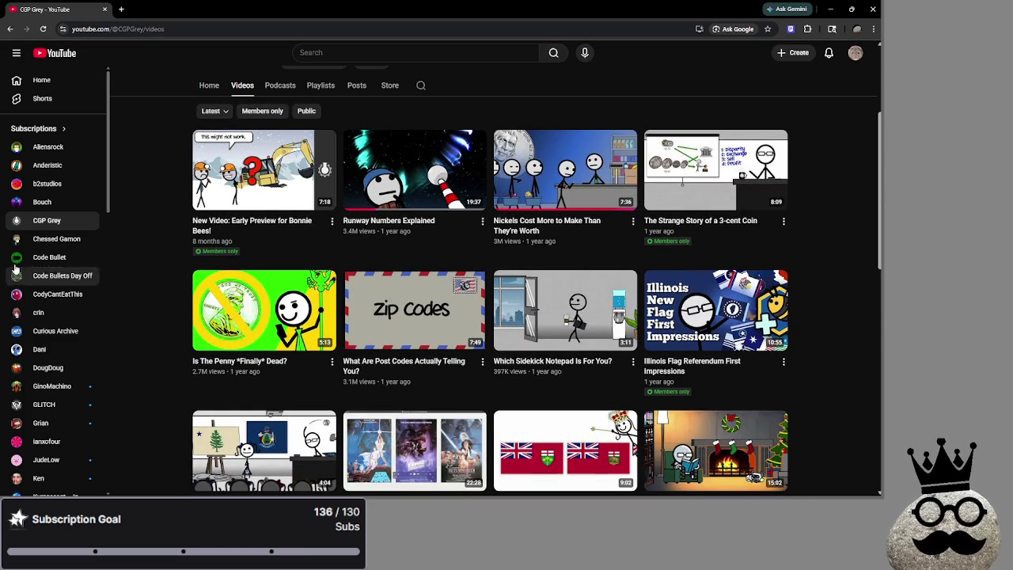
pyautogui.scroll(-6, 58, 252)
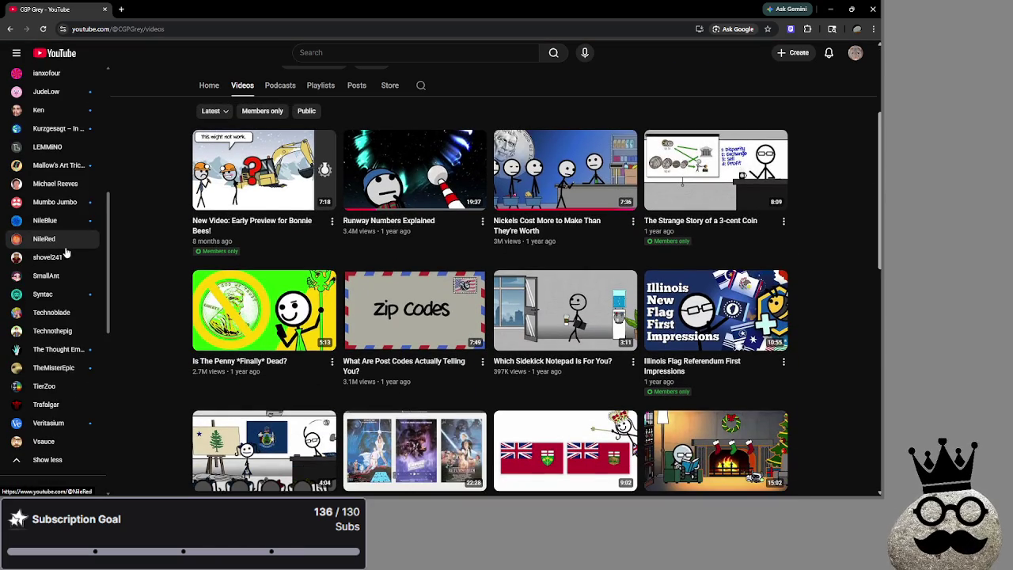
pyautogui.scroll(6, 79, 254)
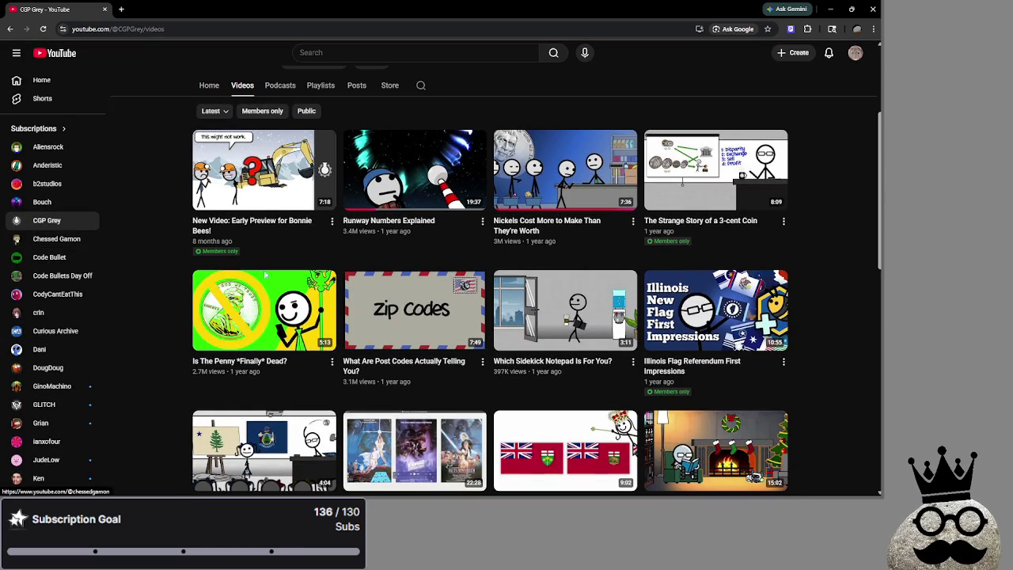
pyautogui.click(68, 242)
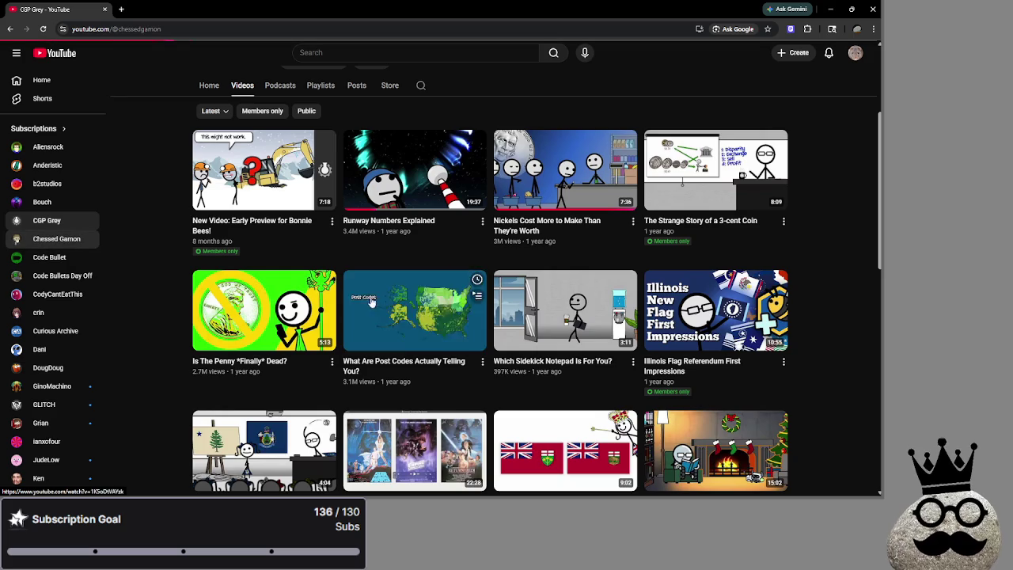
# - Scroll Chessed Gamon's Videos tab, then CGP Grey's uploaded videos
pyautogui.click(232, 273)
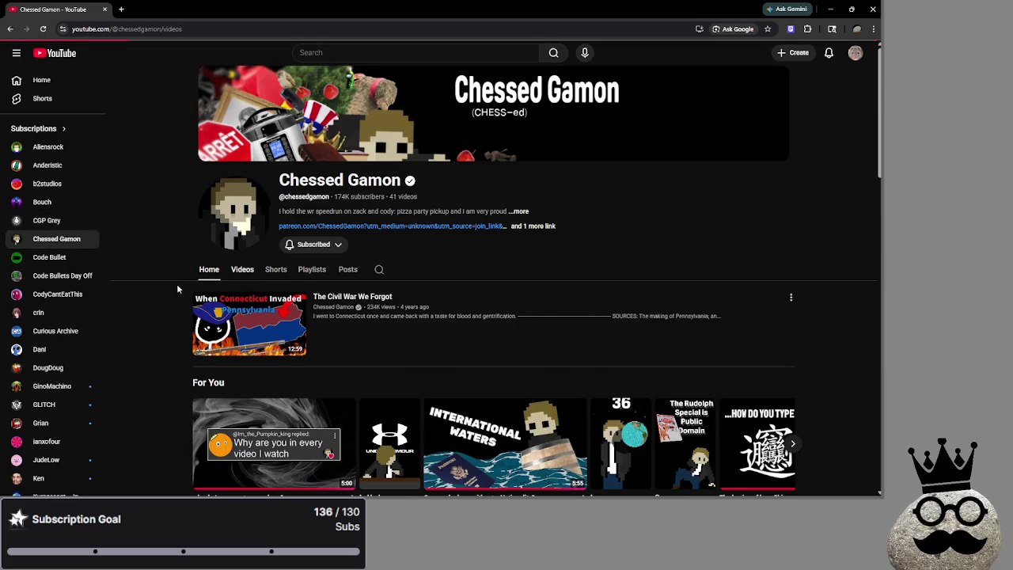
pyautogui.scroll(-3, 171, 279)
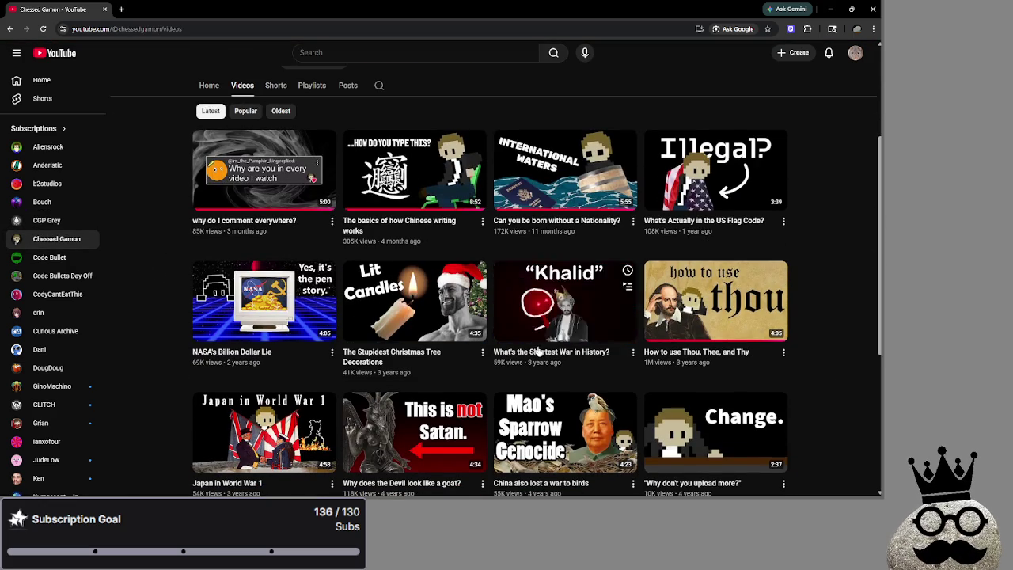
pyautogui.moveTo(779, 403)
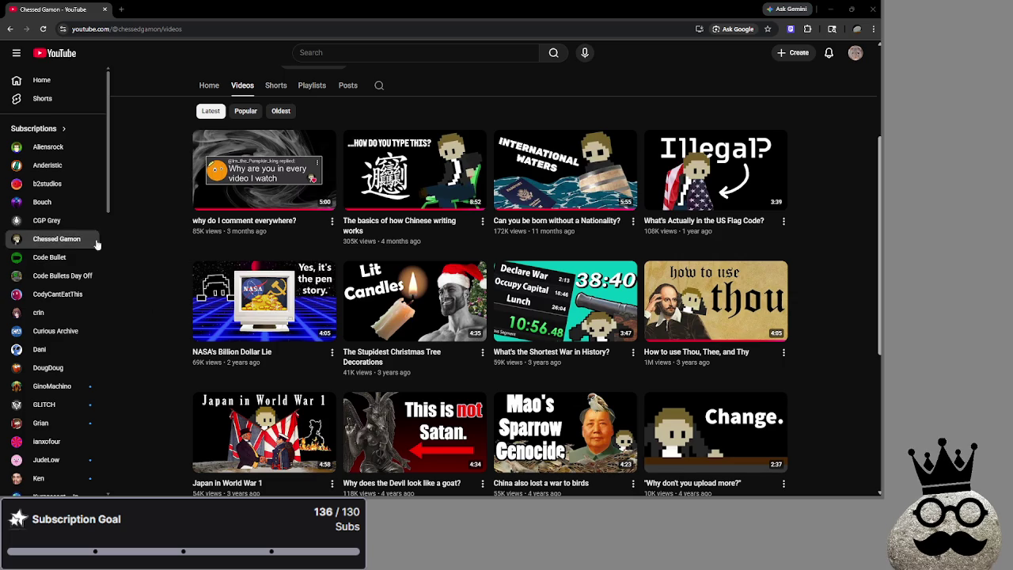
pyautogui.click(79, 221)
pyautogui.click(238, 270)
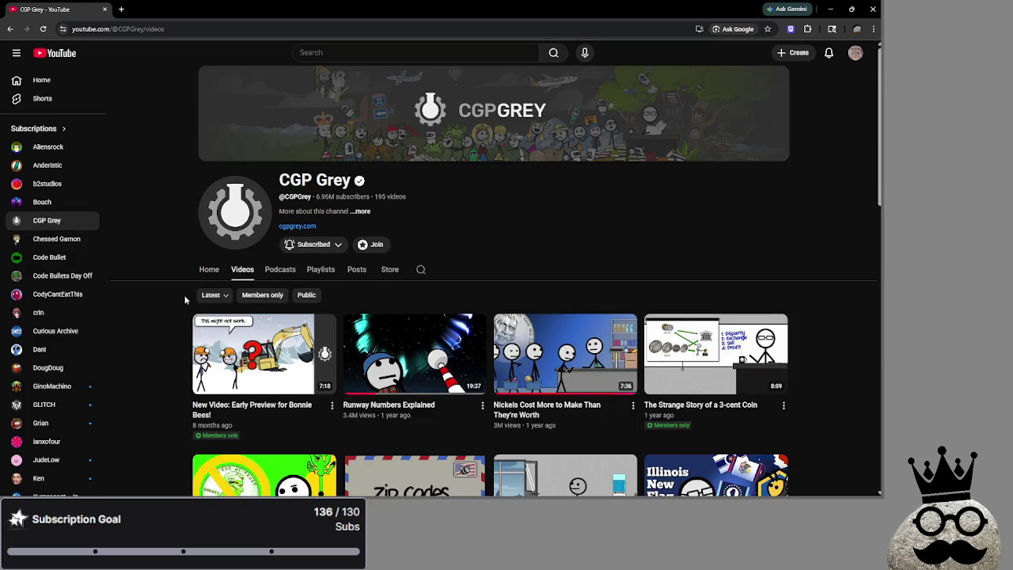
pyautogui.scroll(-2, 187, 287)
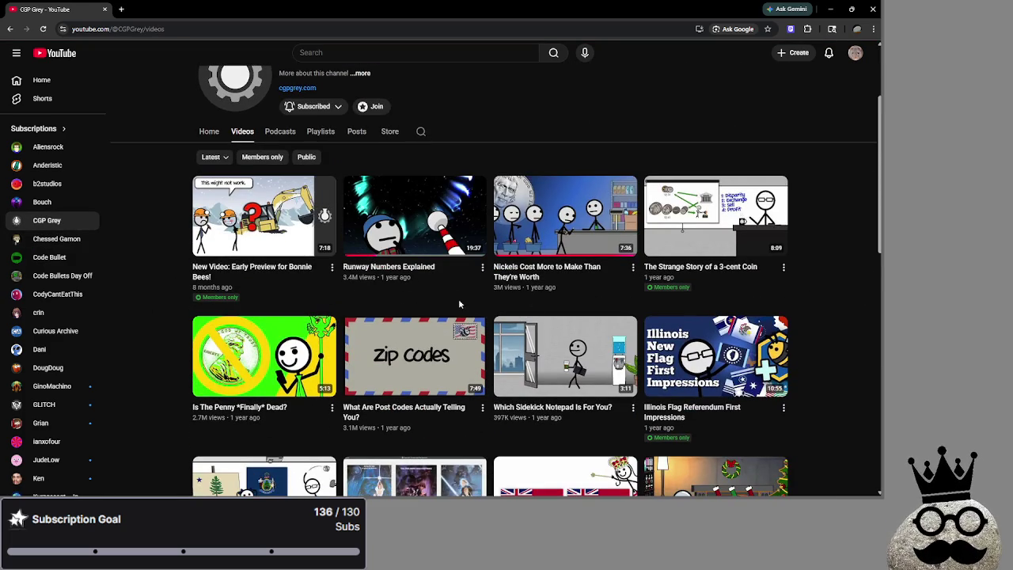
pyautogui.scroll(-3, 817, 287)
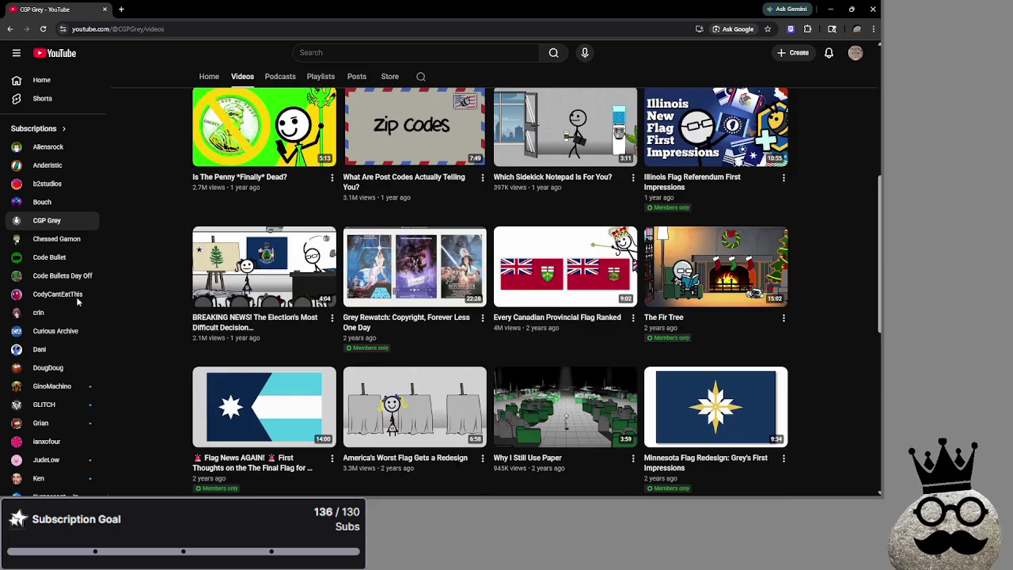
# - Browse Code Bullet's Videos tab, then open the CodyCantEatThis channel page
pyautogui.click(65, 257)
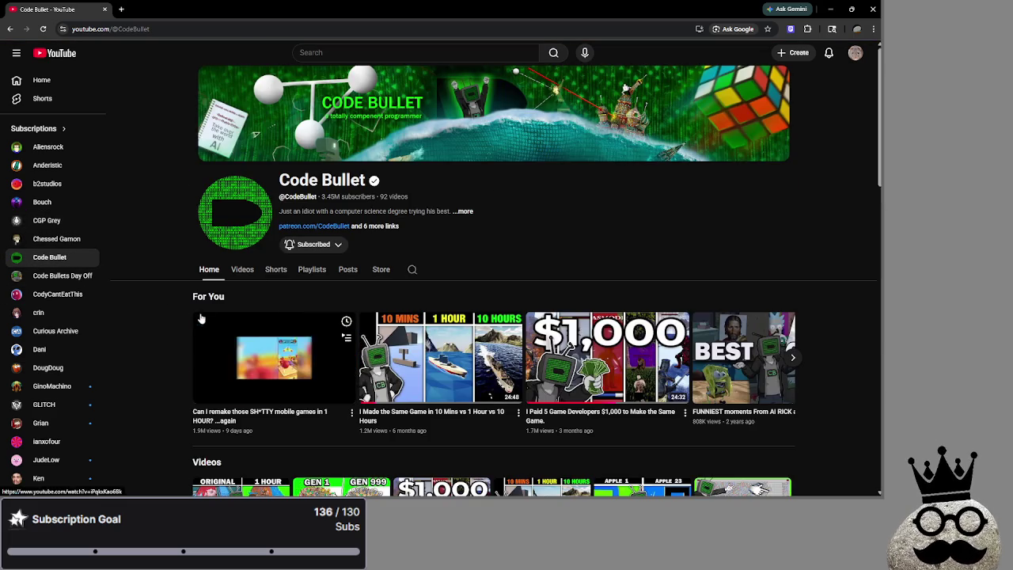
pyautogui.click(239, 270)
pyautogui.scroll(-2, 131, 282)
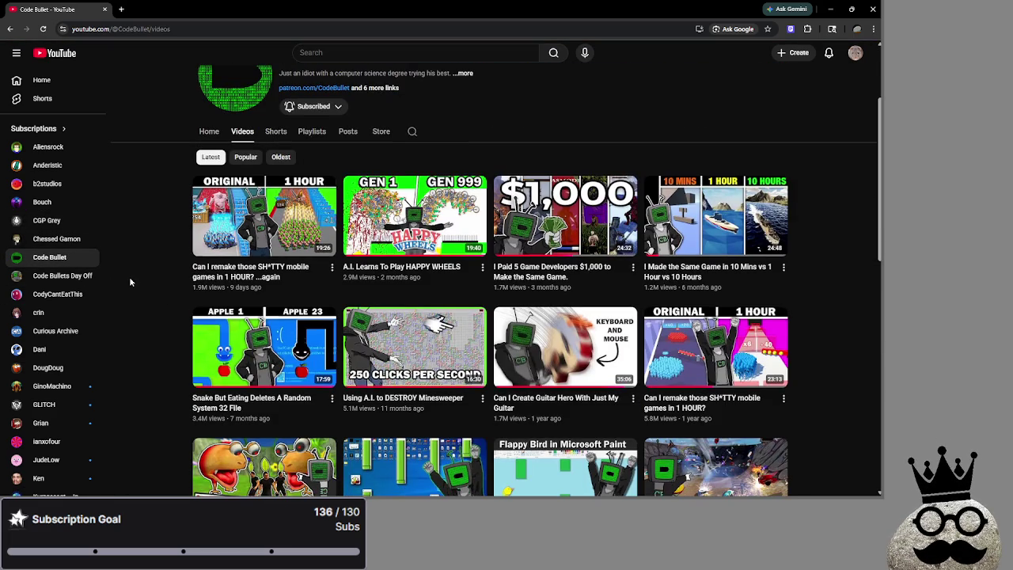
pyautogui.scroll(-1, 130, 281)
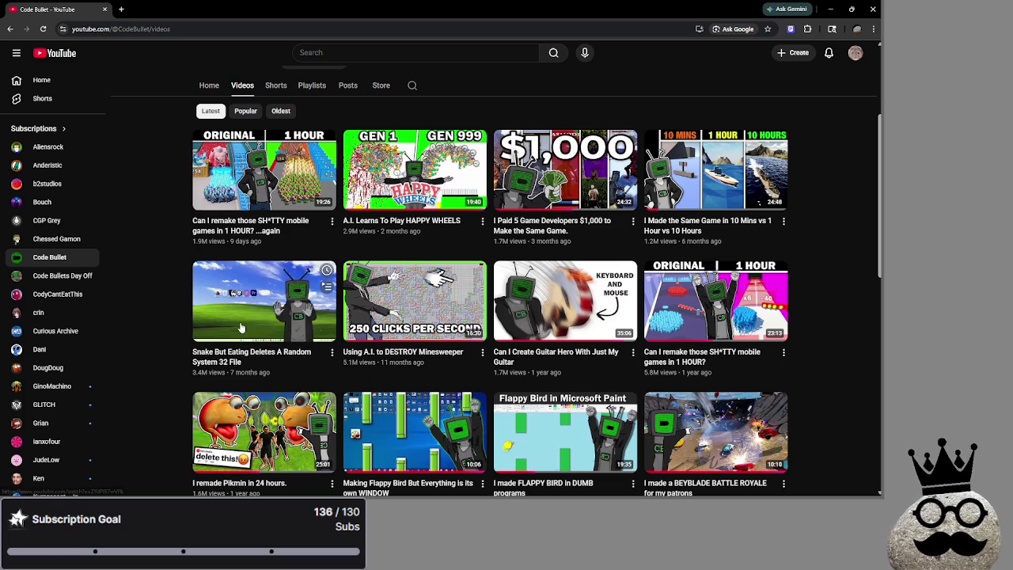
pyautogui.click(63, 294)
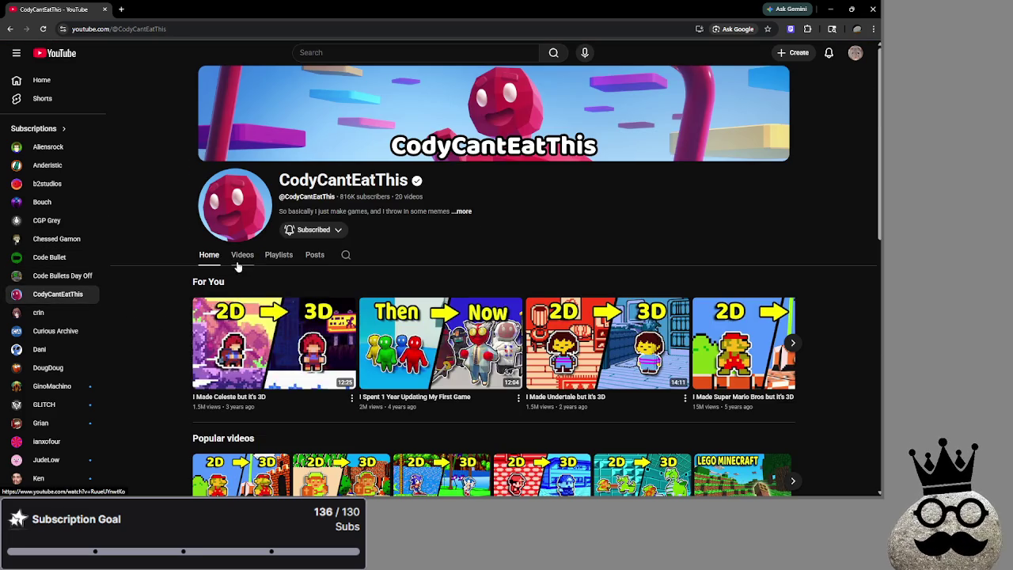
# - Scroll through CodyCantEatThis's Videos tab
pyautogui.click(237, 263)
pyautogui.scroll(-1, 155, 299)
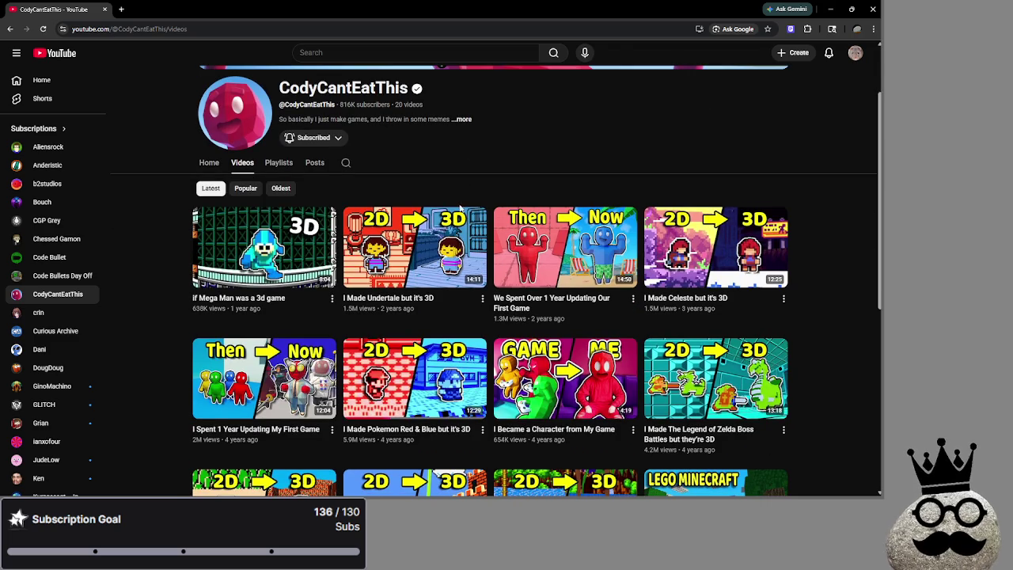
pyautogui.scroll(-1, 759, 261)
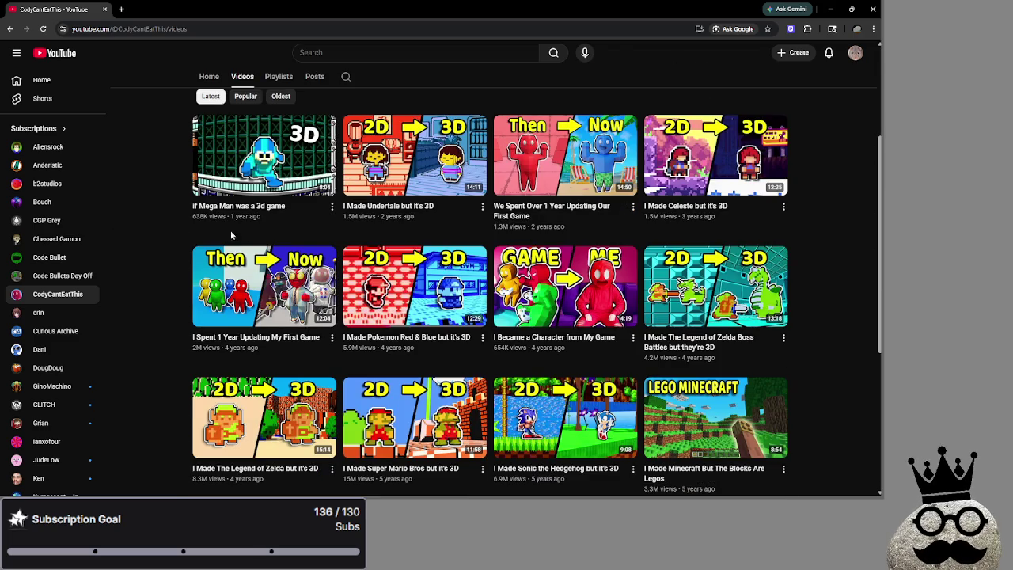
# - Browse crin's Videos tab, then minimize the browser to reveal the card game
pyautogui.click(58, 311)
pyautogui.click(242, 269)
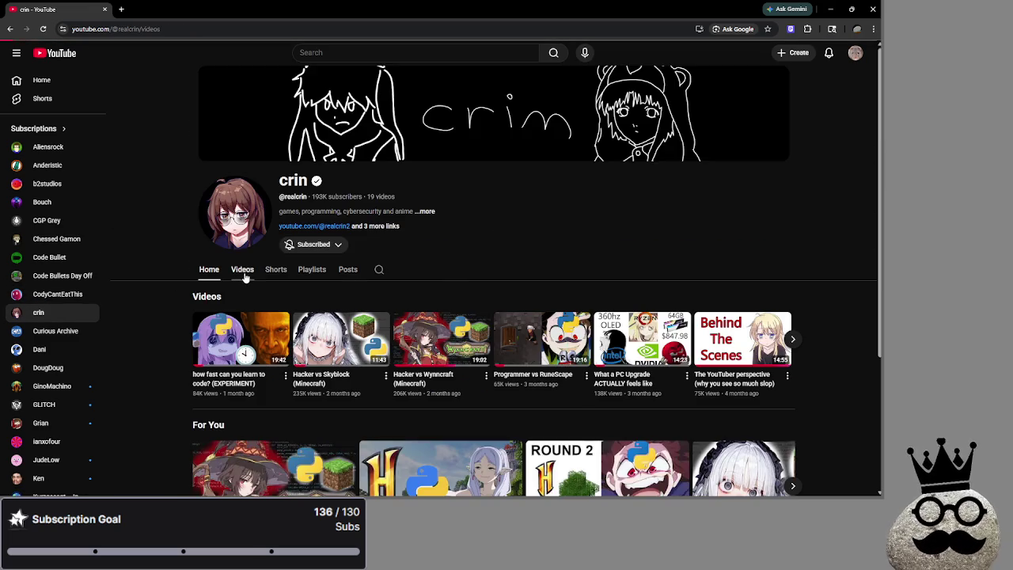
pyautogui.scroll(-2, 826, 283)
pyautogui.scroll(-1, 836, 290)
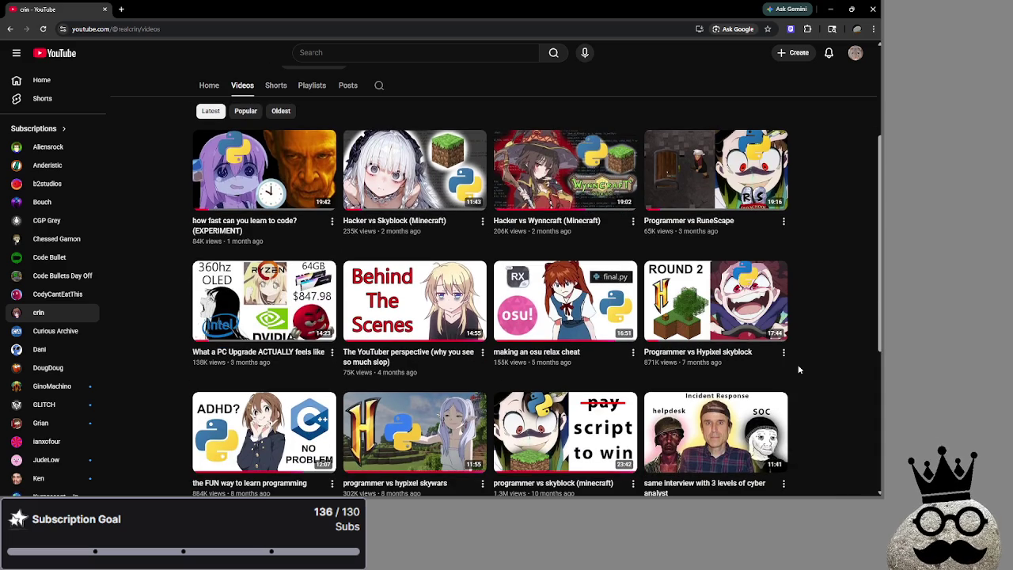
pyautogui.scroll(1, 800, 372)
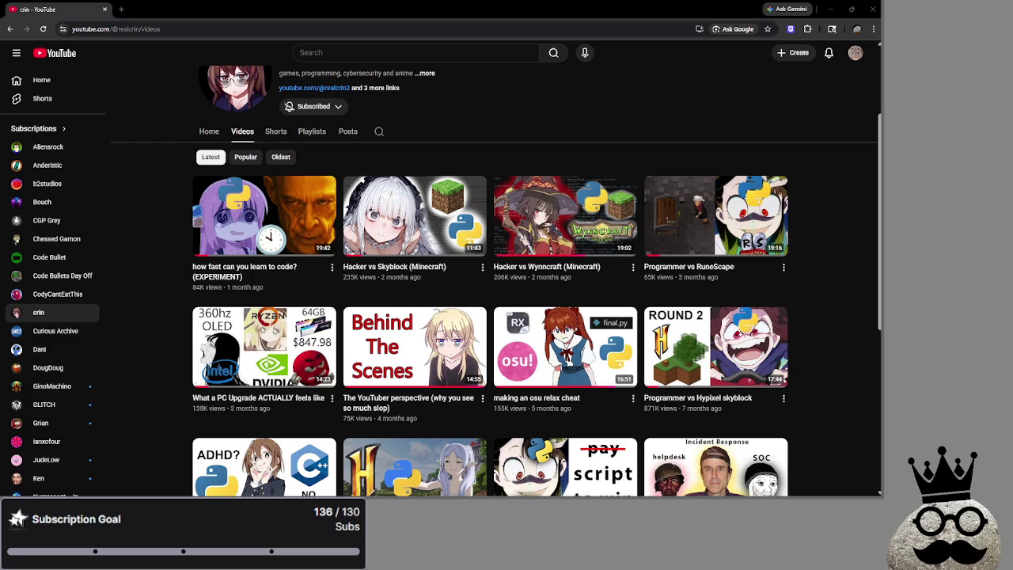
pyautogui.click(852, 8)
pyautogui.click(802, 125)
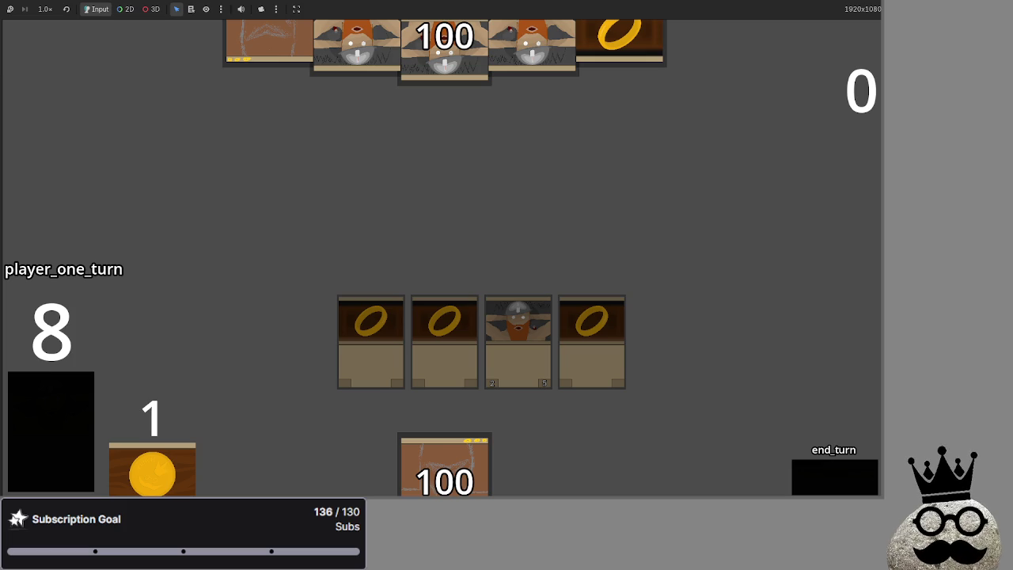
# - Centre and maximise the browser window, then scroll through the VaatiVidya page
pyautogui.moveTo(878, 176); pyautogui.dragTo(503, 176)
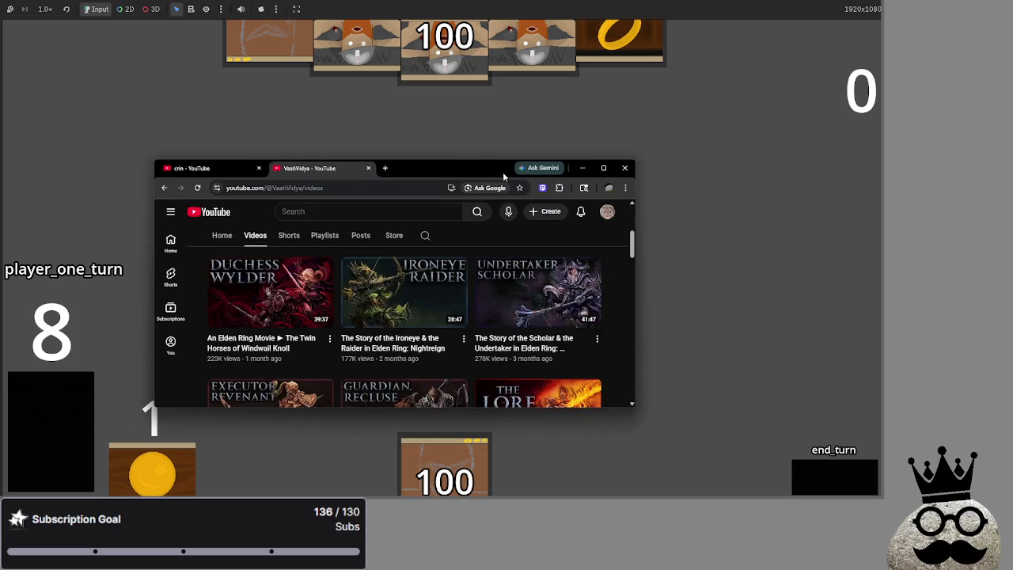
pyautogui.click(603, 167)
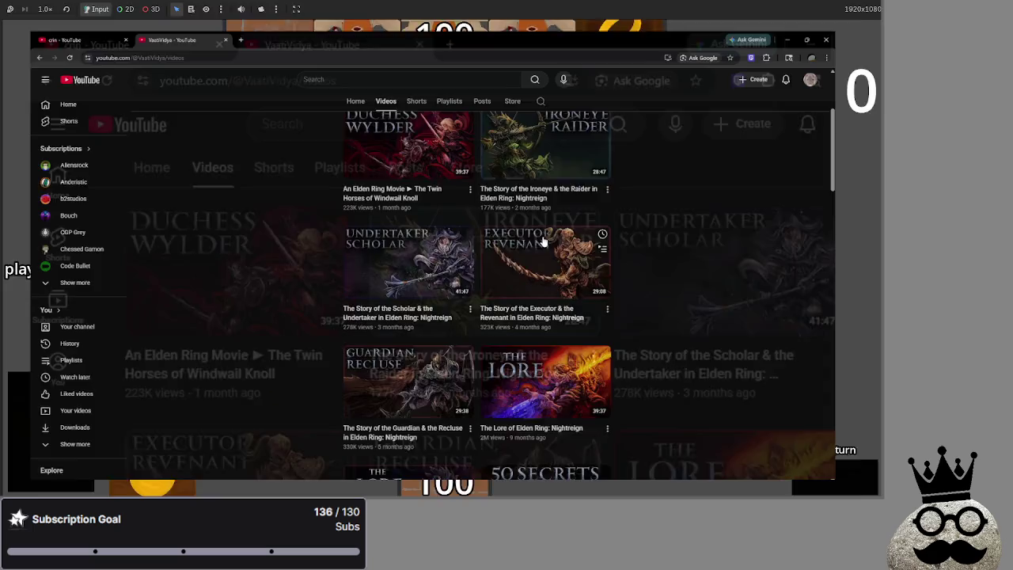
pyautogui.scroll(-3, 160, 234)
pyautogui.scroll(-2, 158, 234)
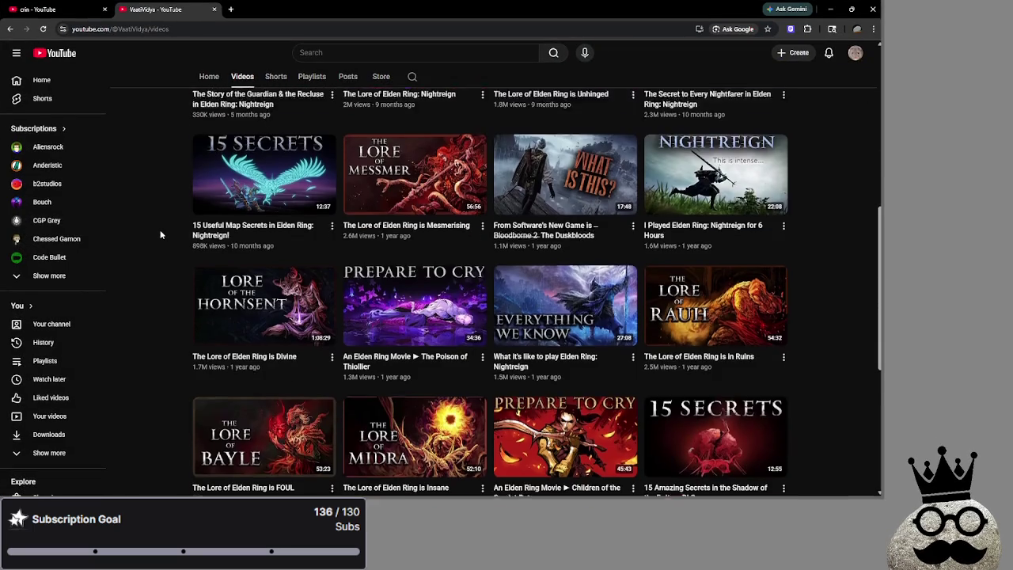
pyautogui.scroll(-1, 156, 234)
pyautogui.scroll(-2, 155, 234)
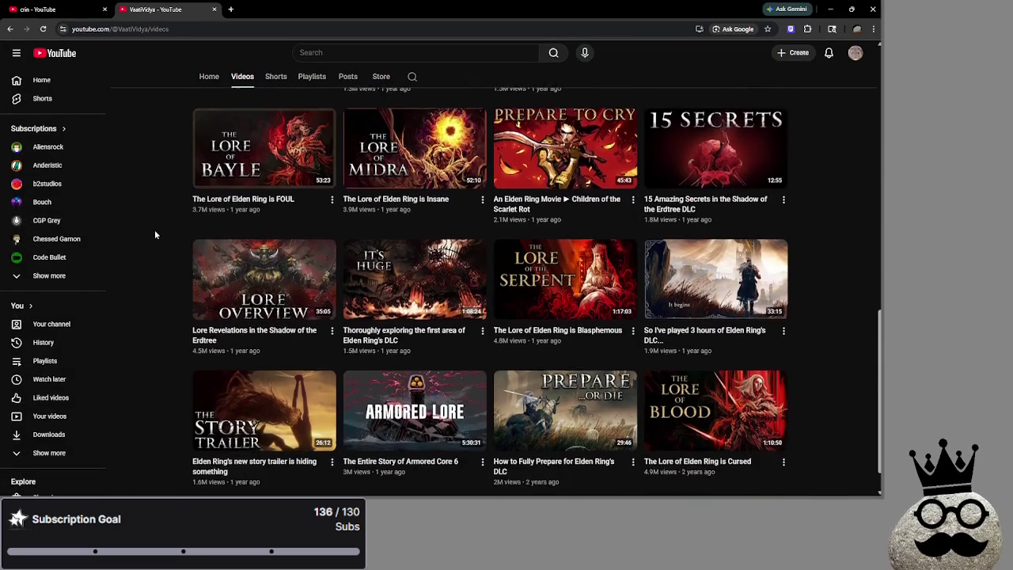
pyautogui.scroll(-2, 155, 235)
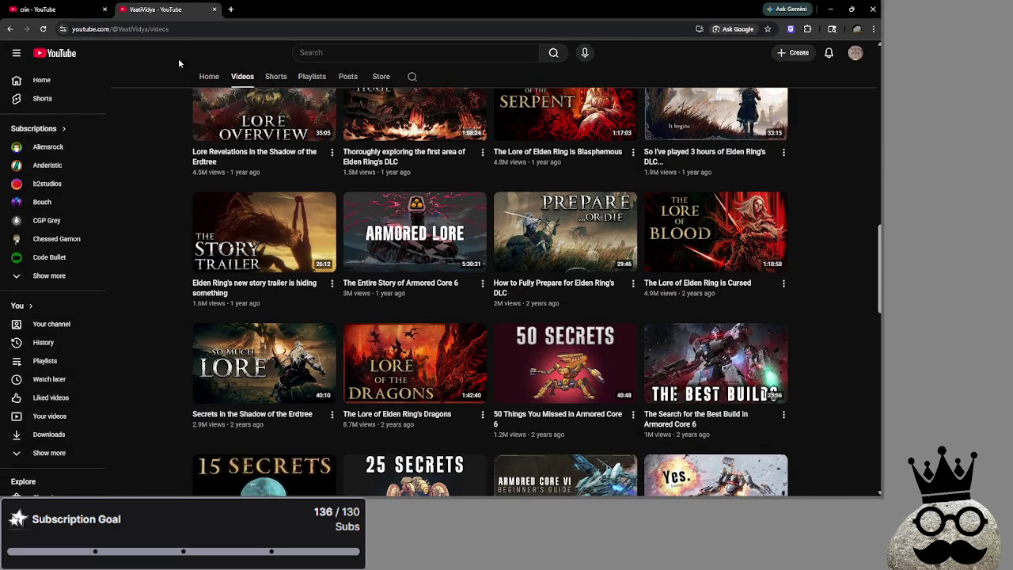
# - Close the VaatiVidya tab and return to crin's video list
pyautogui.hotkey('ctrl', 'w')
pyautogui.scroll(1, 150, 237)
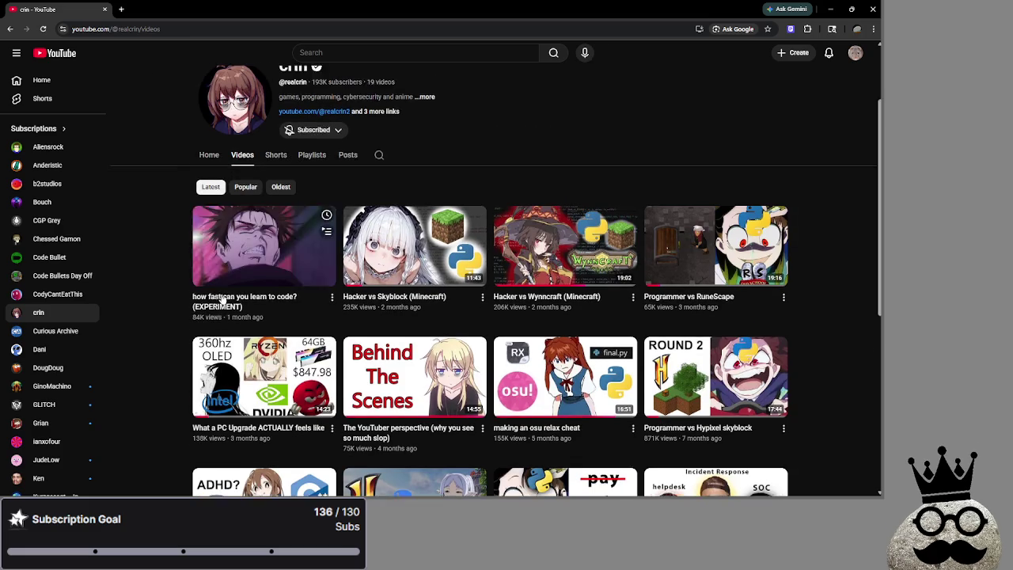
pyautogui.scroll(-1, 443, 166)
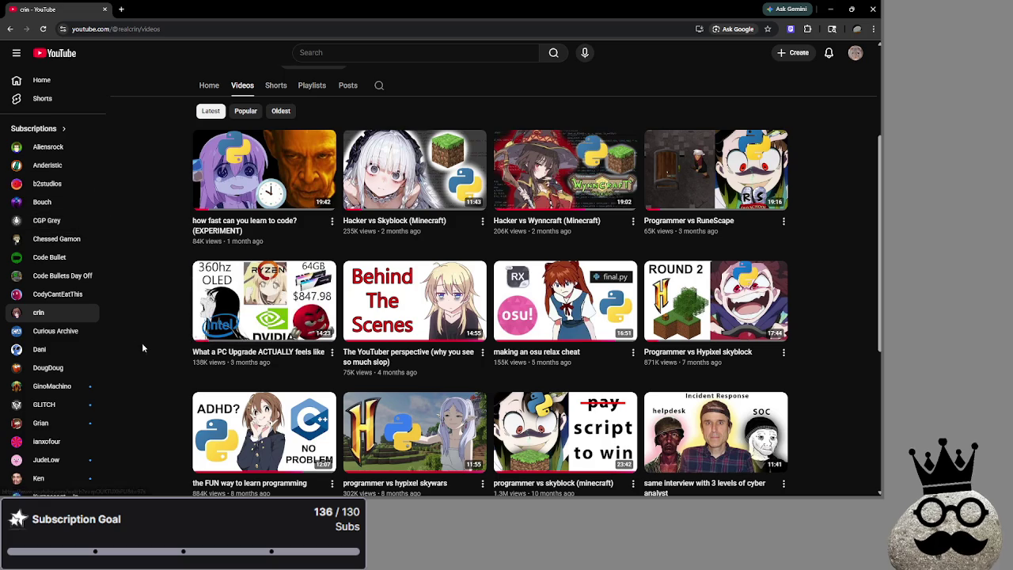
# - Browse Curious Archive's uploads, starting from The Beauty of Ecosystemic Horror
pyautogui.click(57, 331)
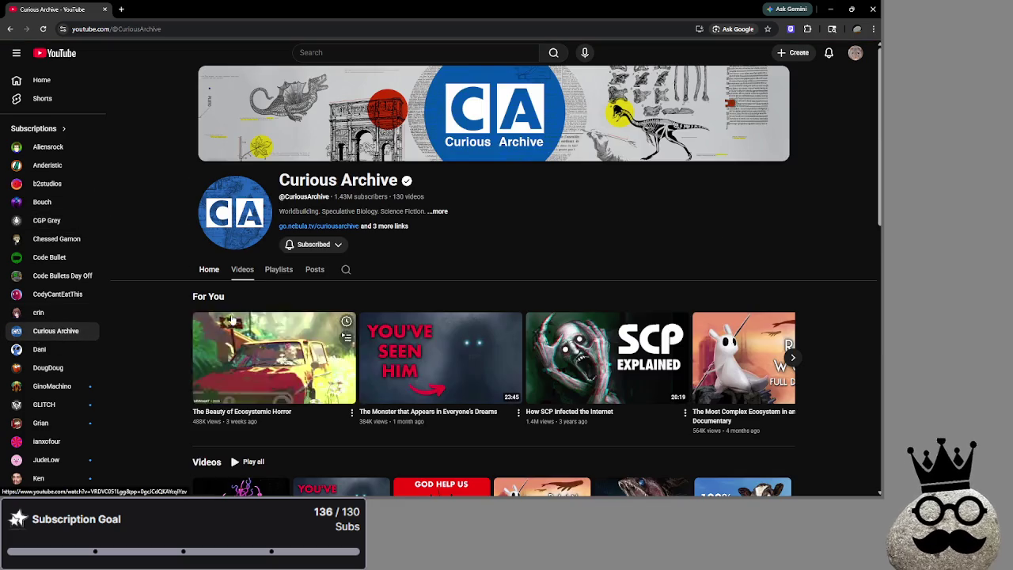
pyautogui.click(240, 269)
pyautogui.scroll(-2, 141, 279)
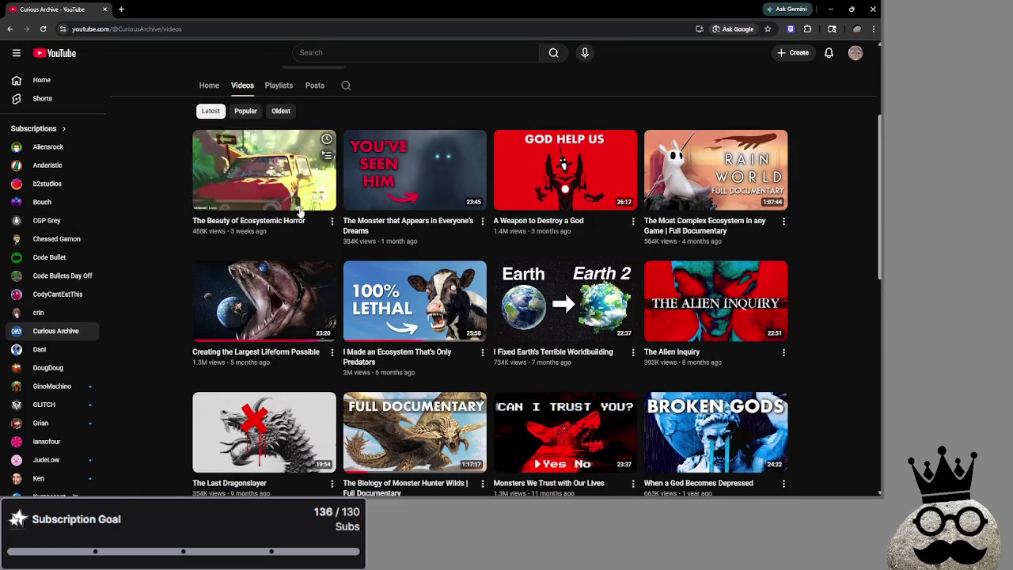
pyautogui.scroll(1, 821, 268)
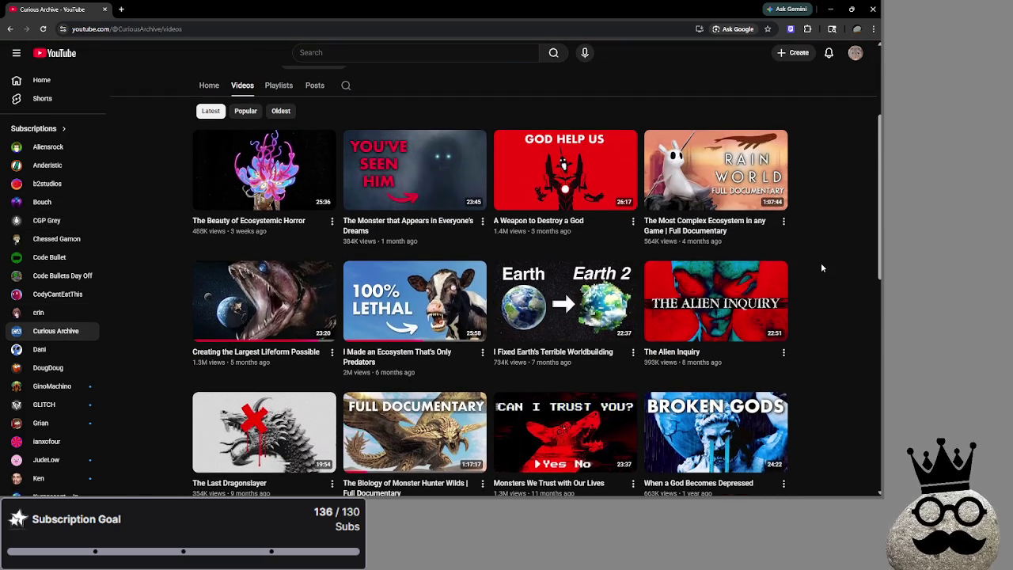
pyautogui.scroll(-1, 821, 267)
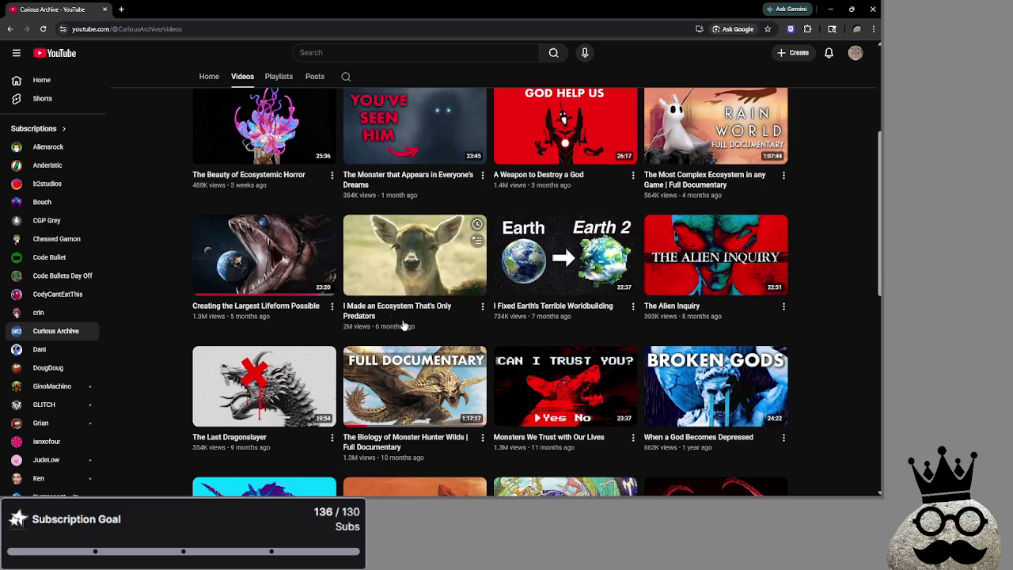
pyautogui.scroll(-3, 432, 338)
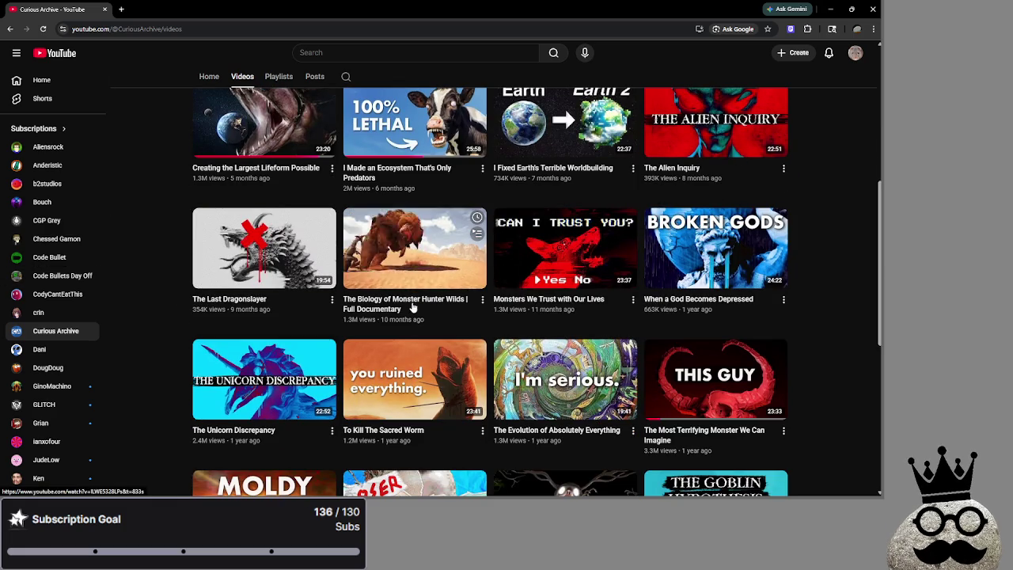
pyautogui.scroll(5, 825, 293)
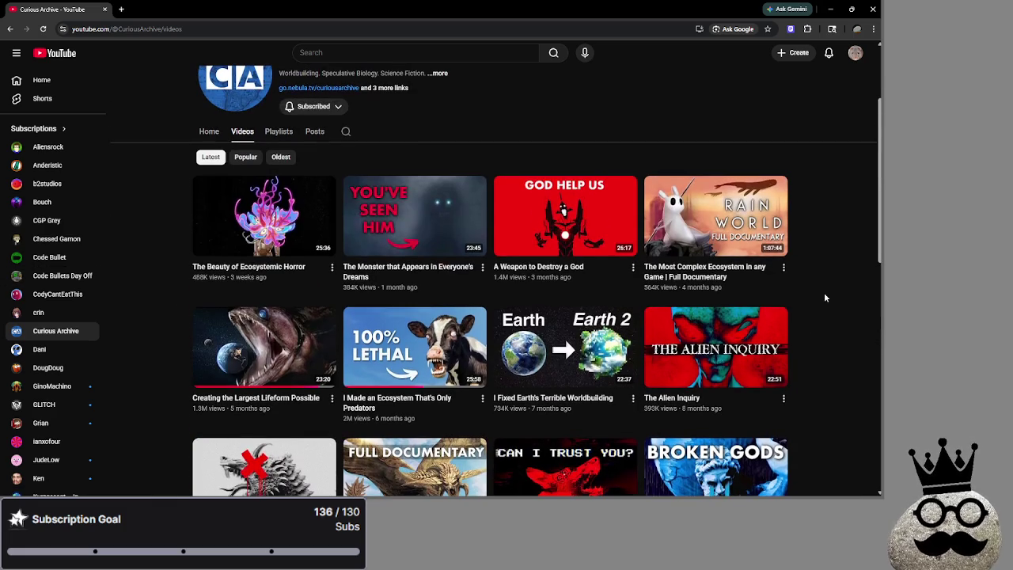
pyautogui.scroll(-4, 824, 298)
pyautogui.scroll(4, 826, 300)
pyautogui.scroll(-5, 825, 299)
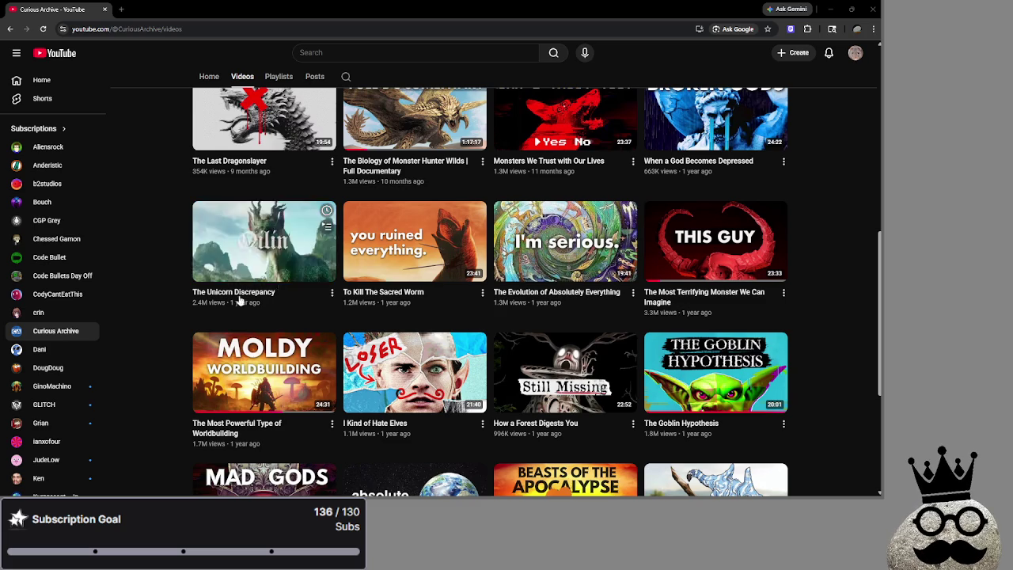
# - Open Dani's Videos tab and scroll through his uploads
pyautogui.click(68, 350)
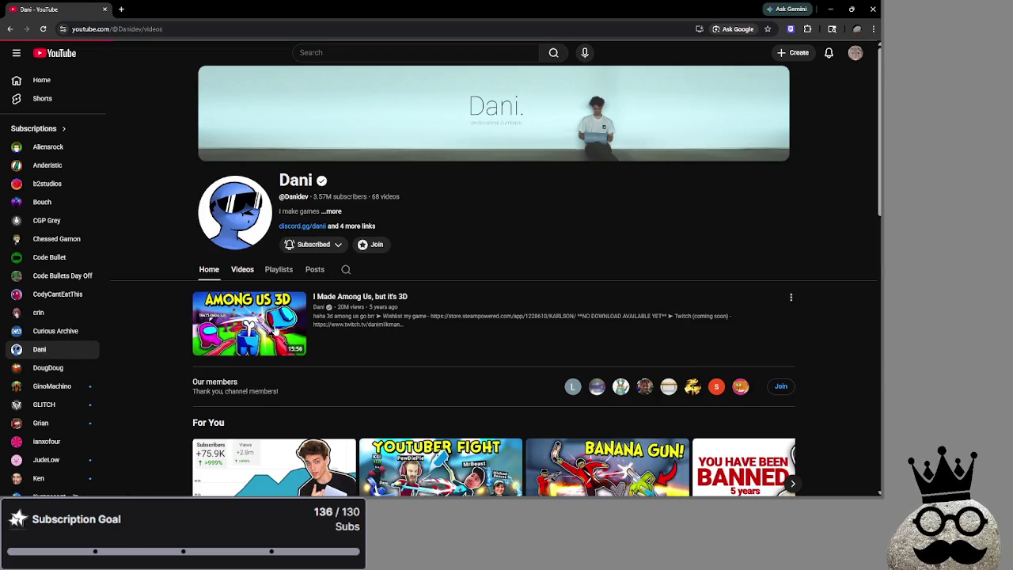
pyautogui.click(243, 267)
pyautogui.scroll(-2, 824, 286)
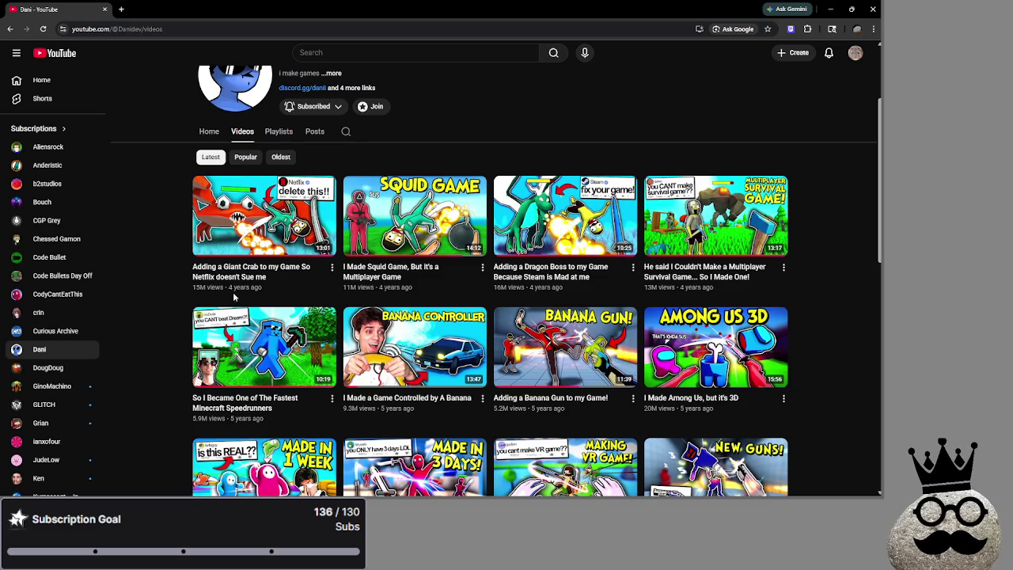
pyautogui.scroll(1, 159, 293)
pyautogui.scroll(-2, 156, 292)
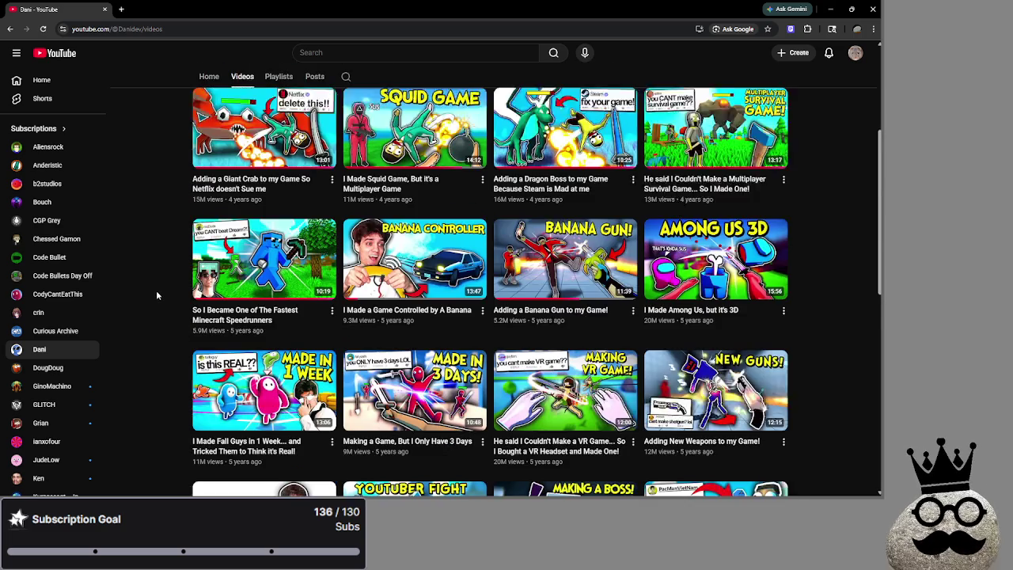
pyautogui.scroll(-1, 156, 293)
pyautogui.scroll(2, 155, 292)
pyautogui.scroll(-3, 155, 293)
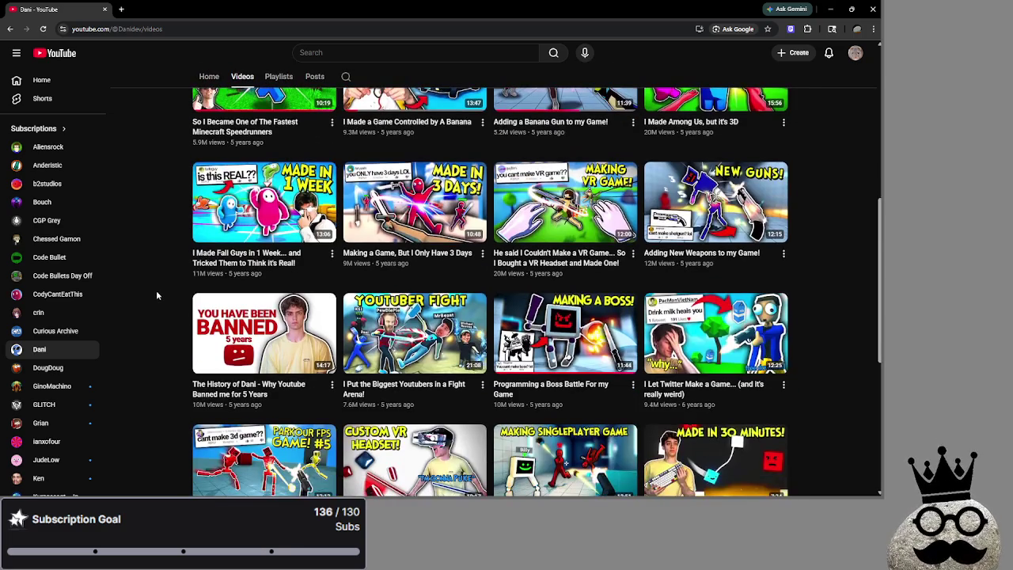
pyautogui.scroll(3, 157, 295)
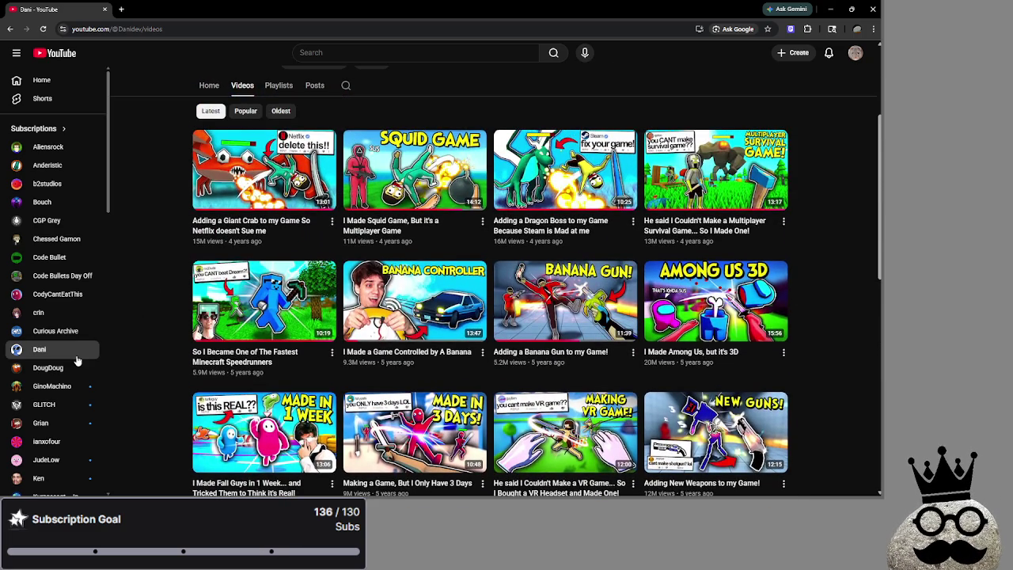
# - Open DougDoug's Videos tab and scroll through his uploads
pyautogui.click(49, 368)
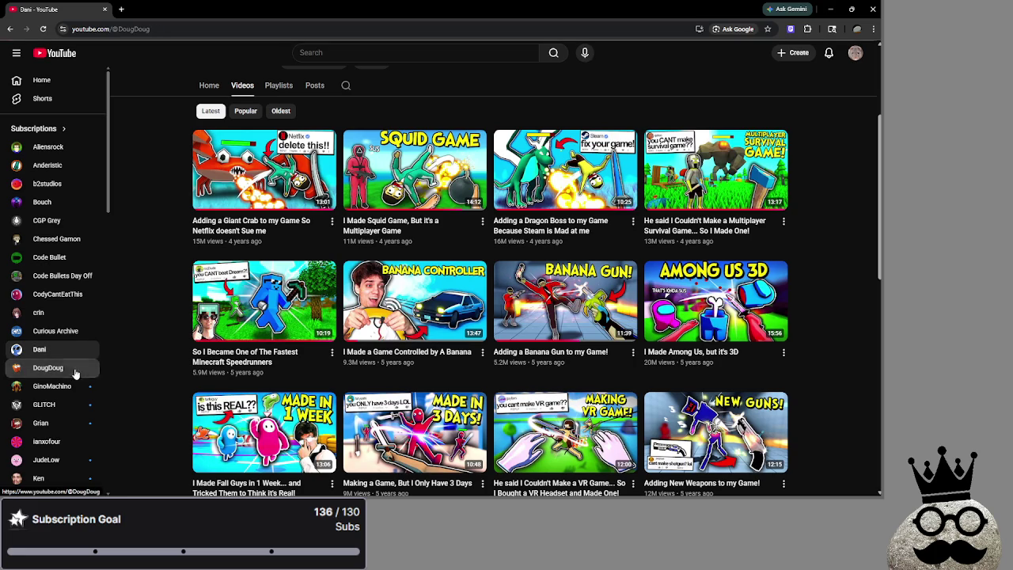
pyautogui.click(242, 267)
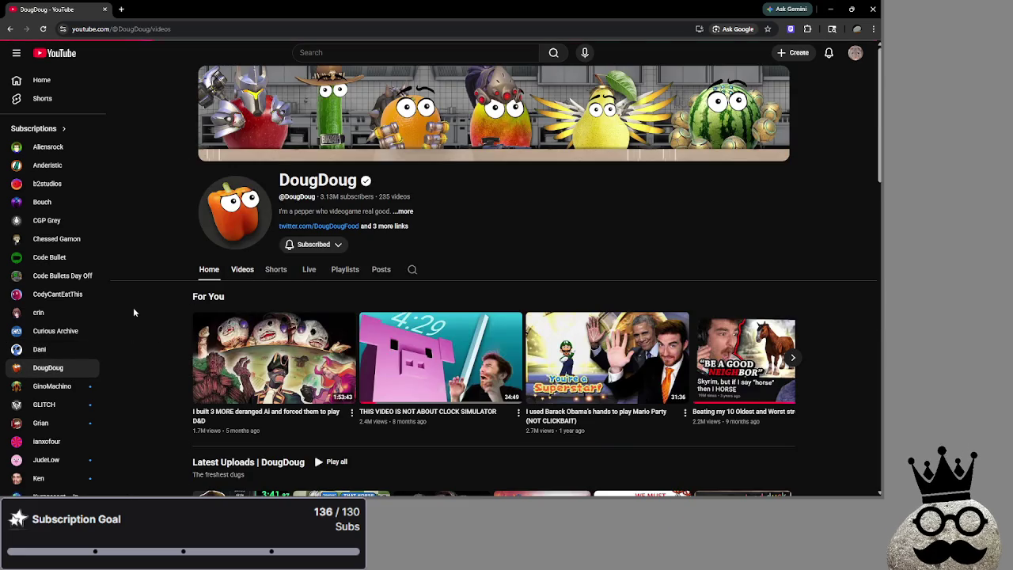
pyautogui.scroll(-1, 132, 307)
pyautogui.scroll(-1, 133, 313)
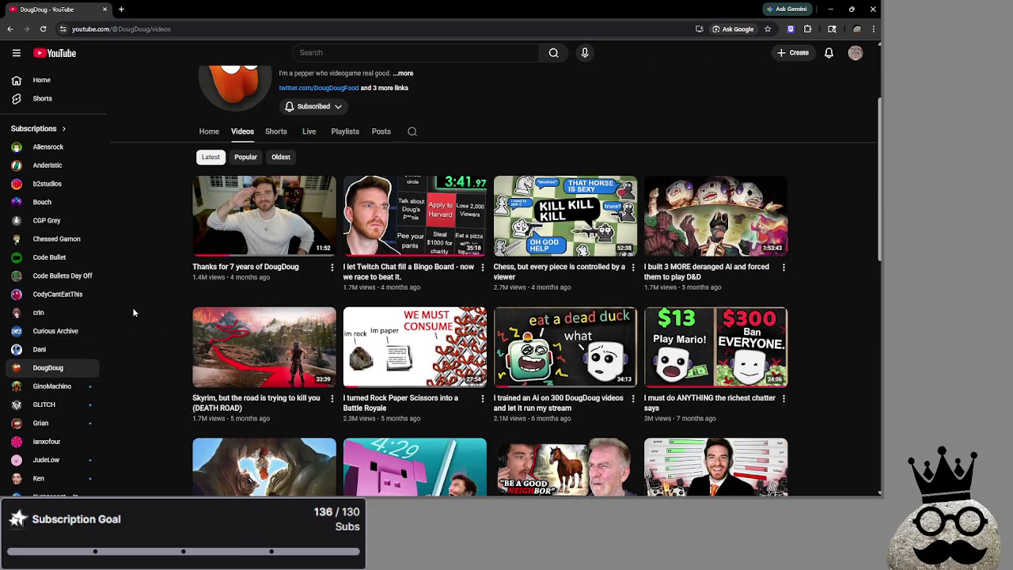
pyautogui.scroll(1, 131, 346)
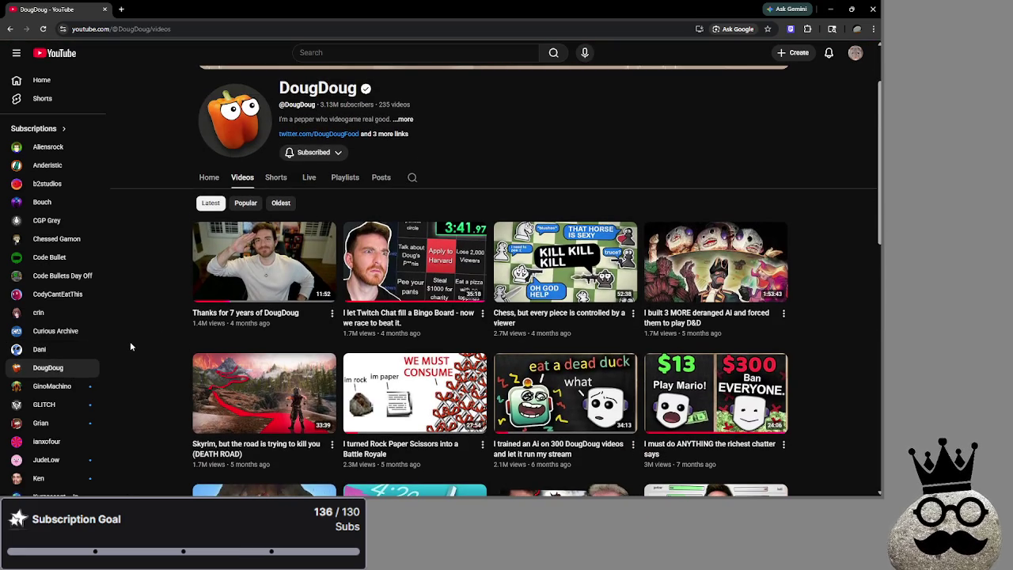
pyautogui.scroll(-2, 130, 341)
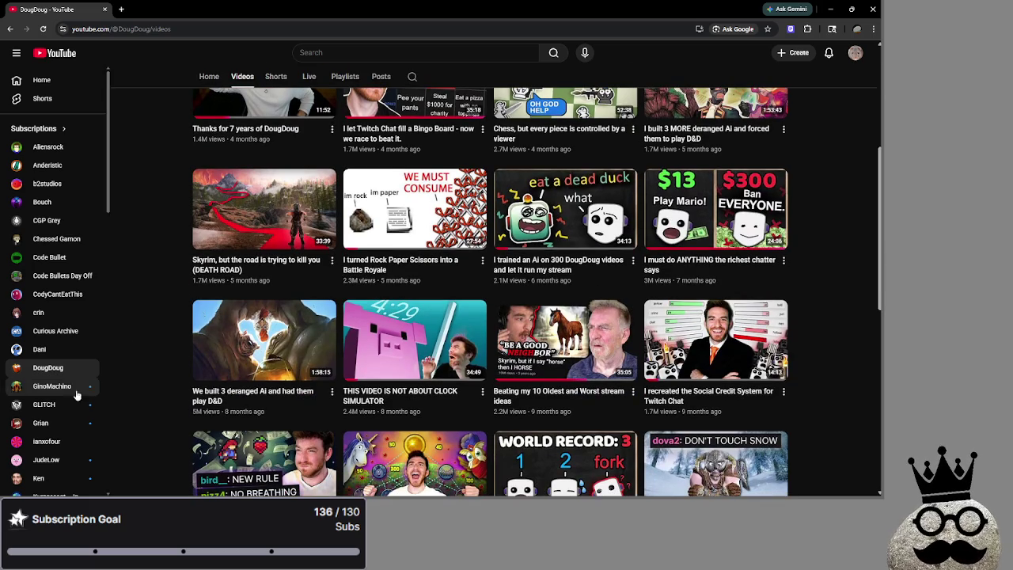
# - Open GinoMachino's Videos tab and scroll through the uploads
pyautogui.click(52, 385)
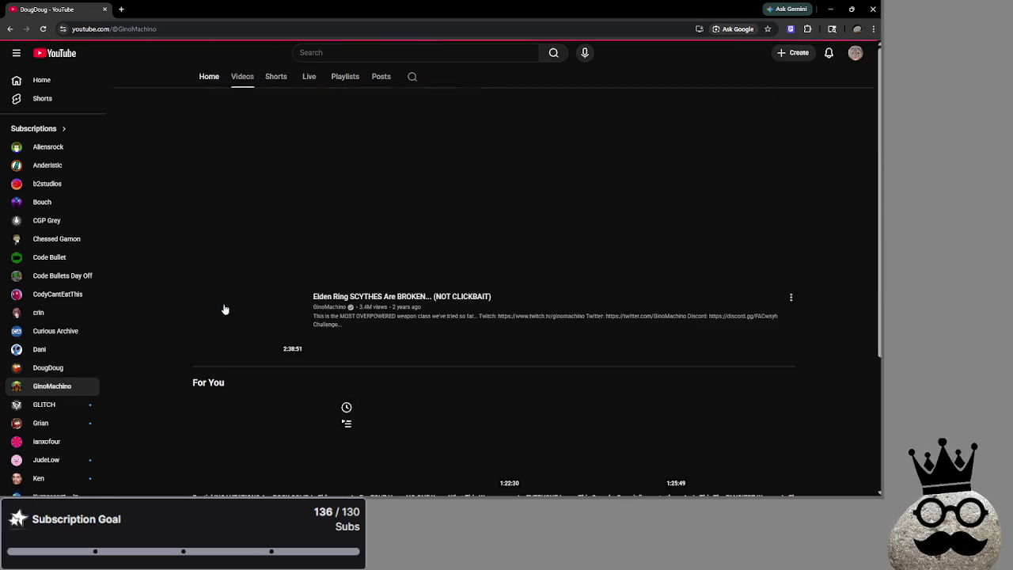
pyautogui.click(242, 266)
pyautogui.scroll(-2, 158, 333)
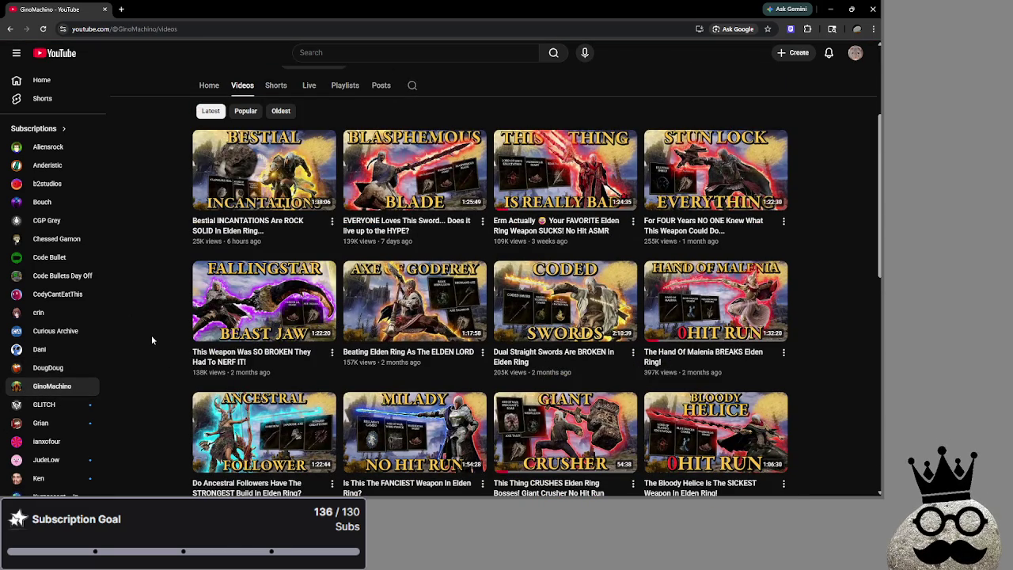
pyautogui.scroll(-2, 47, 349)
# - Scroll GLITCH's Digital Circus uploads, then go to LEMMiNO's channel home page
pyautogui.click(44, 267)
pyautogui.click(242, 269)
pyautogui.scroll(-2, 157, 301)
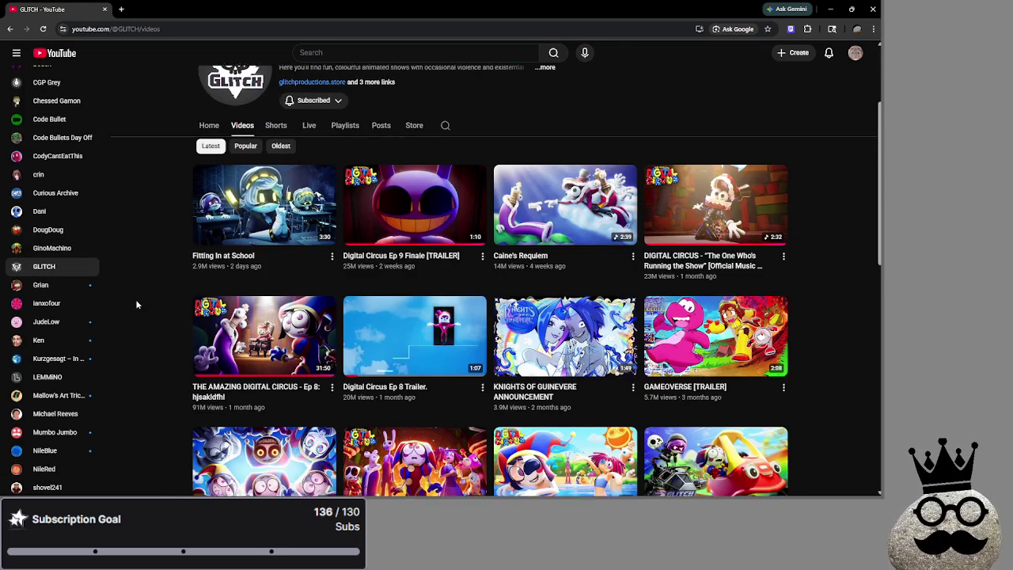
pyautogui.scroll(-1, 149, 301)
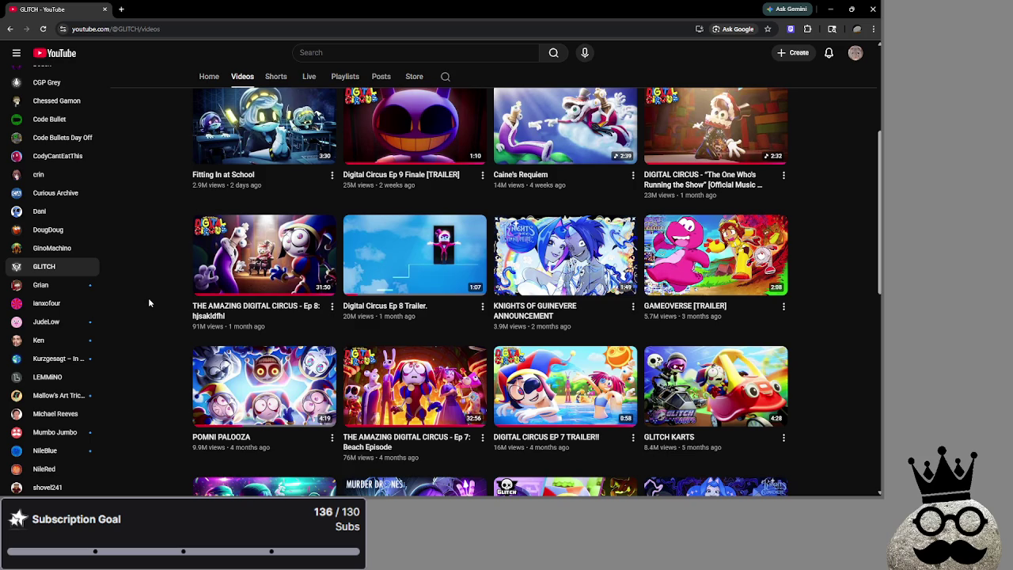
pyautogui.scroll(1, 148, 302)
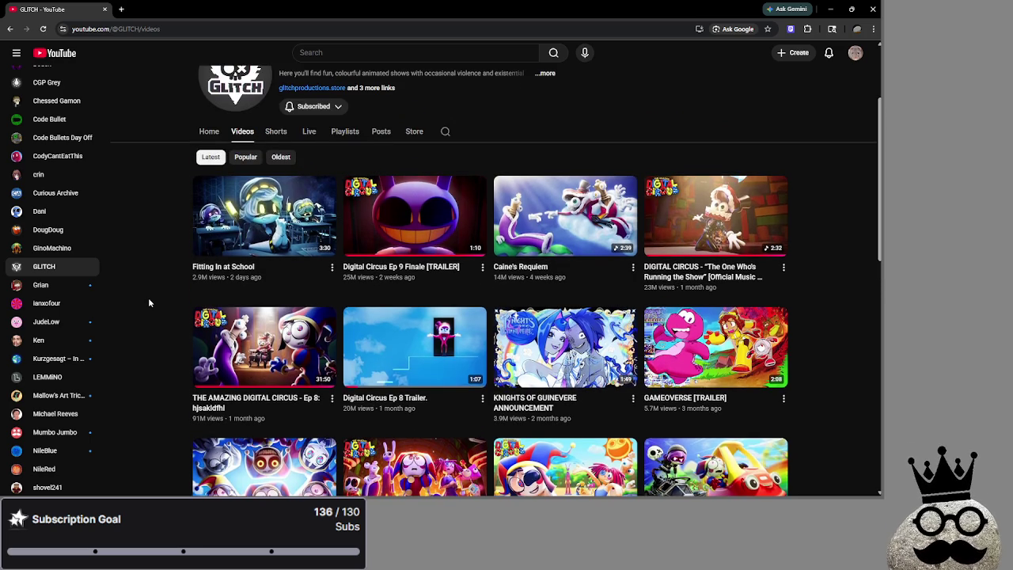
pyautogui.scroll(-3, 148, 300)
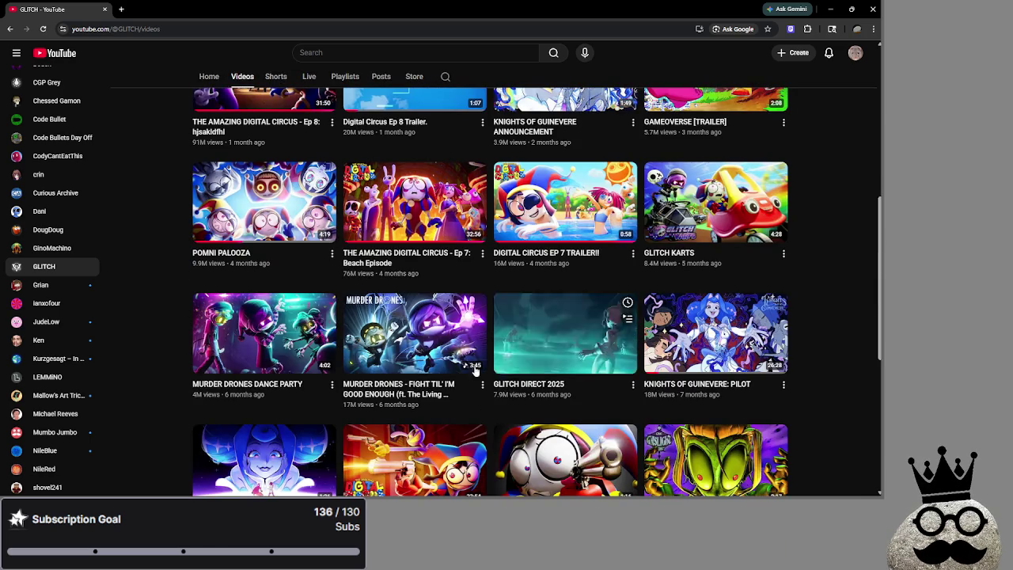
pyautogui.click(47, 377)
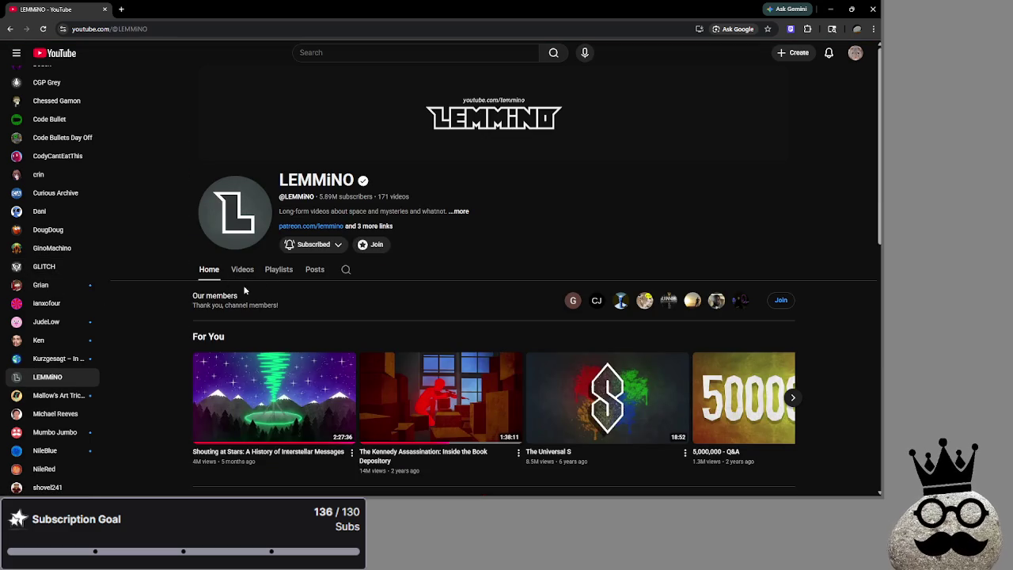
# - View LEMMiNO's uploaded videos, then open Grian's Videos tab
pyautogui.click(243, 269)
pyautogui.scroll(-1, 157, 294)
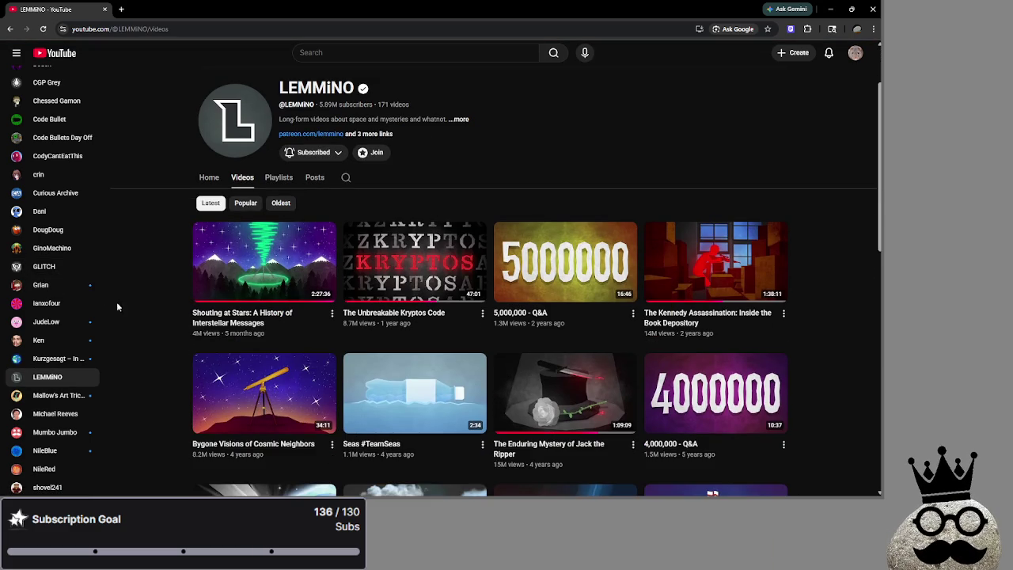
pyautogui.click(62, 285)
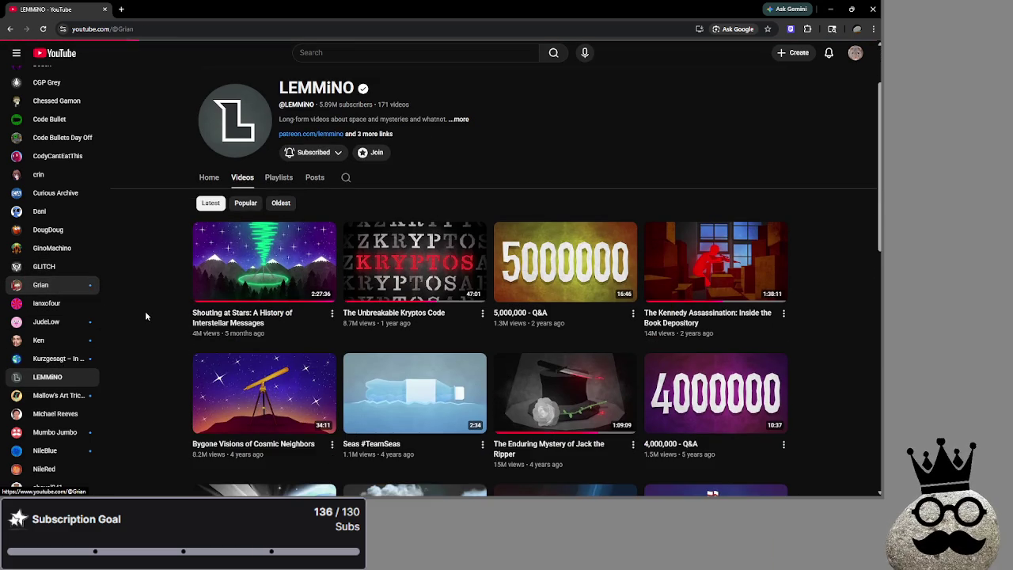
pyautogui.click(236, 274)
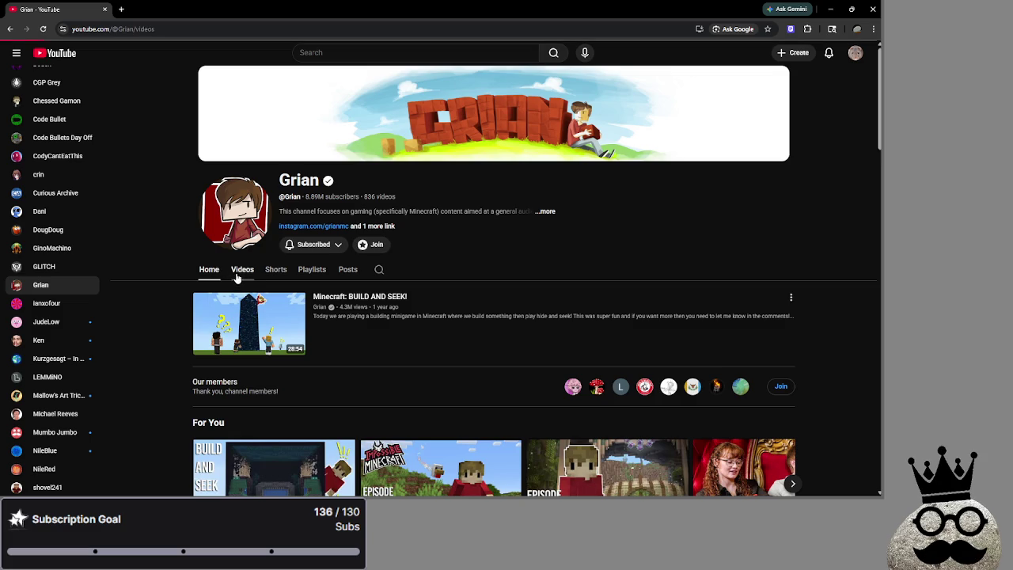
# - Scroll Grian's Hermitcraft 11 and Nice Life uploads, then go to ianxofour's channel
pyautogui.scroll(-5, 158, 305)
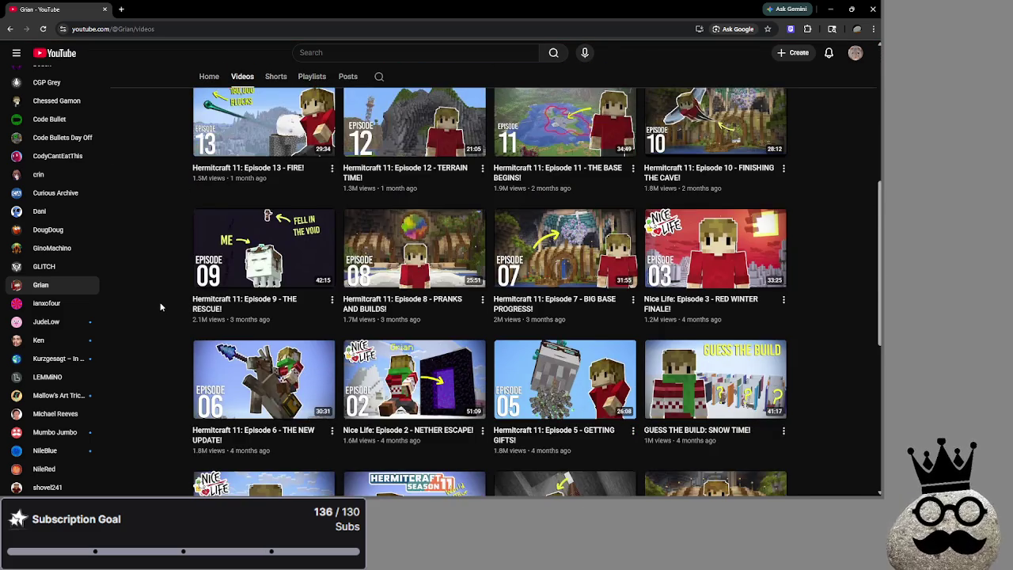
pyautogui.scroll(-1, 161, 306)
pyautogui.scroll(2, 161, 307)
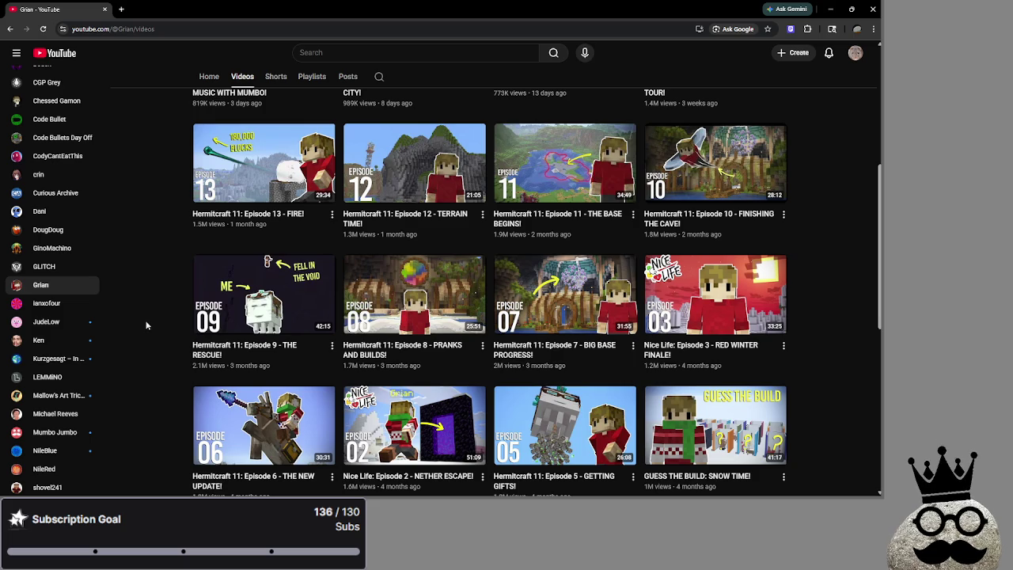
pyautogui.scroll(-3, 68, 286)
pyautogui.scroll(-1, 69, 287)
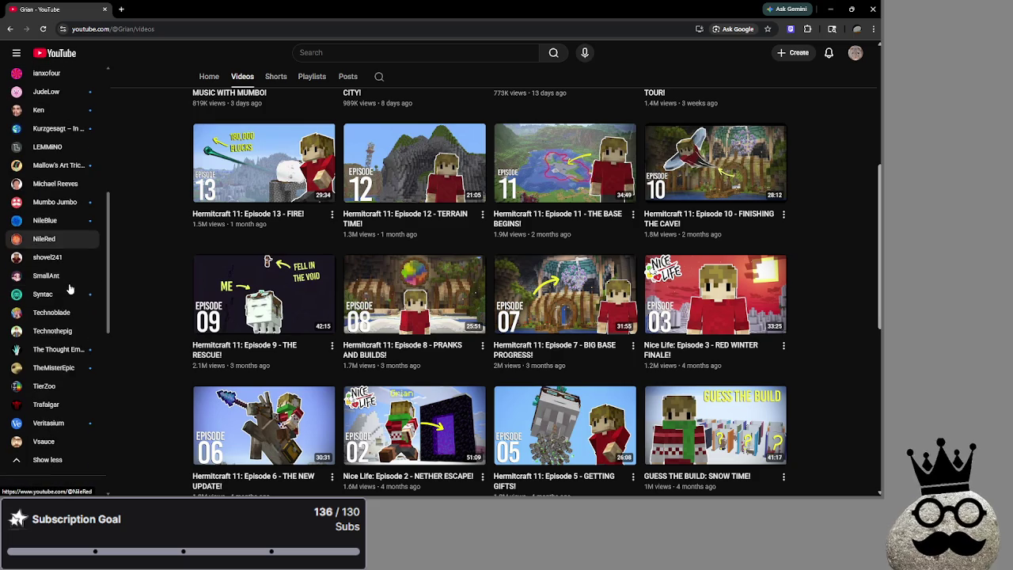
pyautogui.scroll(2, 68, 285)
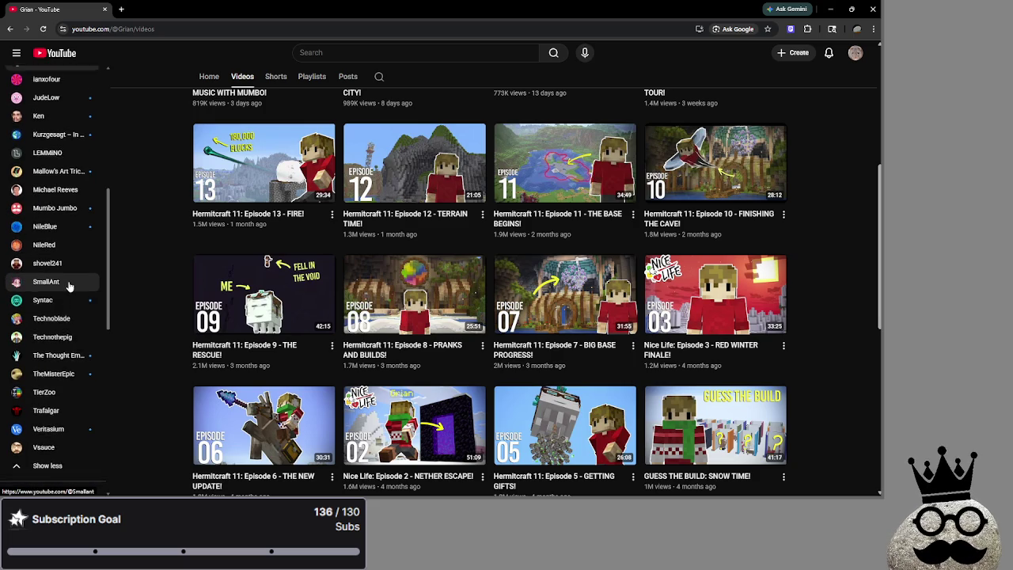
pyautogui.click(68, 171)
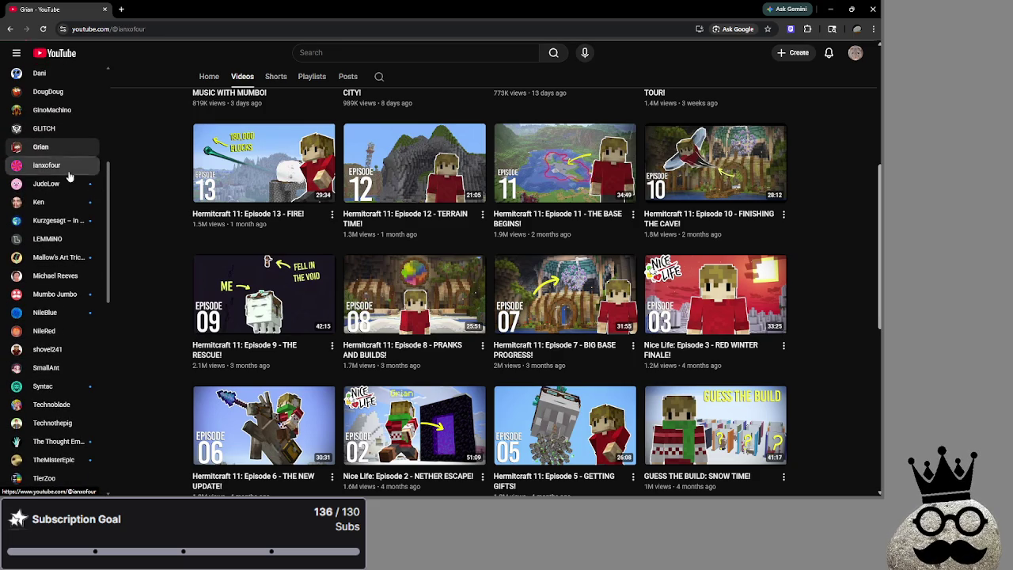
# - Show ianxofour's uploaded videos, then scroll through the JudeLow channel
pyautogui.click(243, 276)
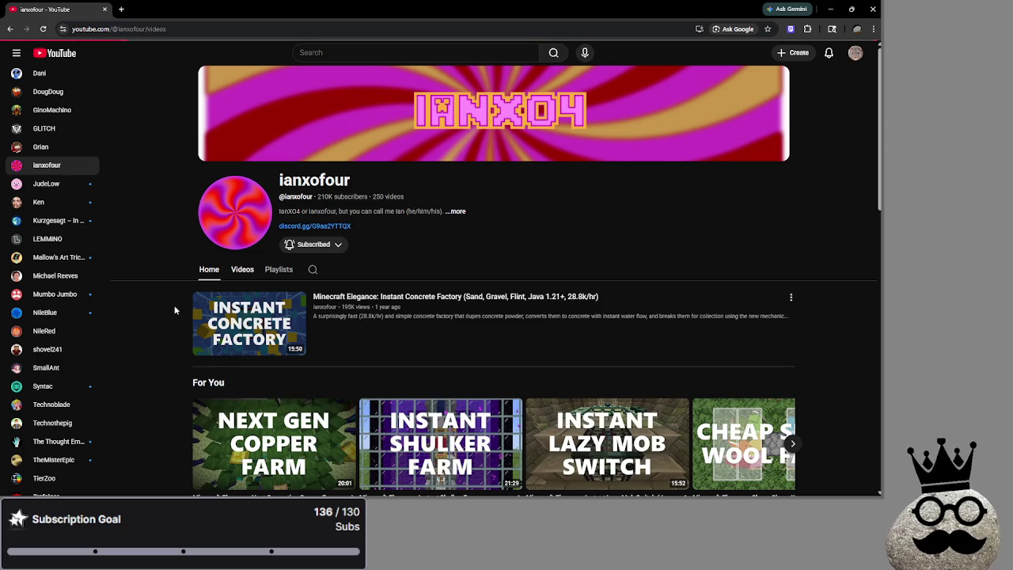
pyautogui.scroll(-3, 252, 294)
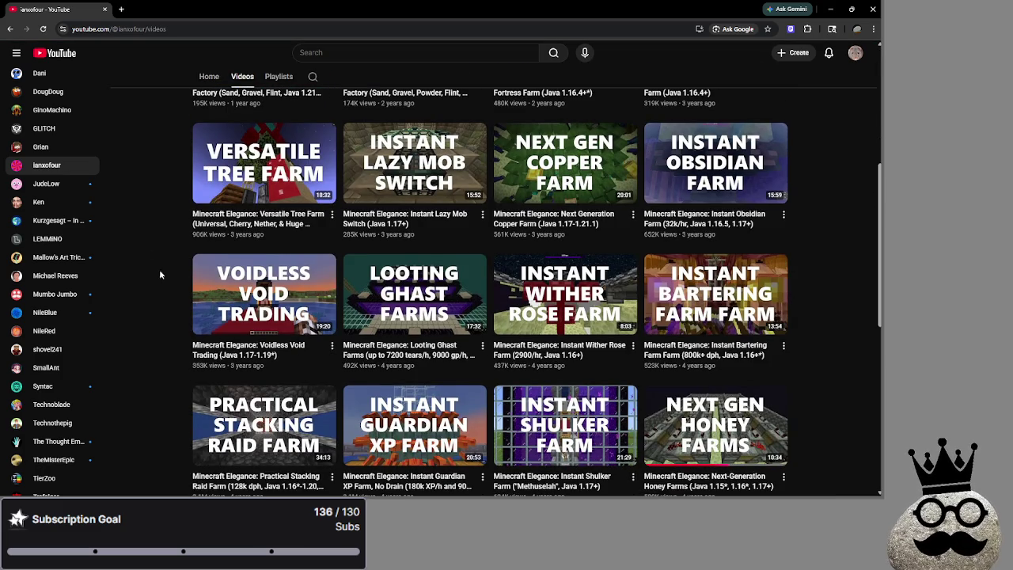
pyautogui.click(48, 184)
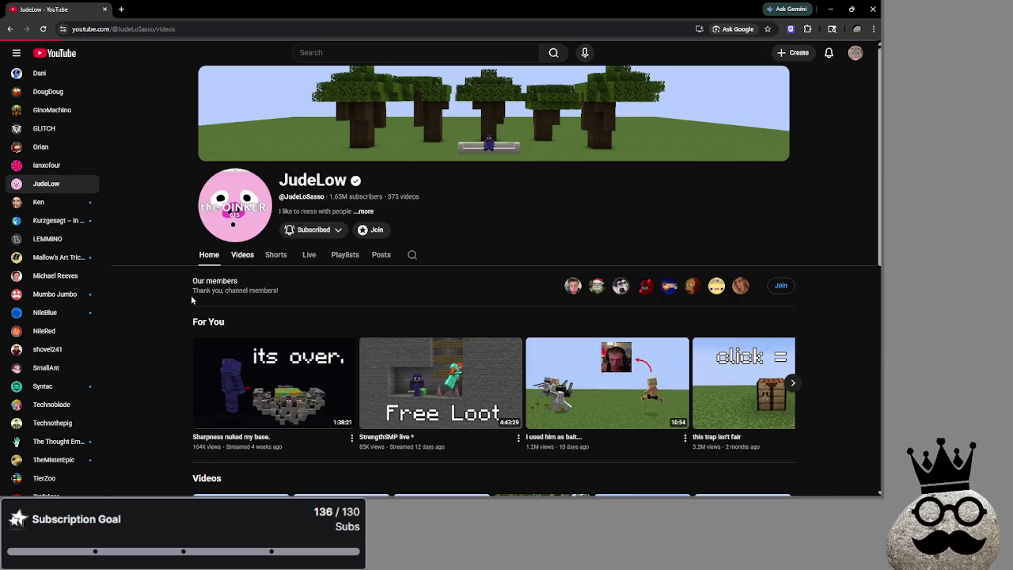
pyautogui.scroll(-2, 154, 288)
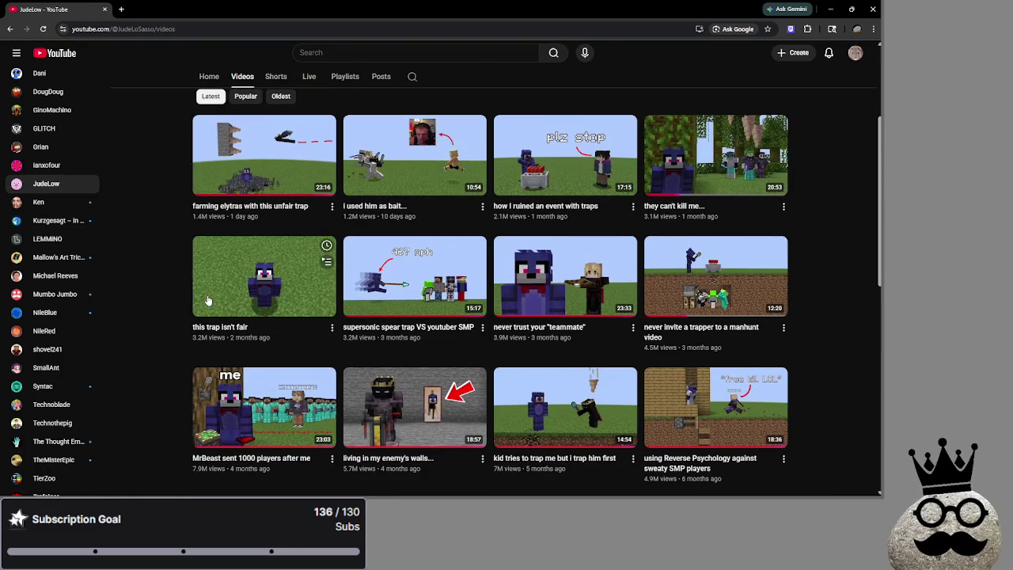
pyautogui.scroll(-1, 176, 289)
pyautogui.scroll(-2, 815, 332)
pyautogui.scroll(3, 501, 321)
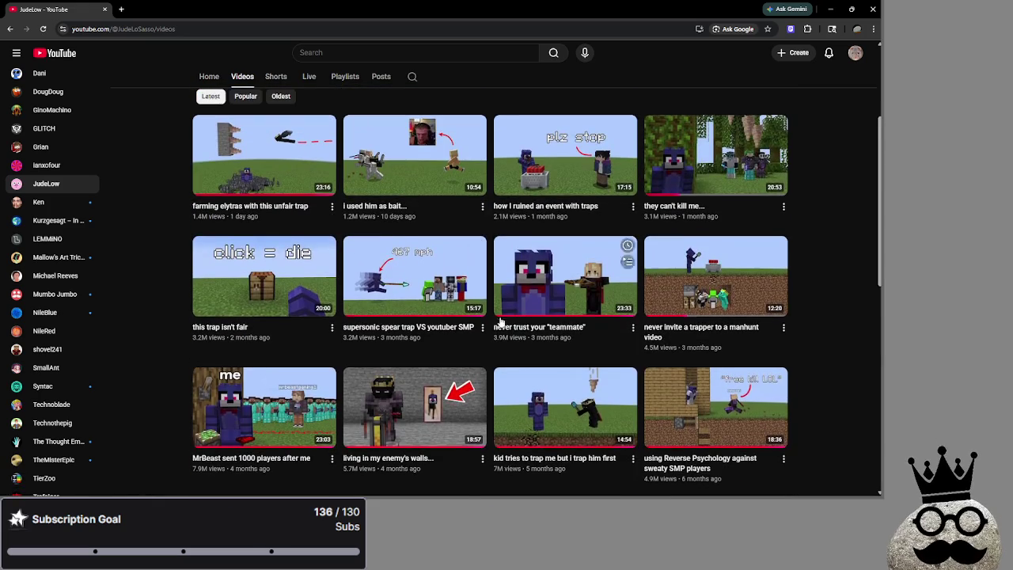
# - Open Ken's Videos tab and scroll through his uploads
pyautogui.click(47, 203)
pyautogui.click(242, 255)
pyautogui.scroll(-3, 135, 282)
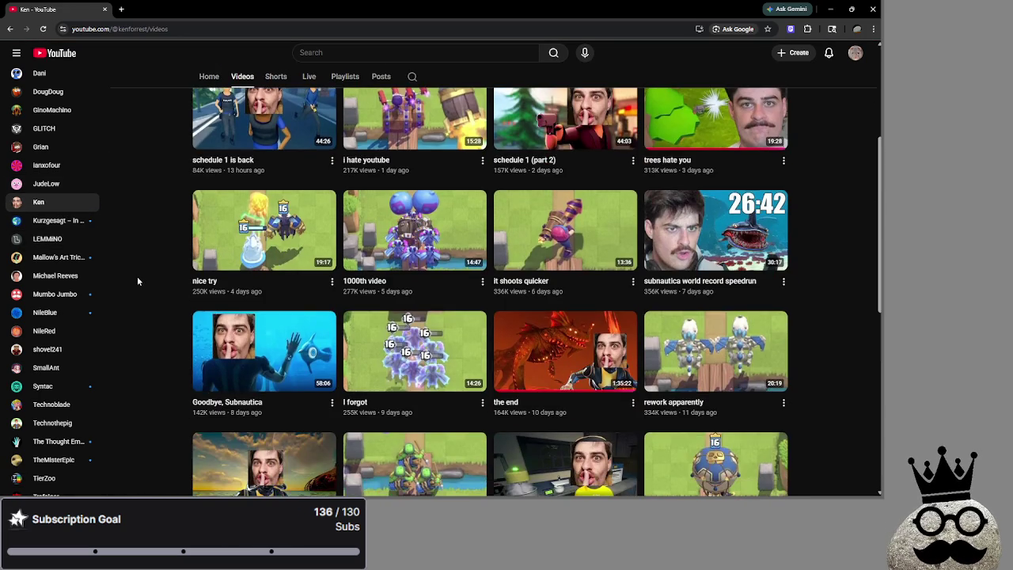
pyautogui.scroll(1, 137, 279)
# - Browse Kurzgesagt's uploaded videos up and down the grid
pyautogui.click(56, 220)
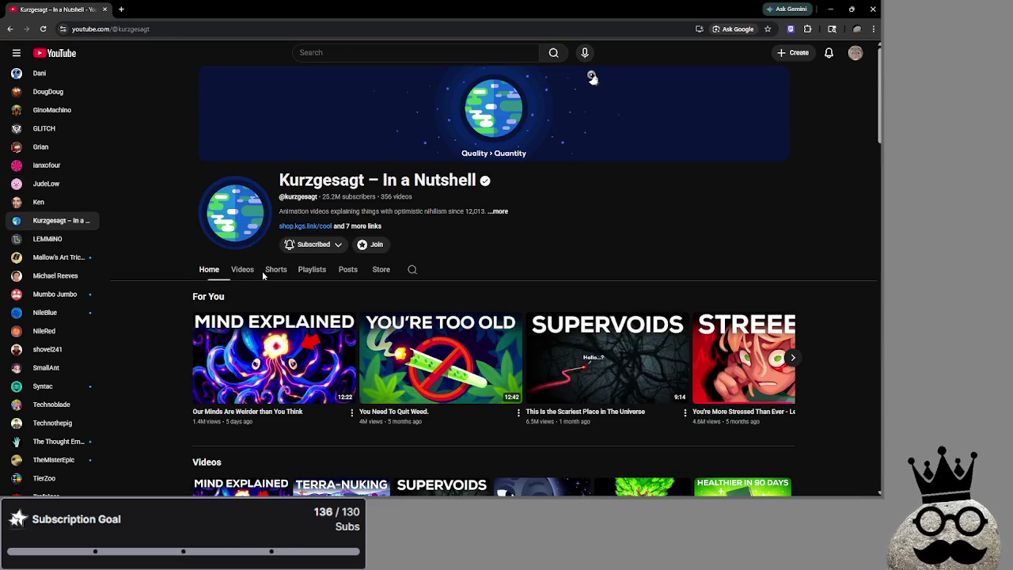
pyautogui.click(245, 271)
pyautogui.scroll(-3, 141, 278)
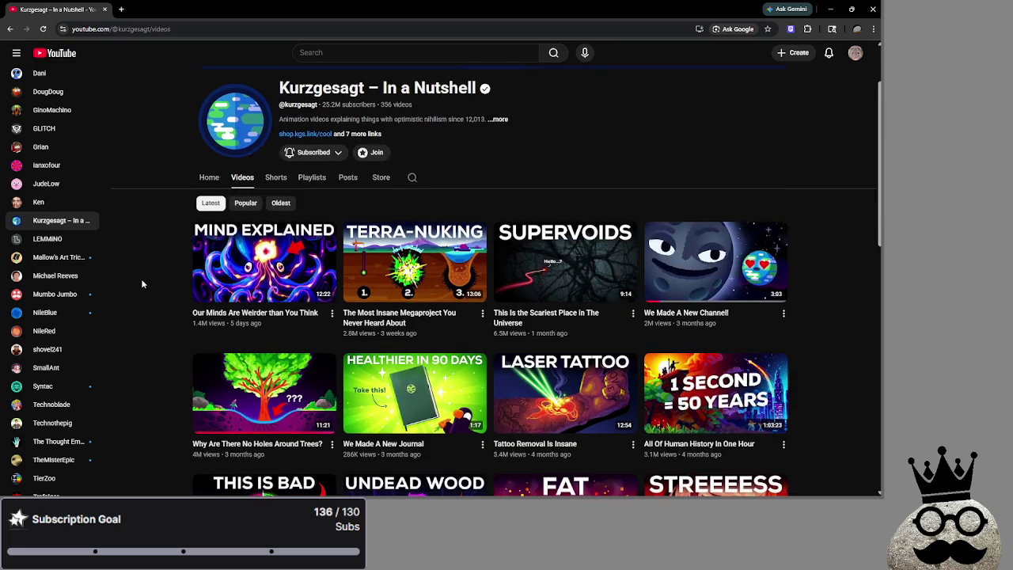
pyautogui.scroll(-5, 142, 277)
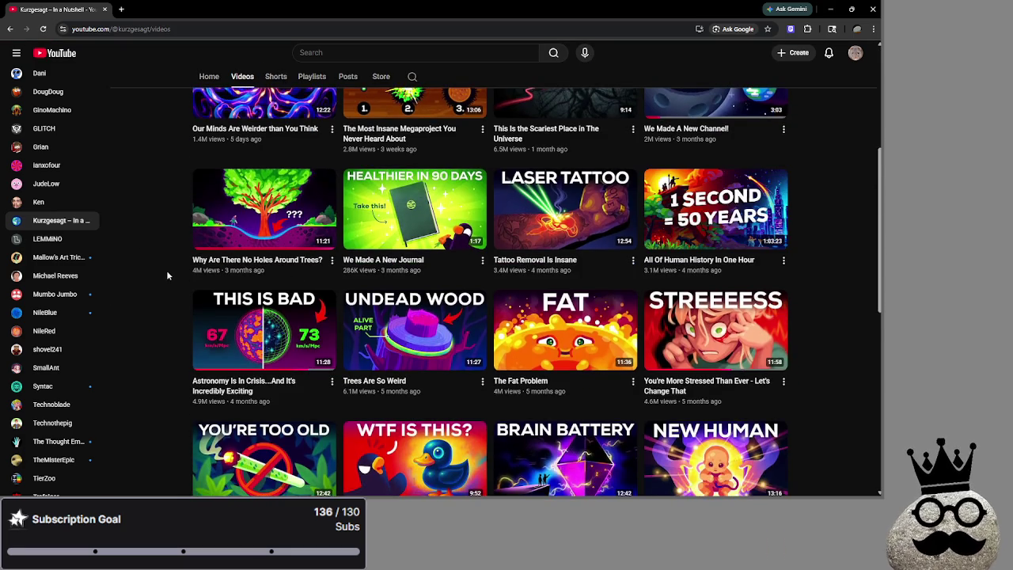
pyautogui.scroll(-1, 157, 278)
pyautogui.scroll(3, 156, 277)
pyautogui.scroll(2, 151, 283)
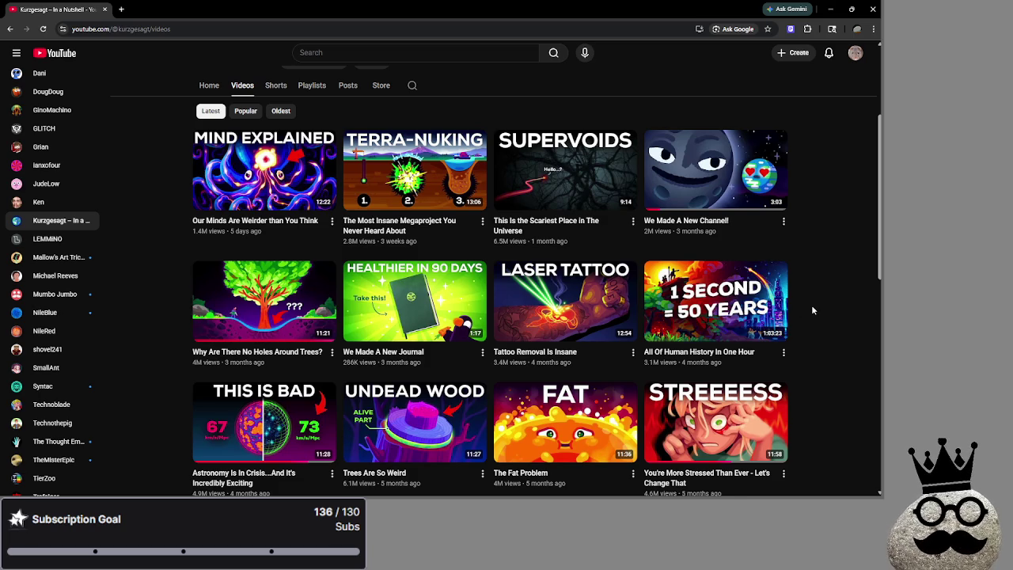
pyautogui.scroll(2, 812, 307)
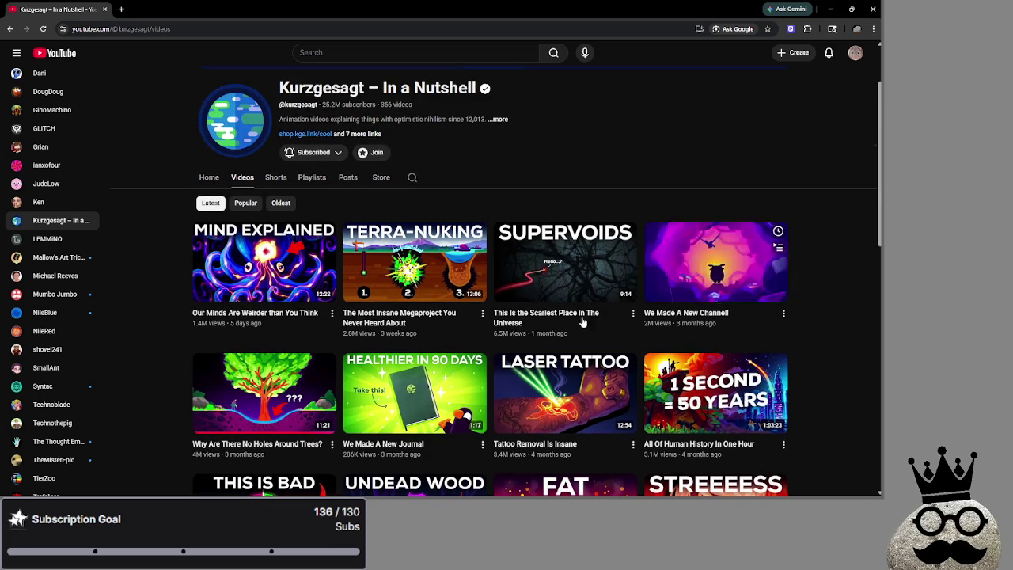
pyautogui.scroll(-6, 150, 321)
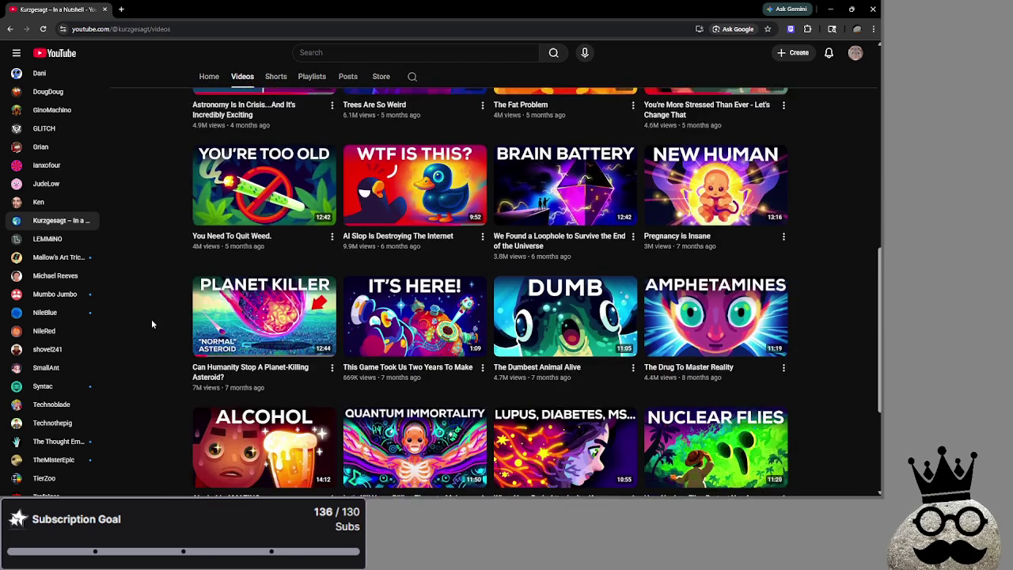
pyautogui.scroll(-3, 152, 323)
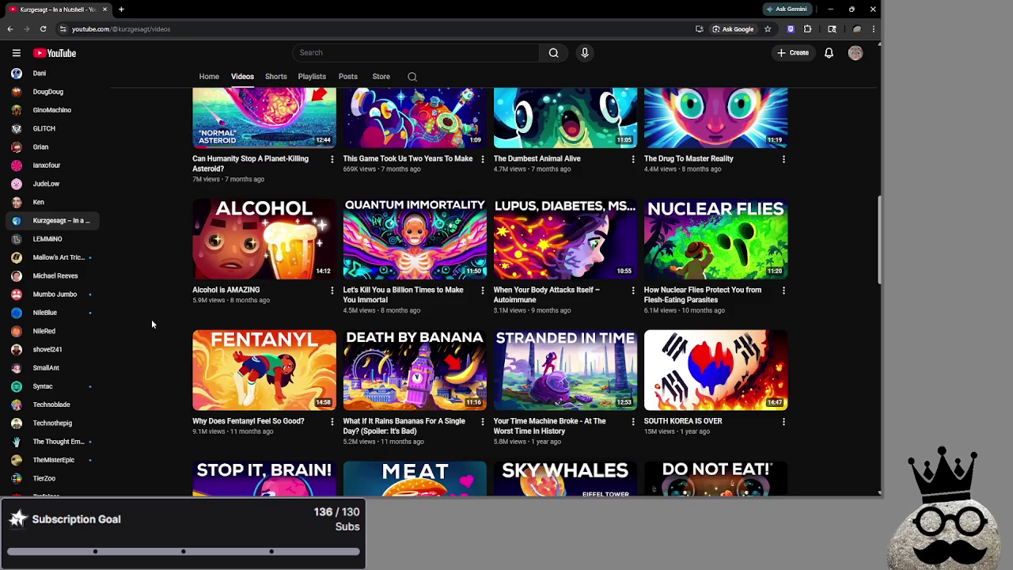
pyautogui.scroll(3, 152, 324)
pyautogui.scroll(4, 152, 323)
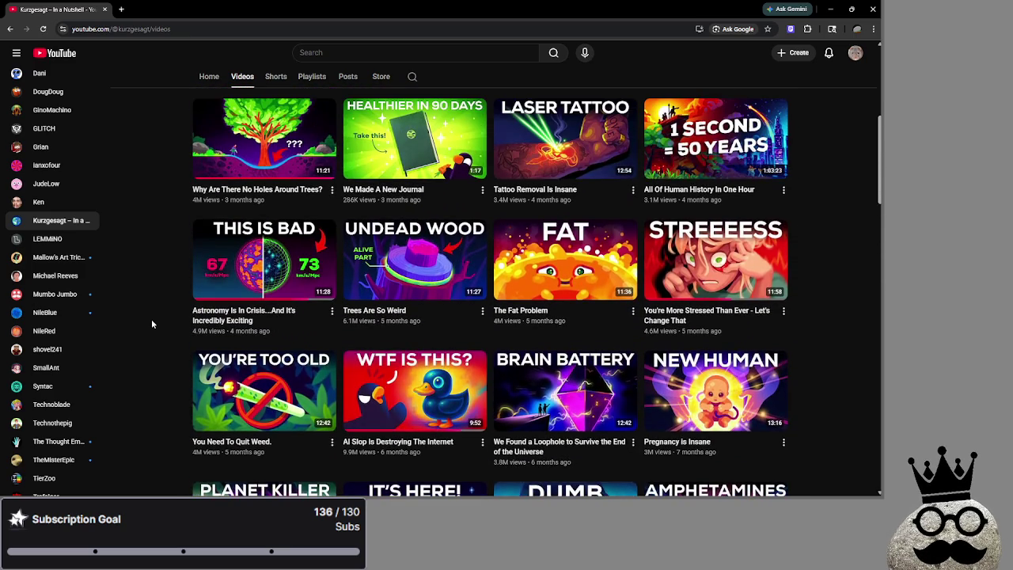
# - Return to Ken's Videos tab and browse his uploads sorted by popularity
pyautogui.click(38, 202)
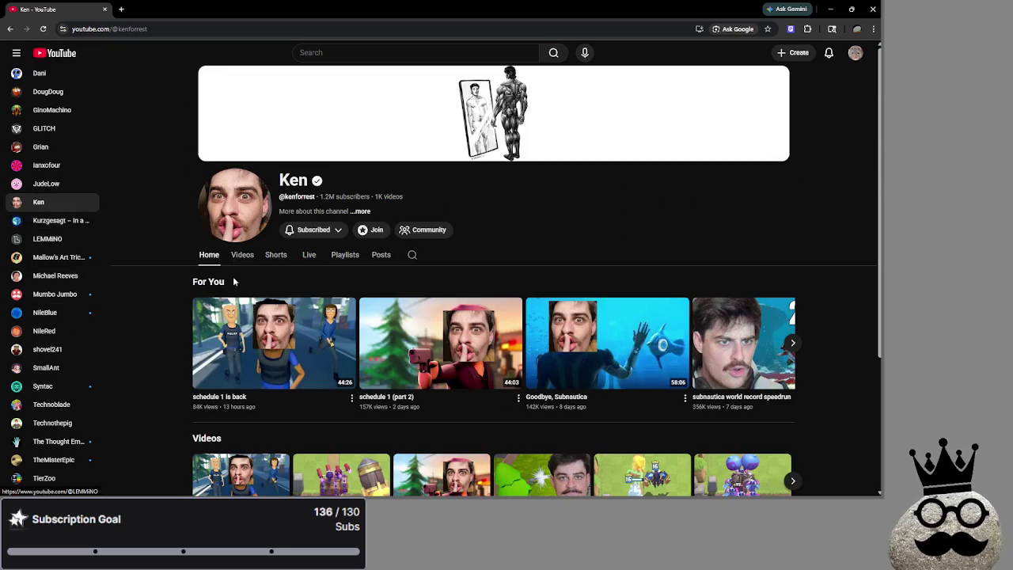
pyautogui.click(243, 255)
pyautogui.scroll(-1, 187, 283)
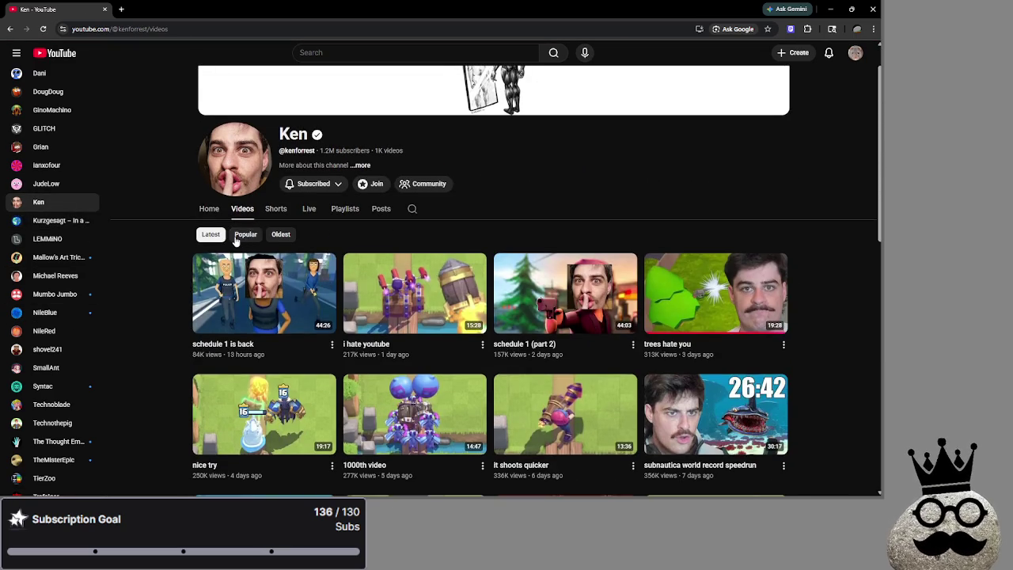
pyautogui.click(238, 236)
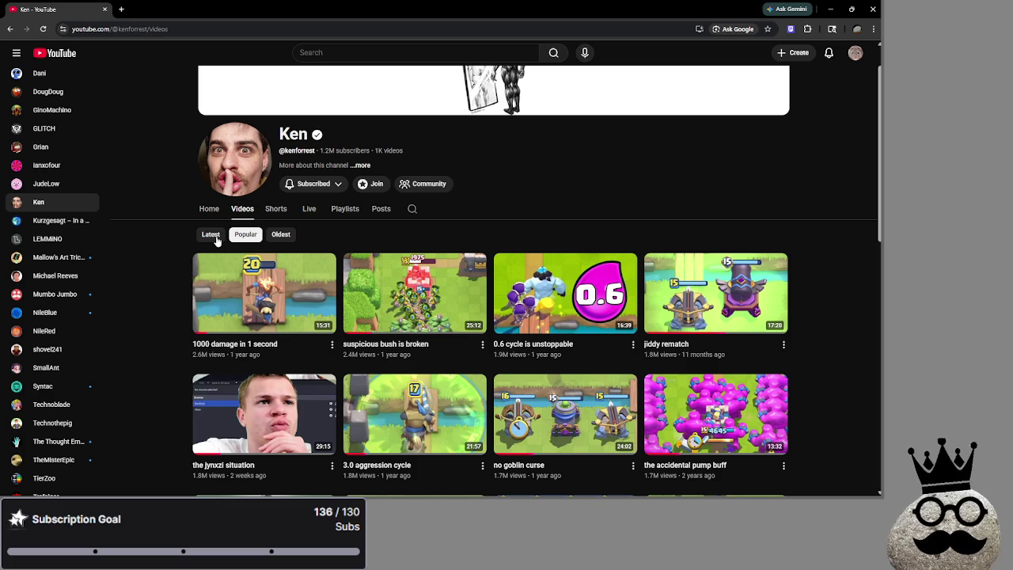
pyautogui.scroll(-5, 47, 317)
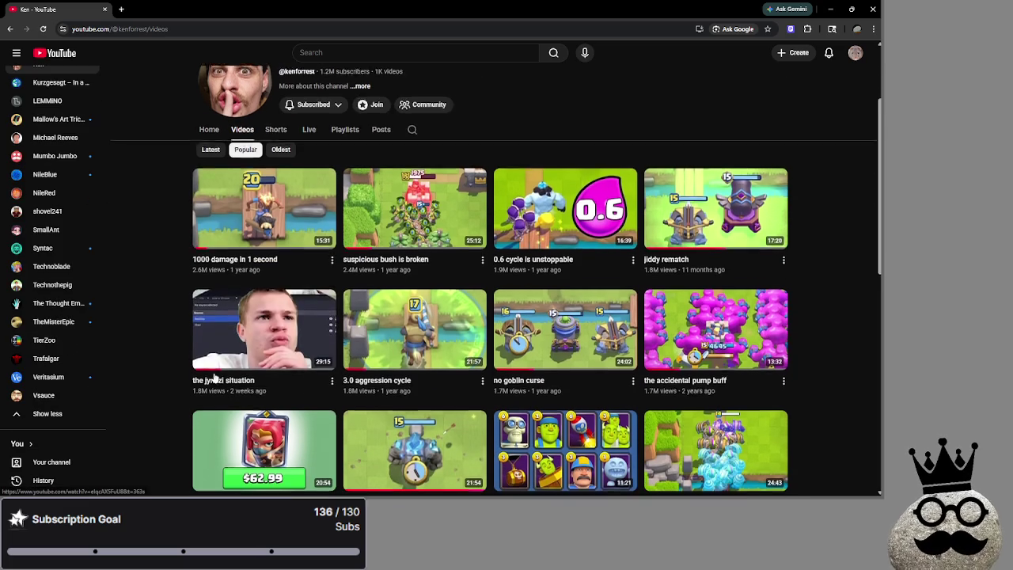
pyautogui.scroll(1, 42, 303)
pyautogui.scroll(3, 41, 302)
pyautogui.scroll(-2, 237, 300)
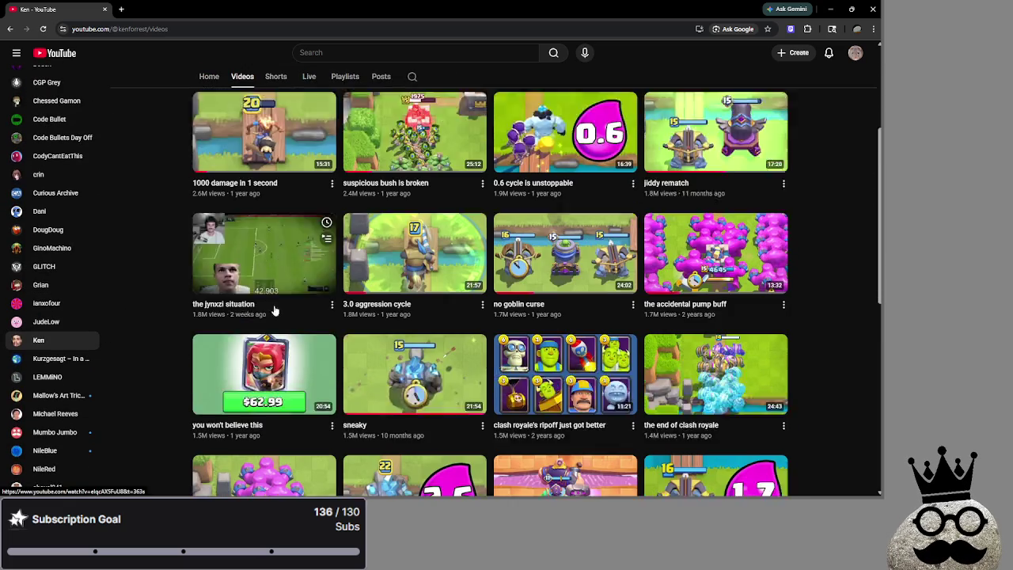
pyautogui.scroll(-2, 188, 301)
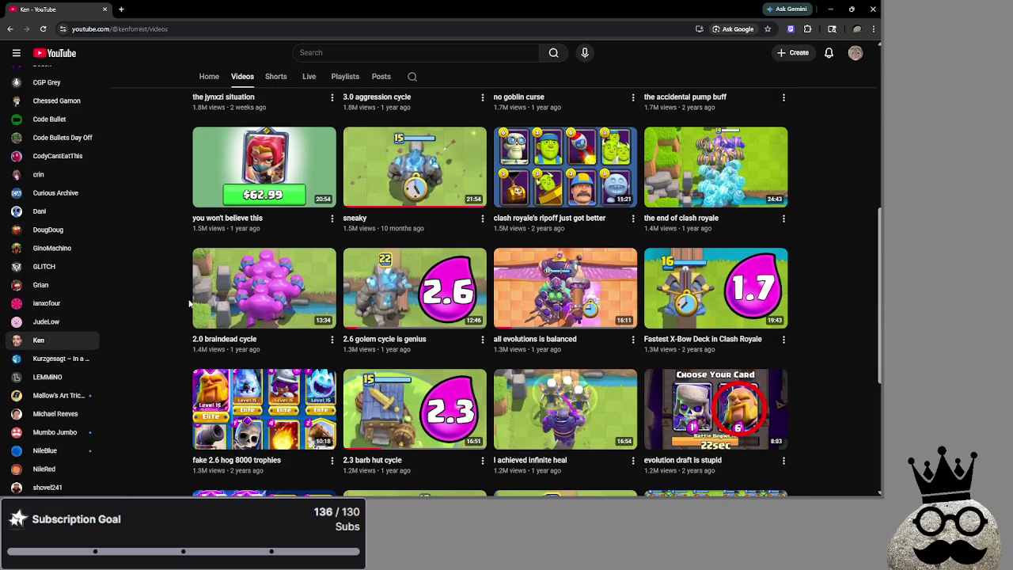
pyautogui.scroll(4, 190, 301)
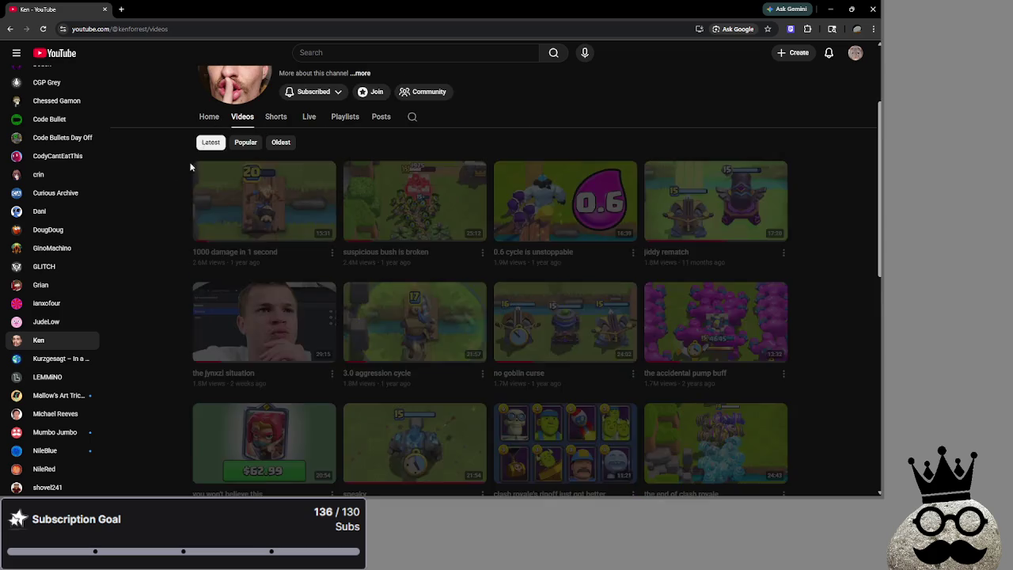
pyautogui.scroll(-3, 138, 230)
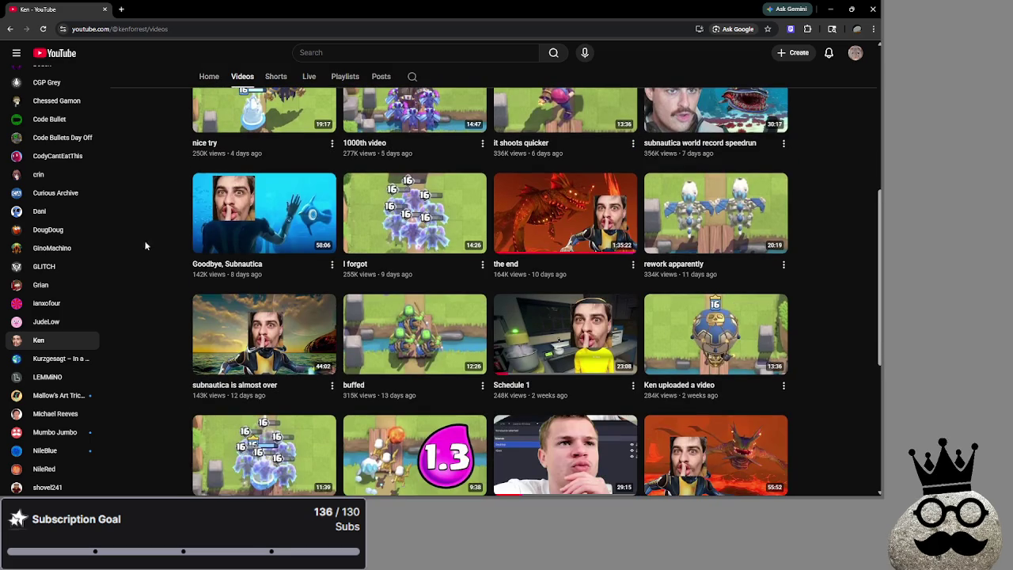
pyautogui.scroll(1, 136, 234)
pyautogui.scroll(3, 134, 233)
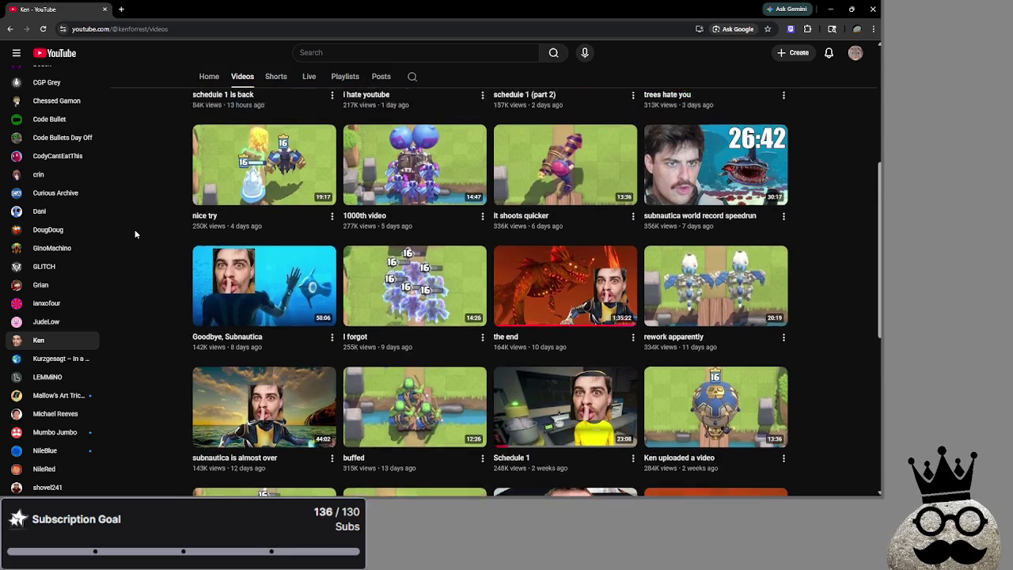
pyautogui.scroll(-1, 61, 354)
# - Scroll the Mallow's Art Tricks channel, then Michael Reeves's uploaded videos
pyautogui.click(61, 349)
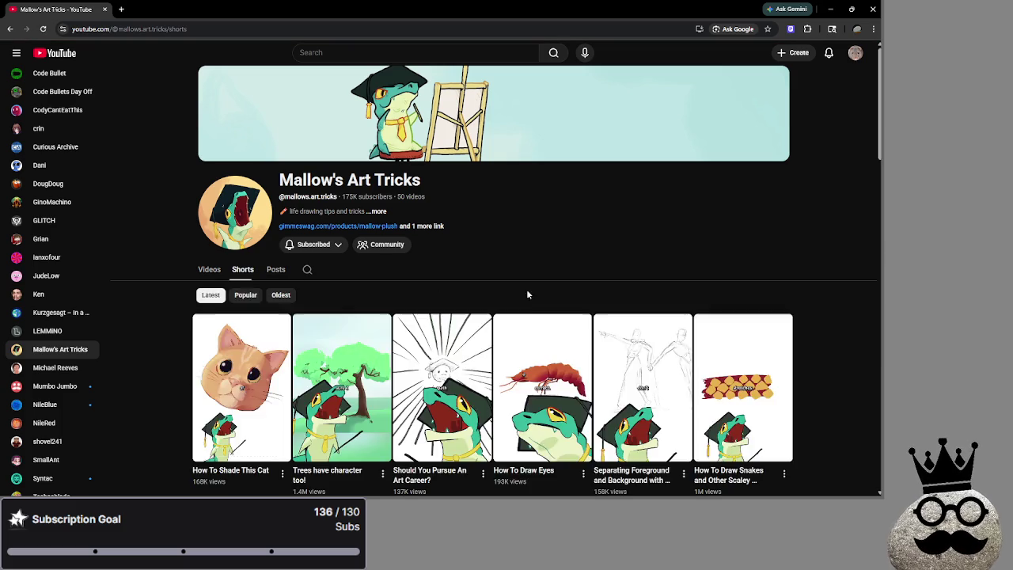
pyautogui.scroll(-4, 853, 297)
pyautogui.scroll(-3, 853, 301)
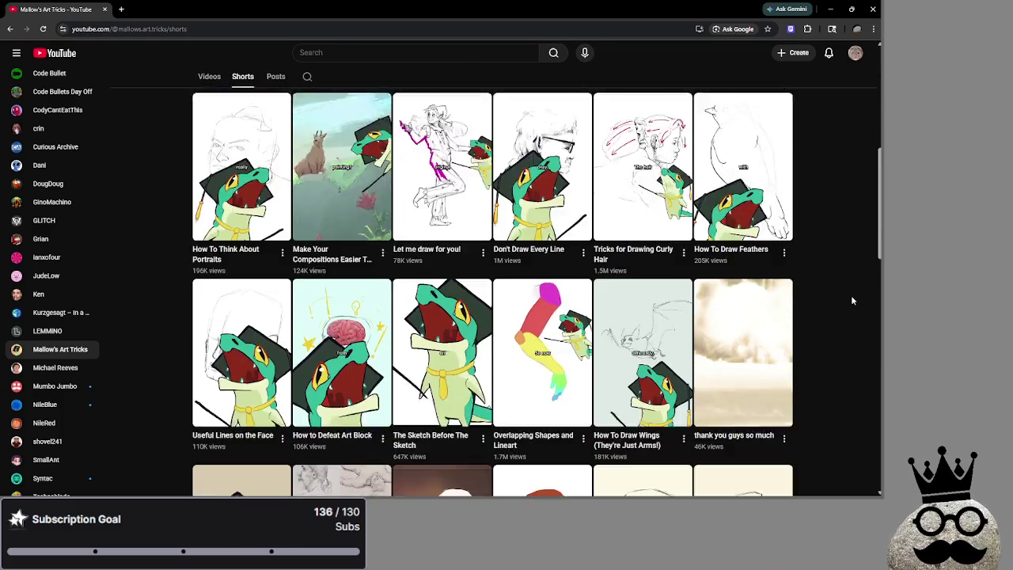
pyautogui.scroll(2, 853, 301)
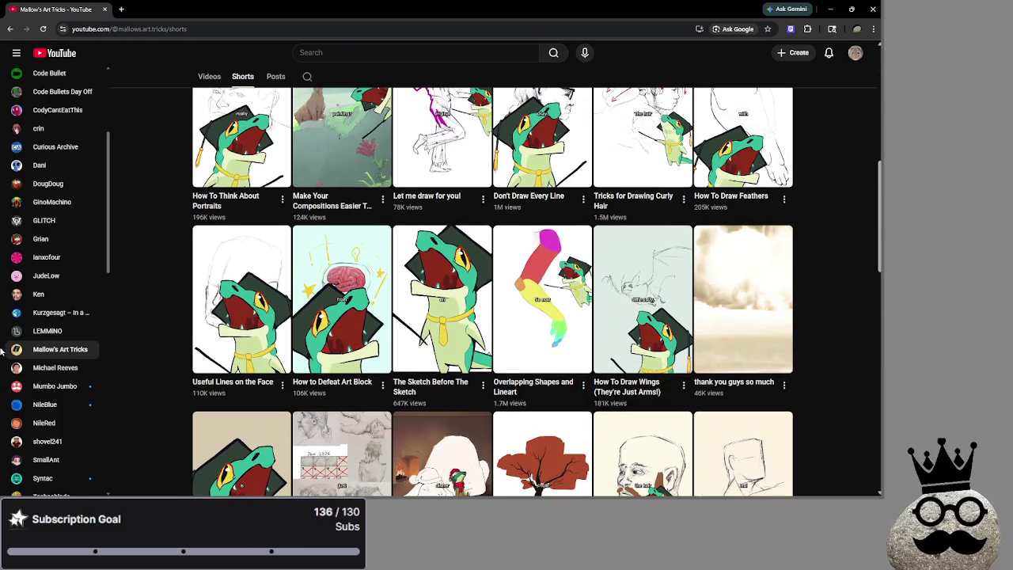
pyautogui.click(55, 367)
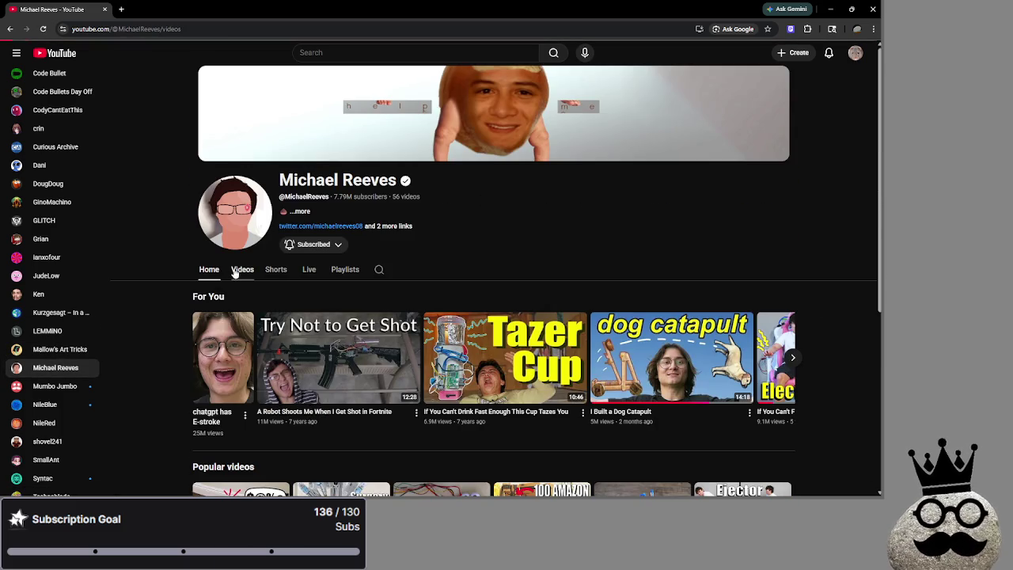
pyautogui.click(240, 270)
pyautogui.scroll(-3, 140, 299)
pyautogui.scroll(-2, 58, 358)
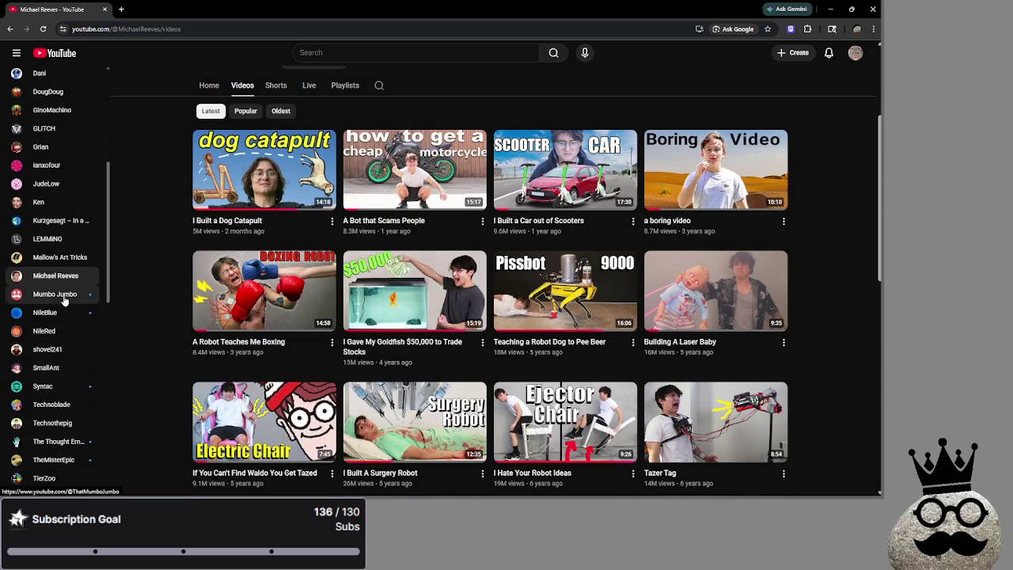
# - Skip past Mumbo Jumbo and NileBlue to NileRed's chemistry uploads, ending on shovel241
pyautogui.click(67, 297)
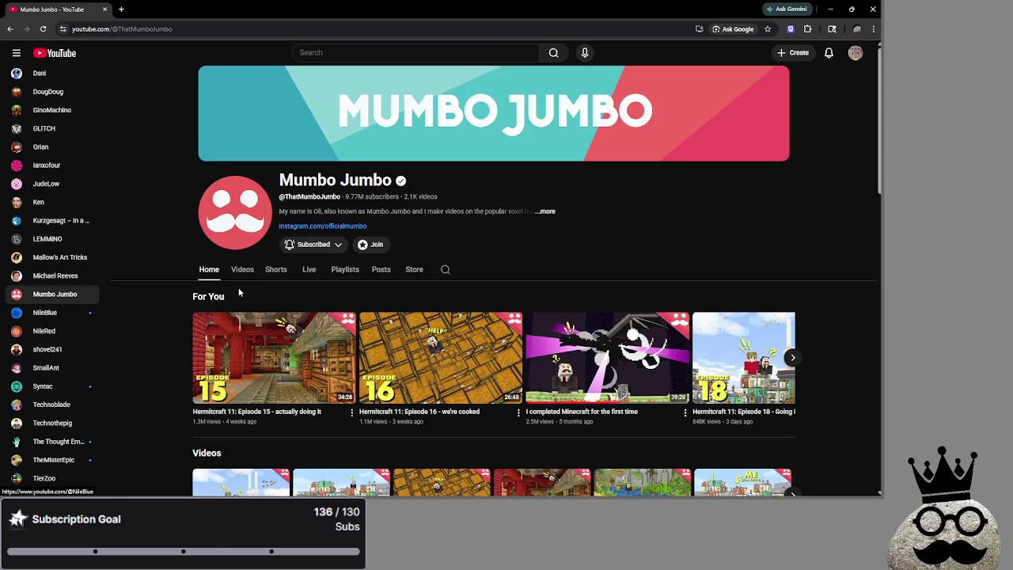
pyautogui.click(62, 314)
pyautogui.click(58, 330)
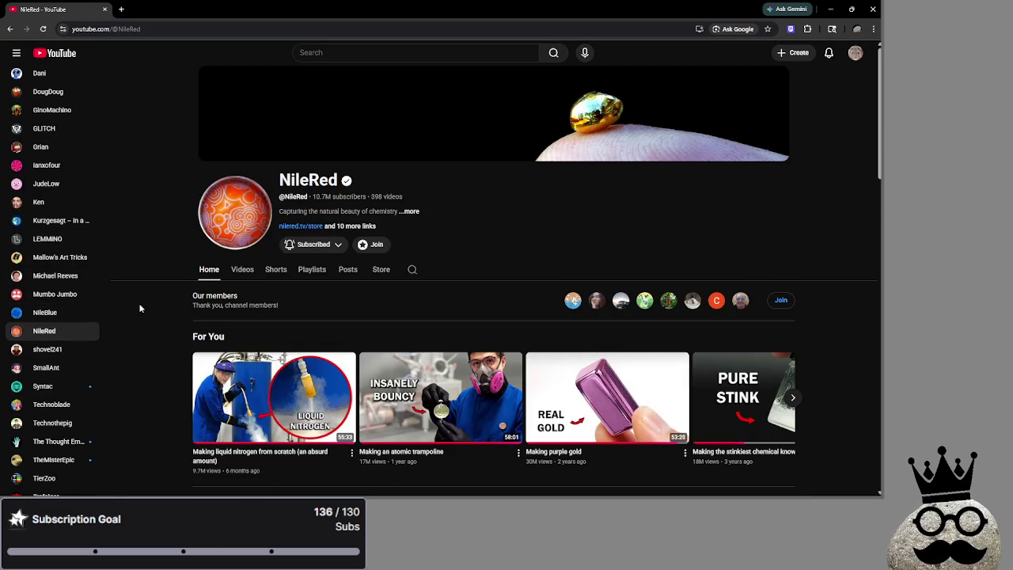
pyautogui.scroll(-1, 197, 277)
pyautogui.click(241, 238)
pyautogui.scroll(-1, 71, 277)
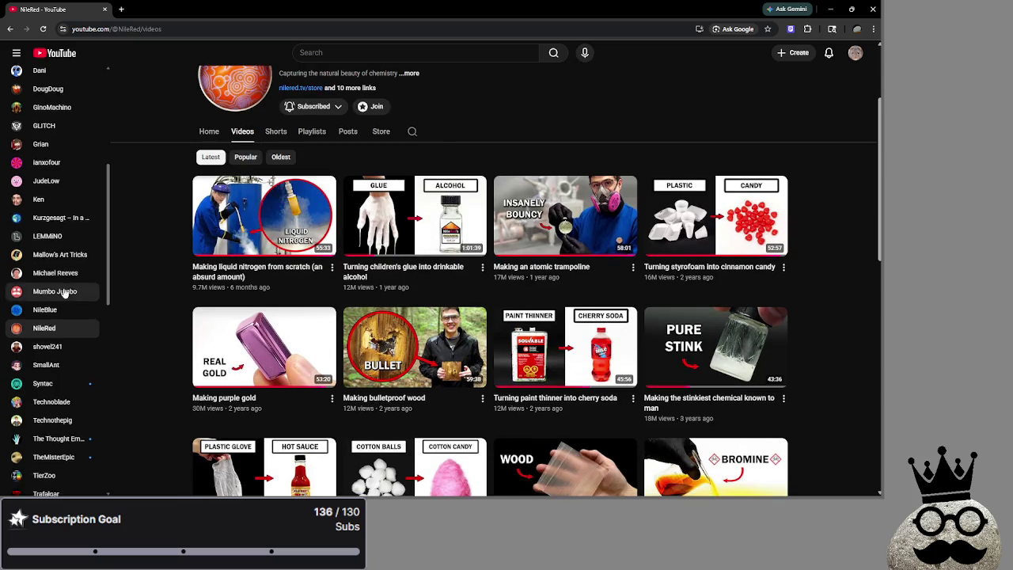
pyautogui.click(47, 256)
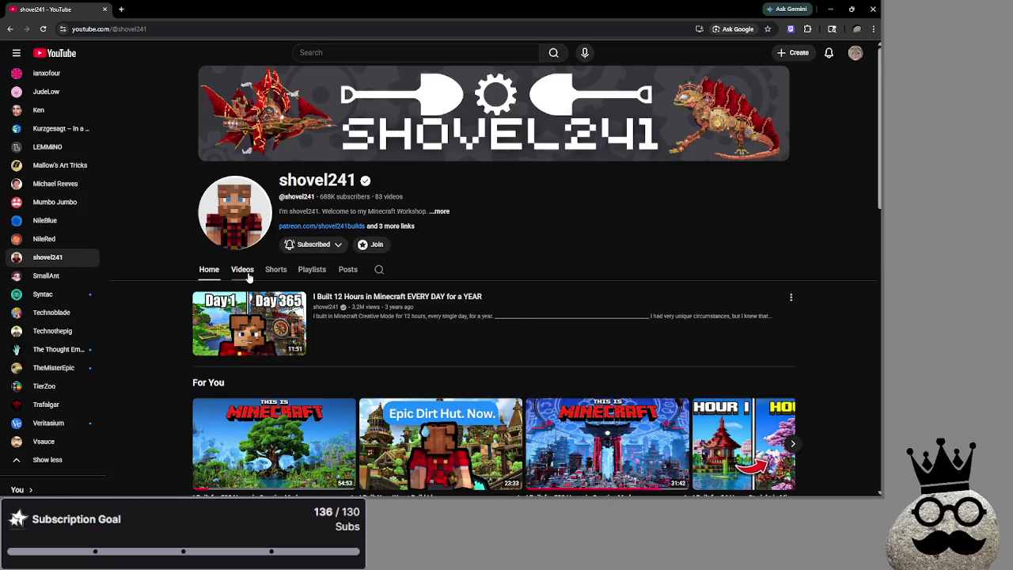
# - Open shovel241's full video list and scroll through it
pyautogui.click(242, 269)
pyautogui.scroll(-2, 159, 269)
pyautogui.scroll(-1, 159, 267)
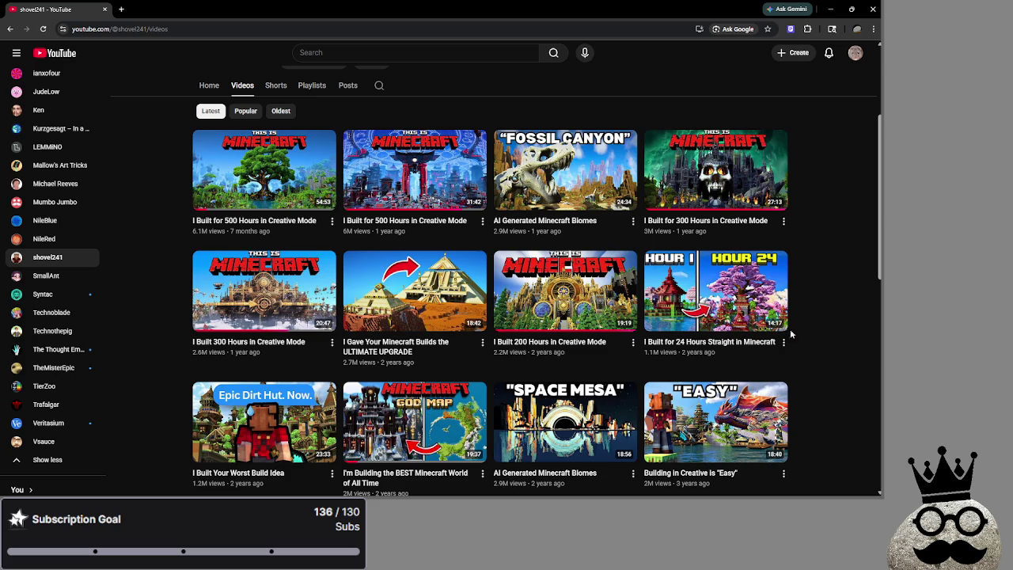
pyautogui.scroll(-5, 163, 305)
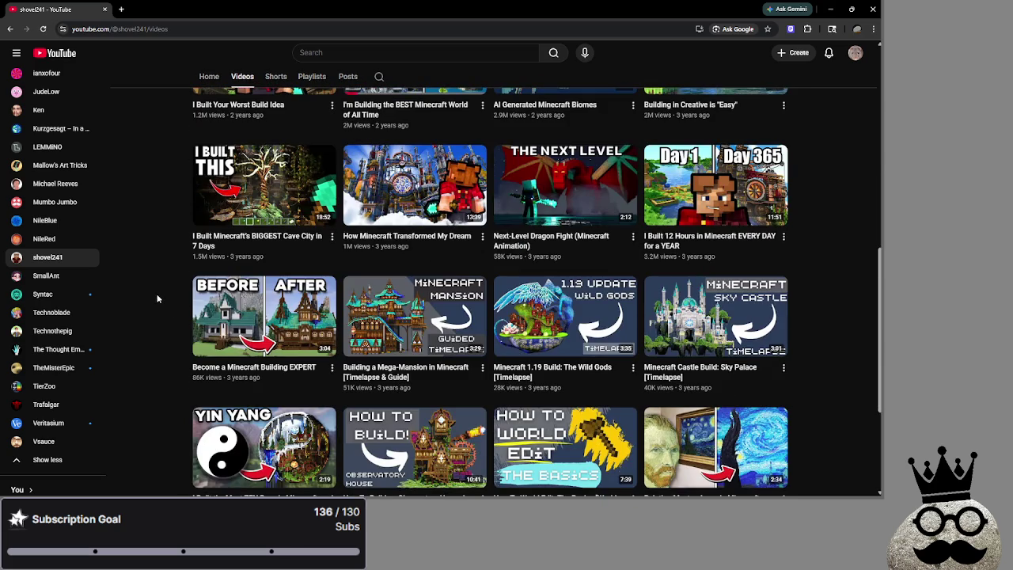
pyautogui.scroll(6, 157, 299)
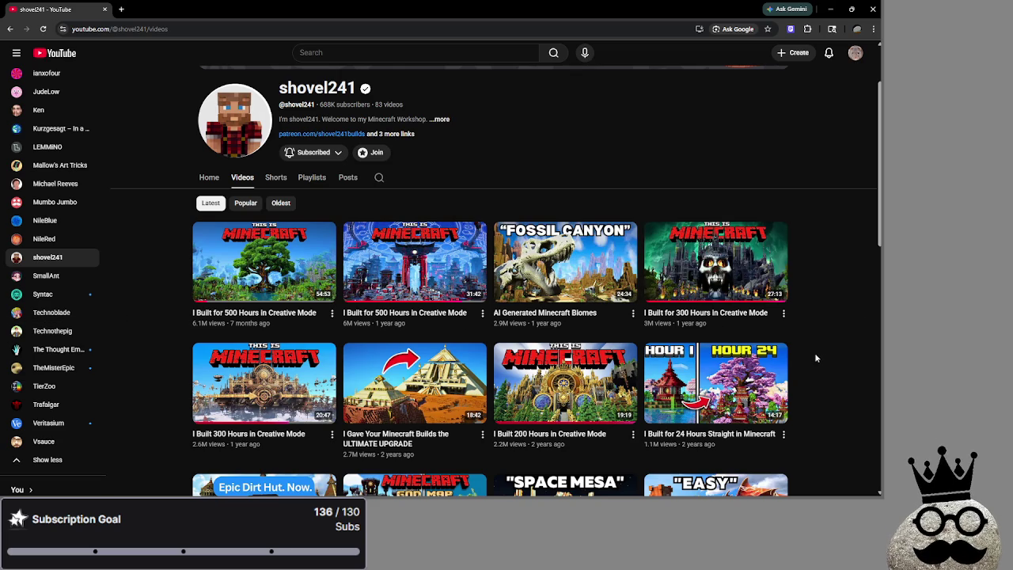
# - Glance at SmallAnt's videos, scroll Syntac's ARK uploads, and restore the browser to a smaller window
pyautogui.click(65, 276)
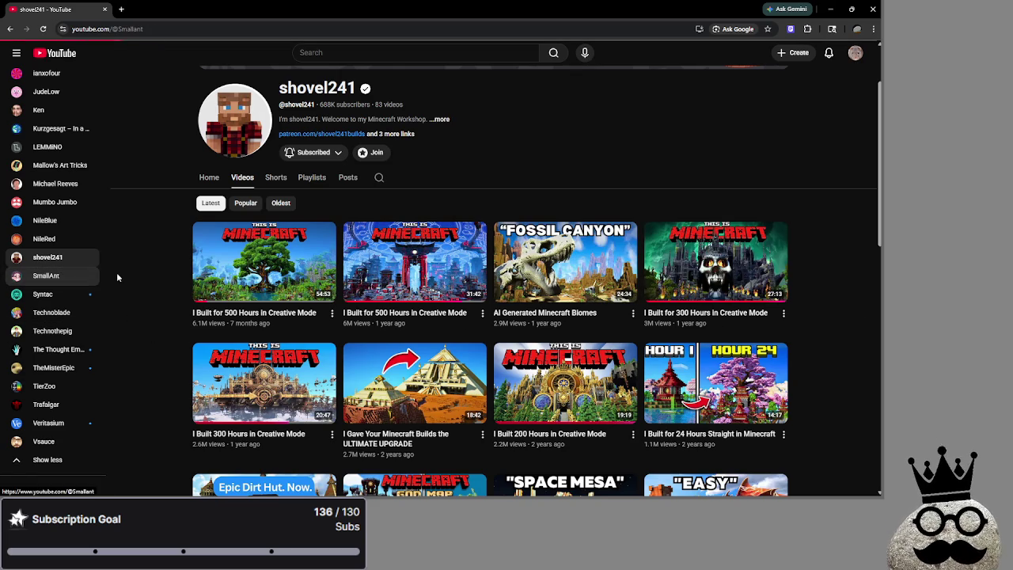
pyautogui.click(242, 269)
pyautogui.scroll(-2, 143, 310)
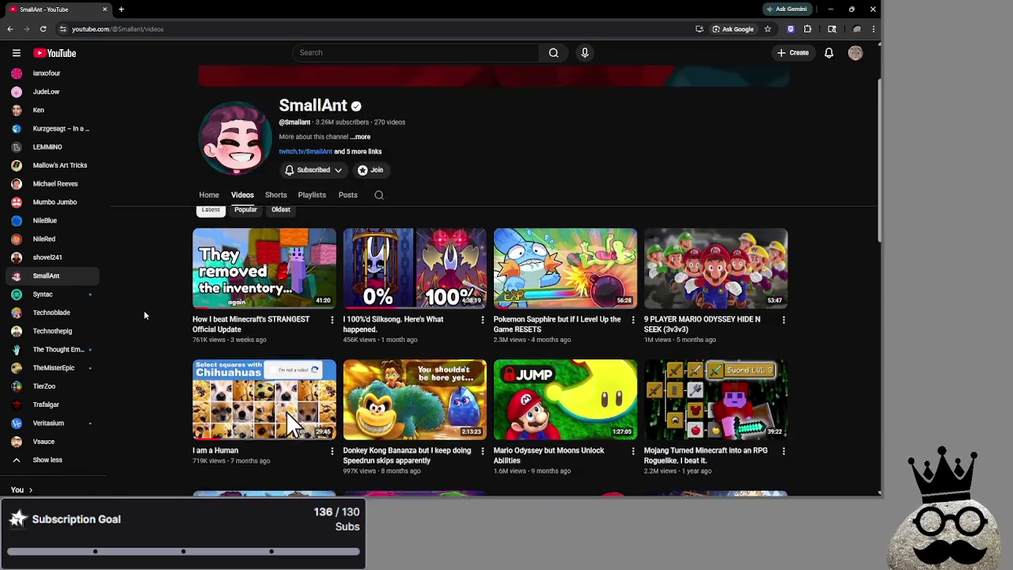
pyautogui.click(48, 294)
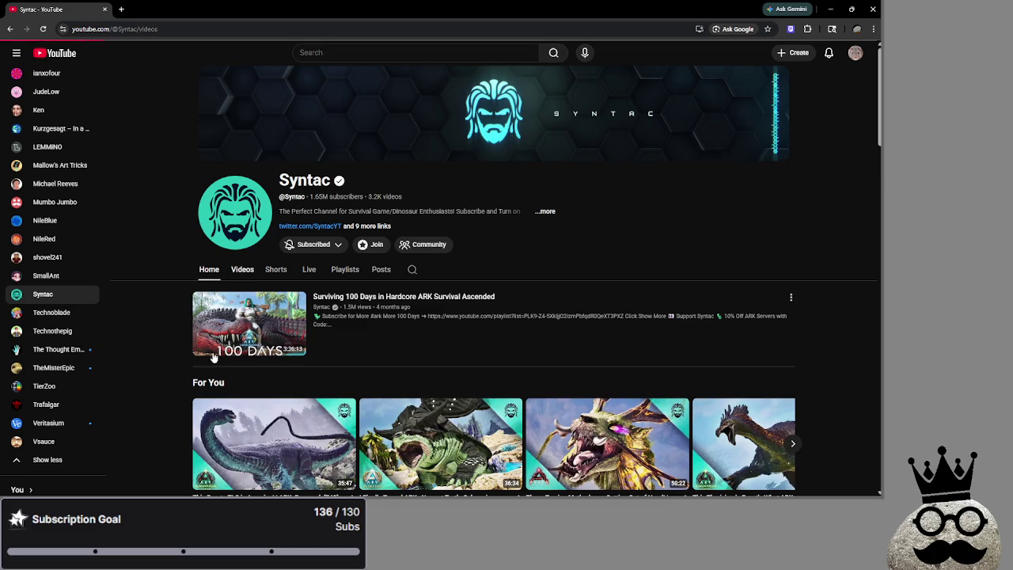
pyautogui.scroll(-3, 149, 309)
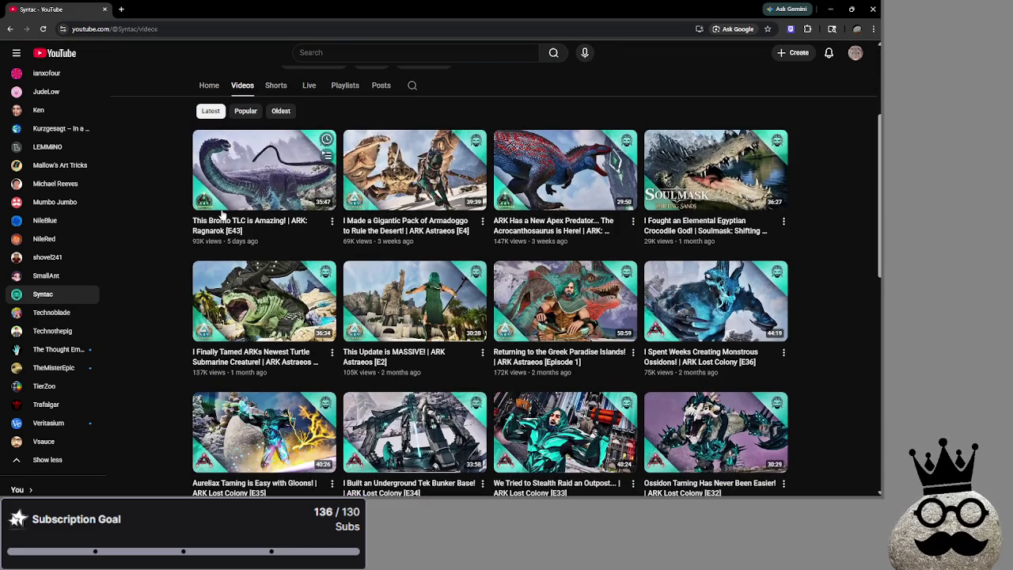
pyautogui.scroll(-2, 808, 352)
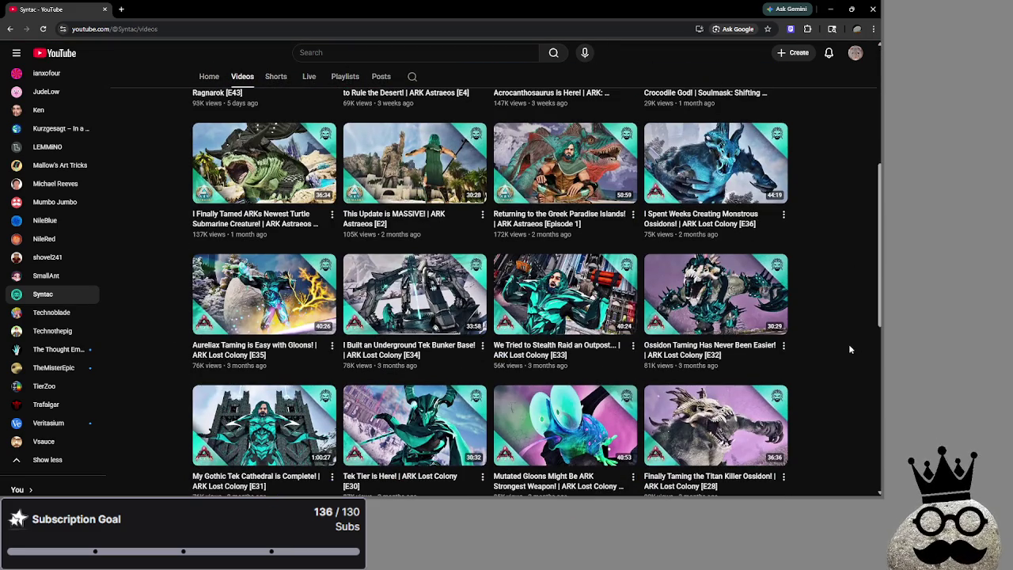
pyautogui.scroll(2, 838, 345)
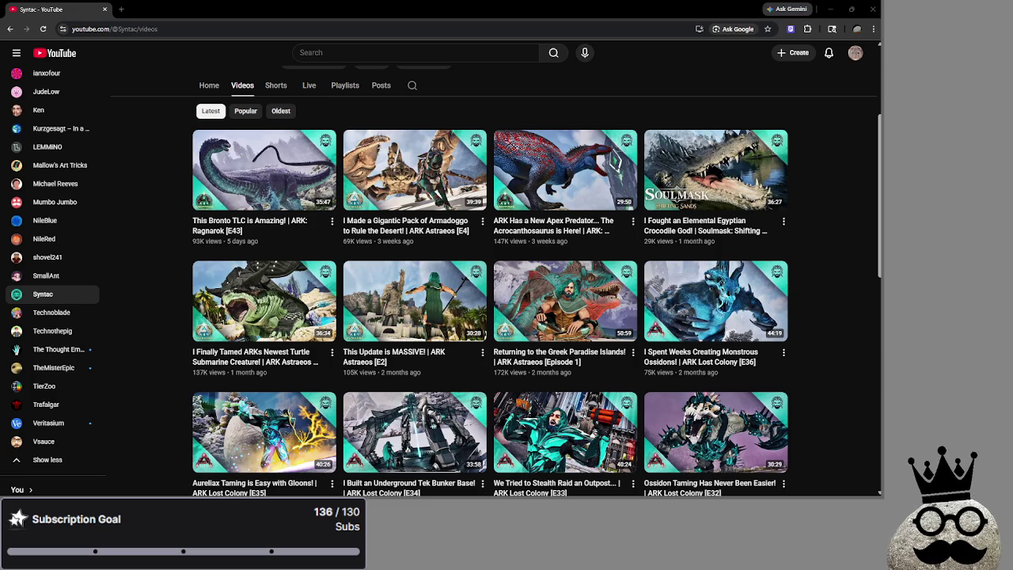
pyautogui.click(858, 14)
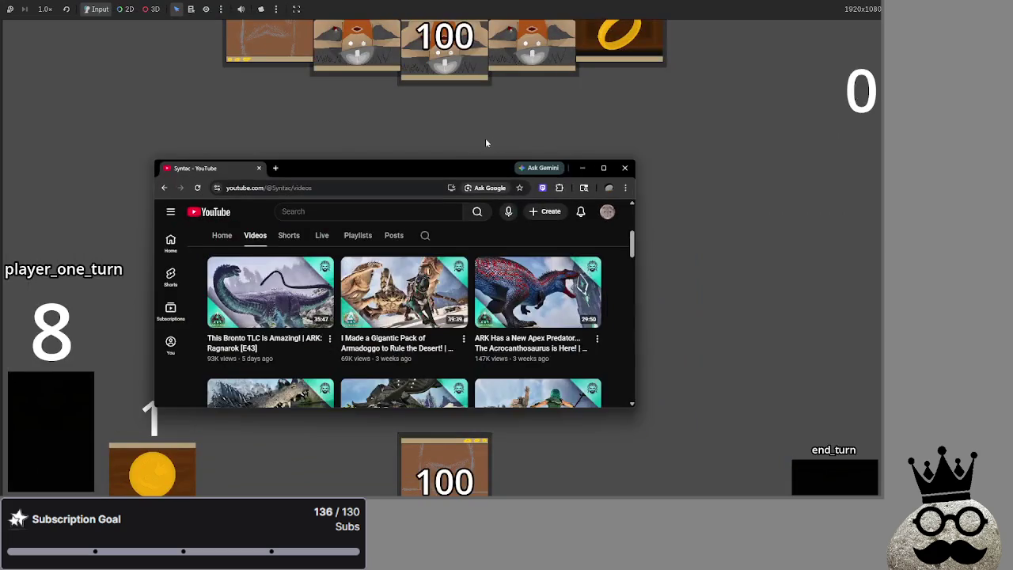
# - Minimise the browser to check the game's four-card middle row, then switch back to YouTube
pyautogui.click(569, 196)
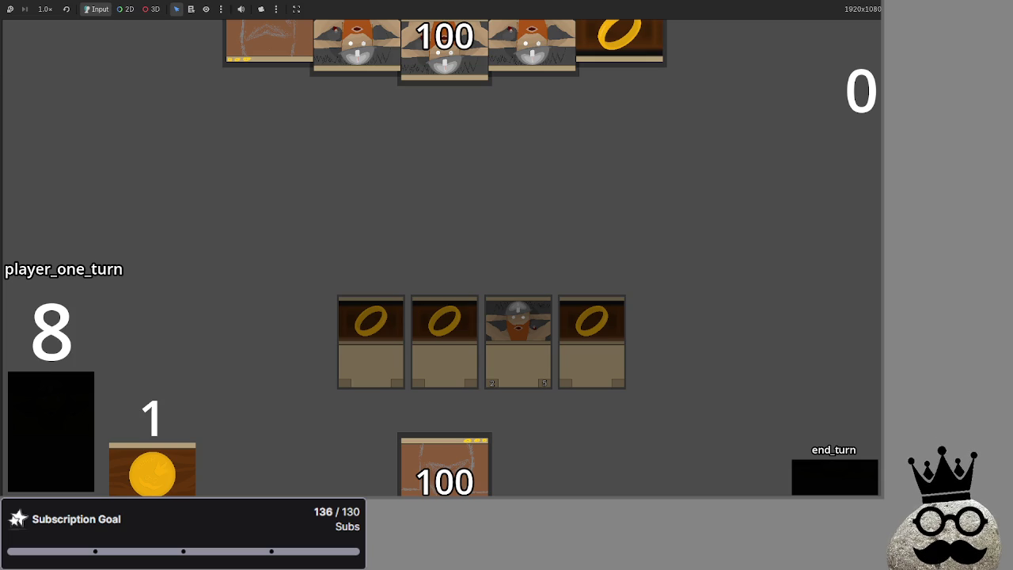
pyautogui.hotkey('alt', 'Tab')
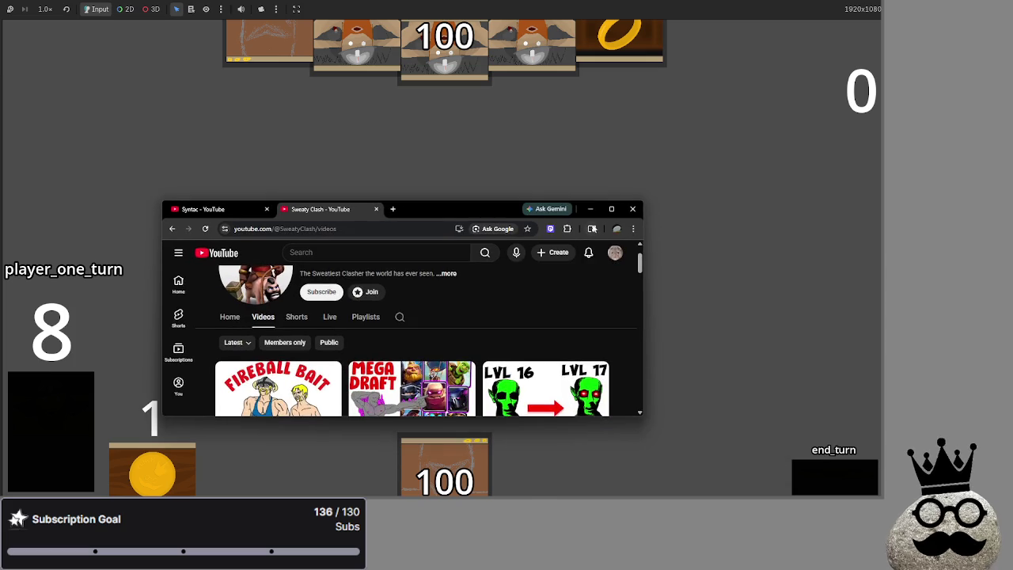
# - Maximise the browser and scroll through Sweaty Clash's video list
pyautogui.press('super+Up')
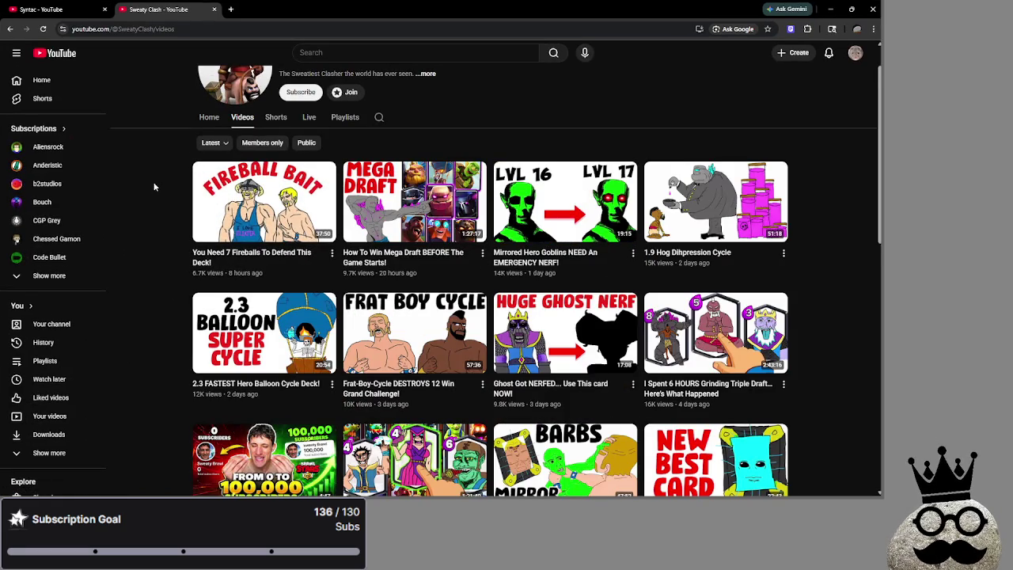
pyautogui.scroll(-1, 155, 186)
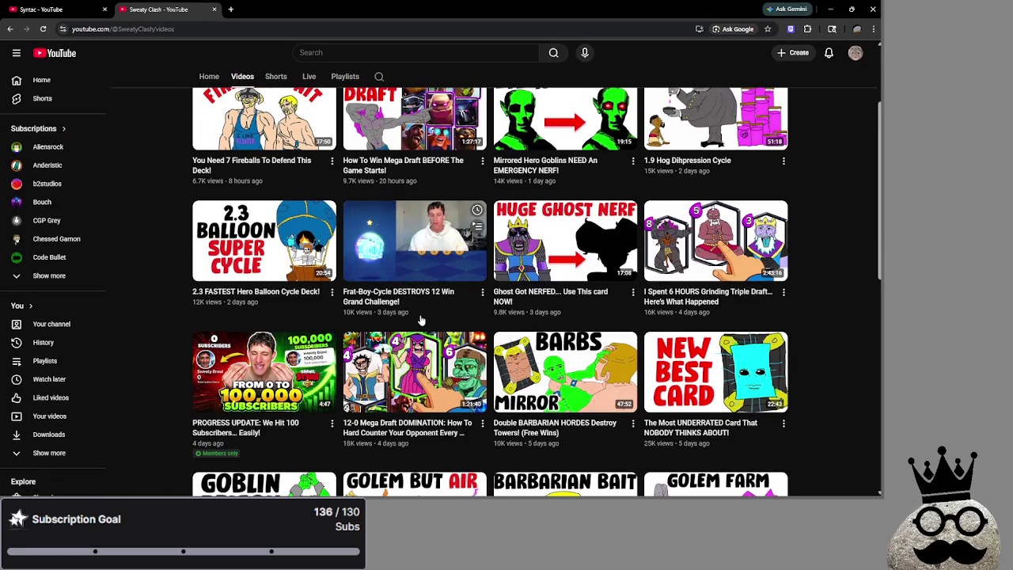
pyautogui.scroll(-2, 825, 297)
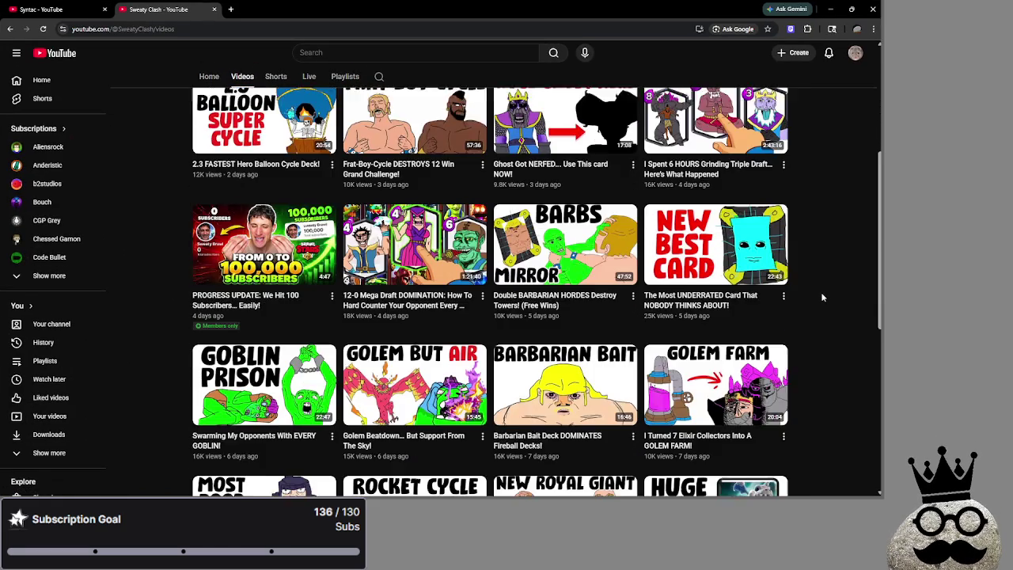
pyautogui.scroll(-1, 822, 297)
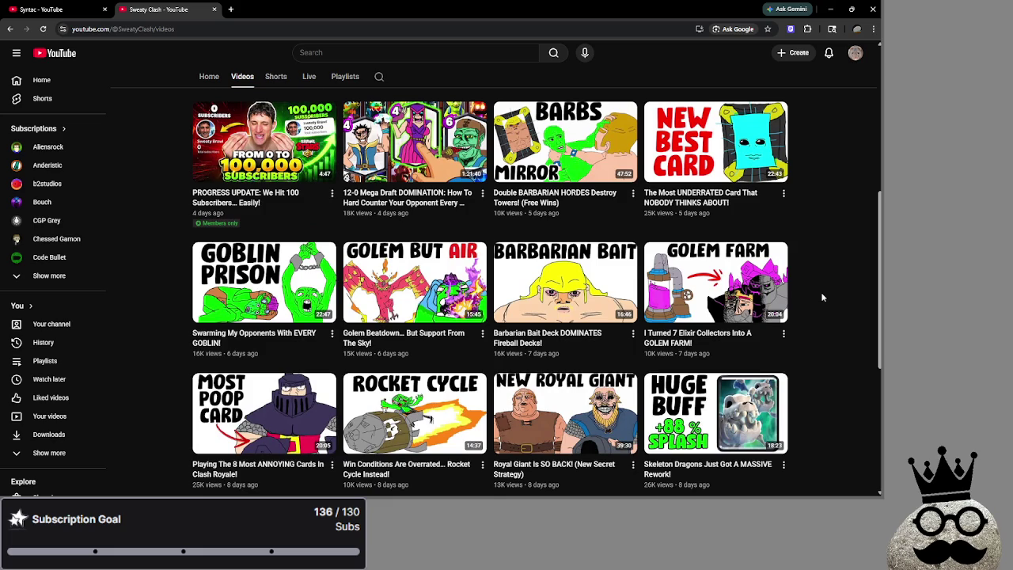
pyautogui.scroll(-2, 822, 297)
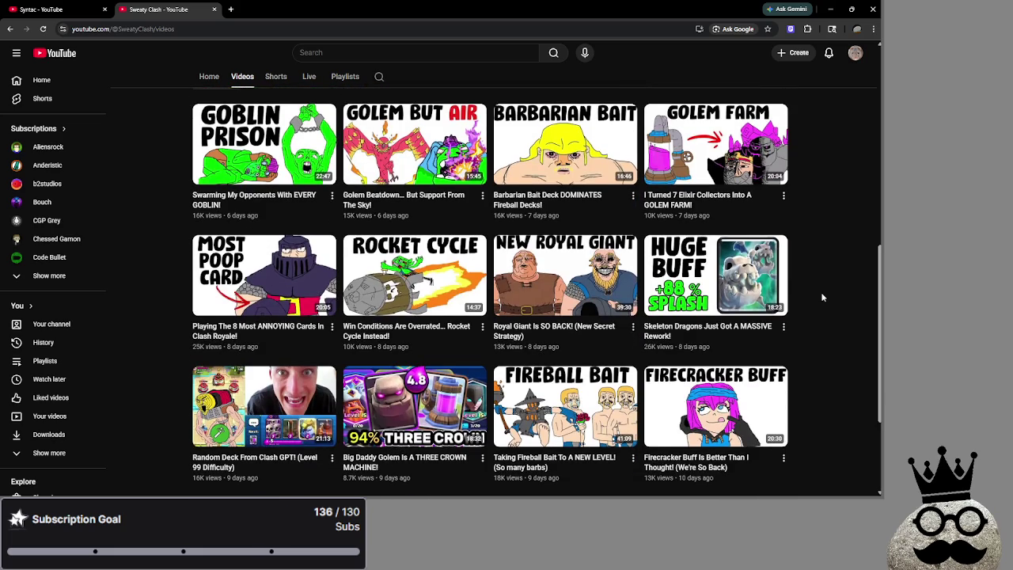
pyautogui.scroll(5, 822, 297)
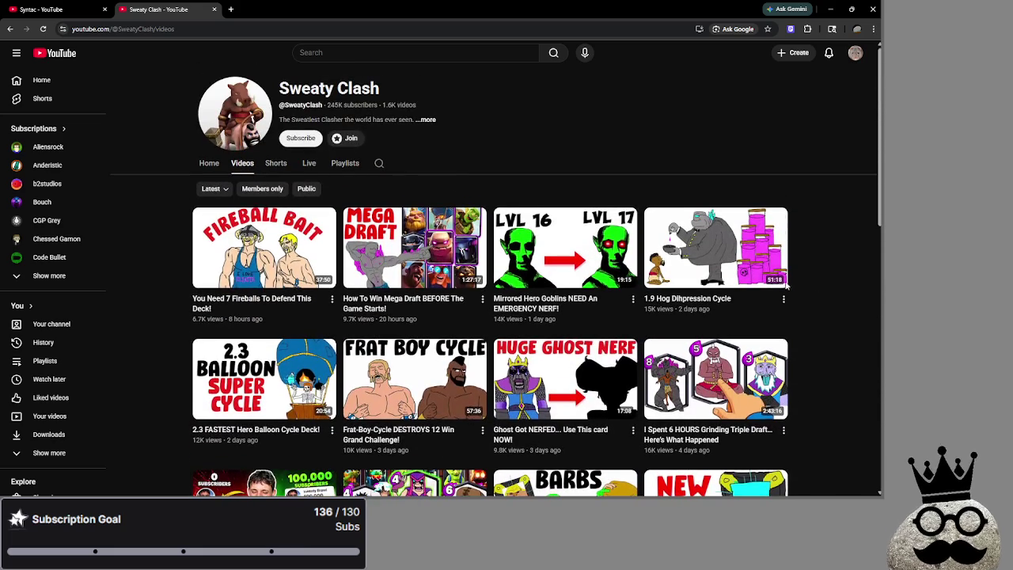
# - Return to Syntac's videos, then visit the Technoblade and Technothepig channels
pyautogui.click(63, 7)
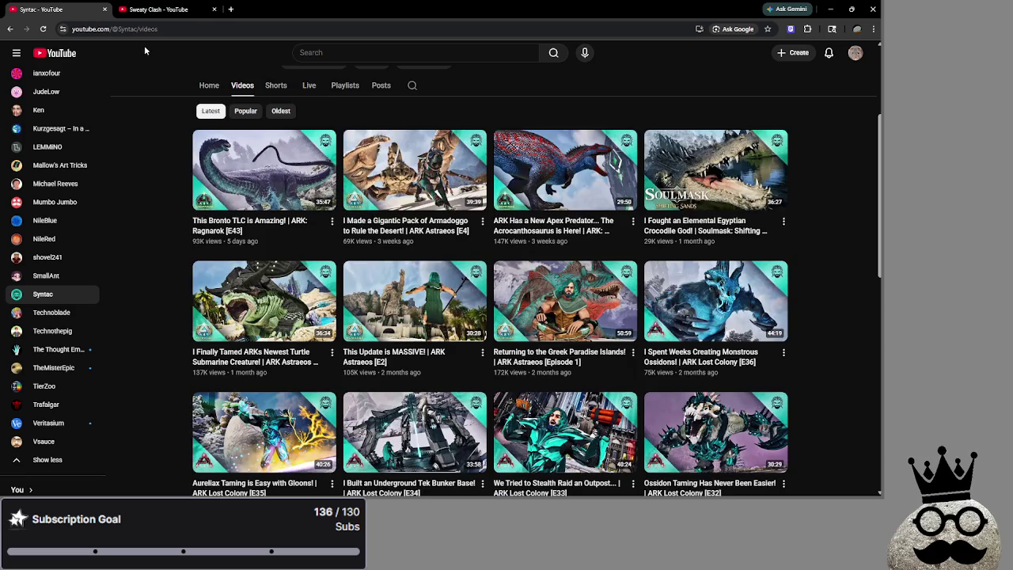
pyautogui.scroll(-4, 135, 287)
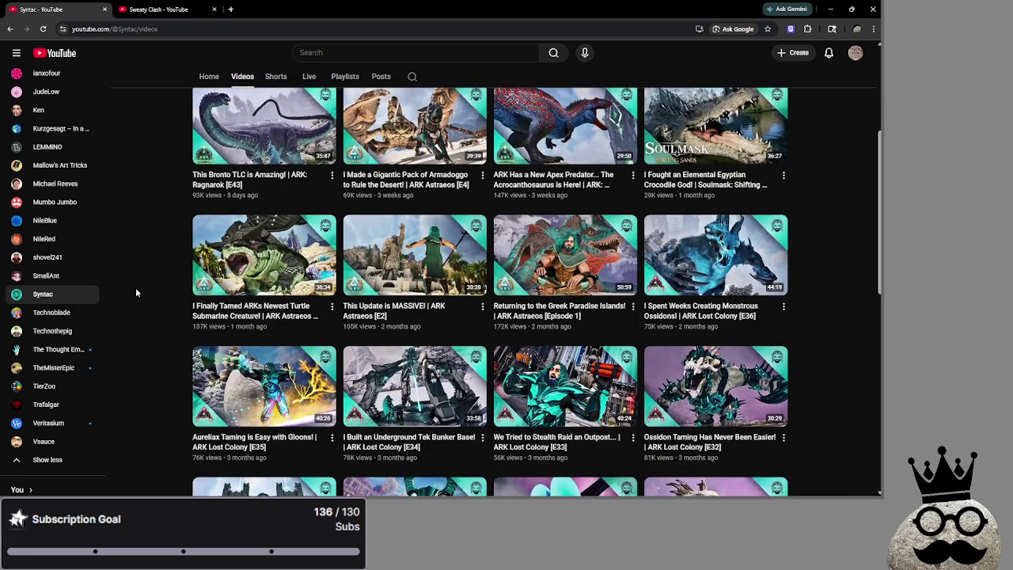
pyautogui.scroll(6, 181, 343)
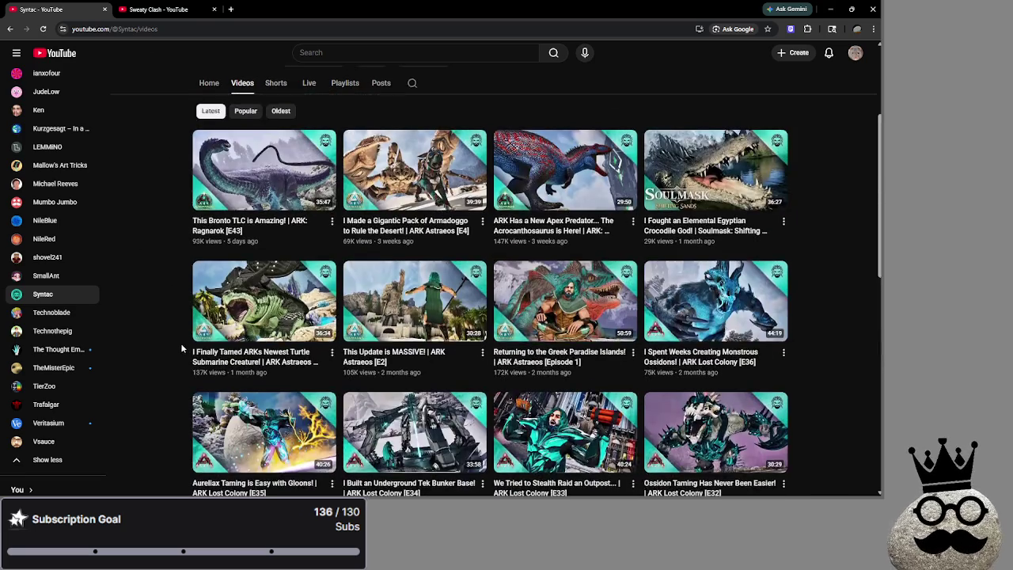
pyautogui.scroll(-2, 189, 352)
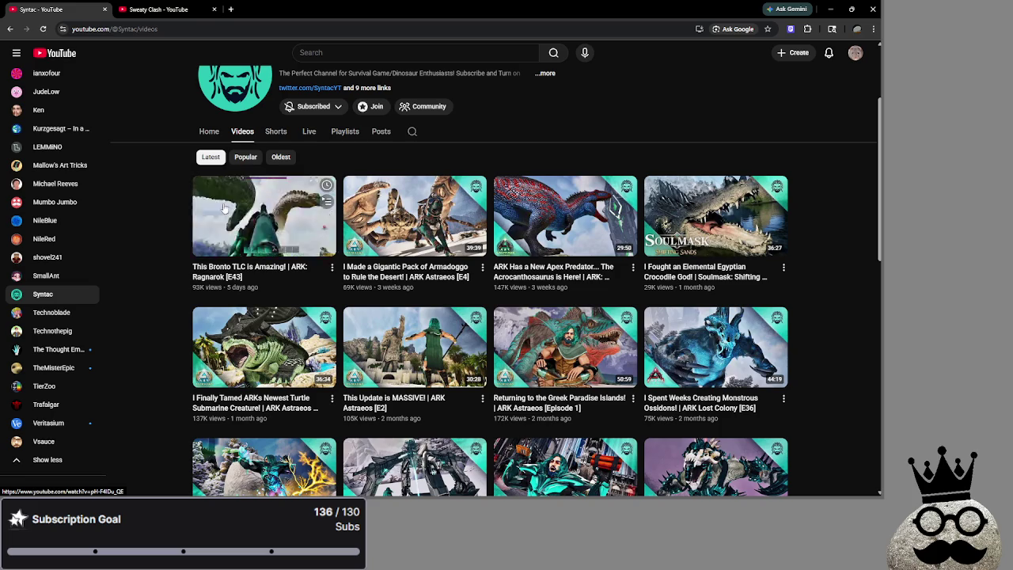
pyautogui.moveTo(727, 251)
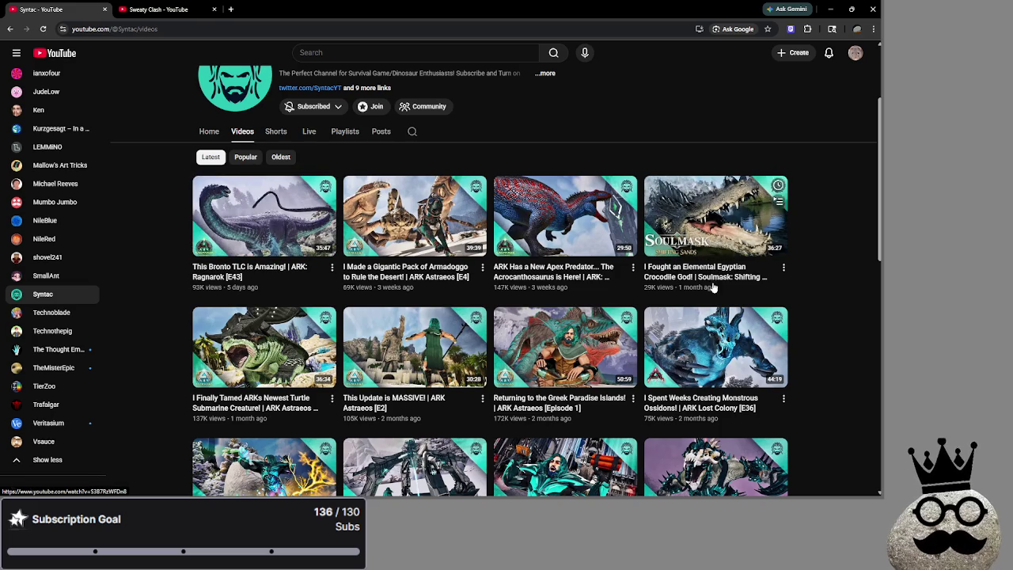
pyautogui.click(51, 312)
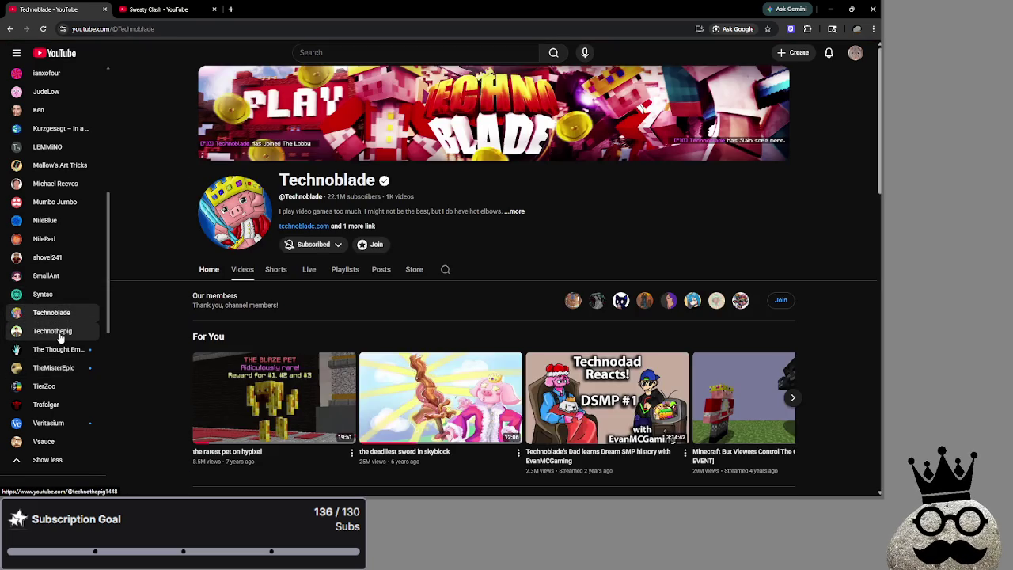
pyautogui.click(57, 330)
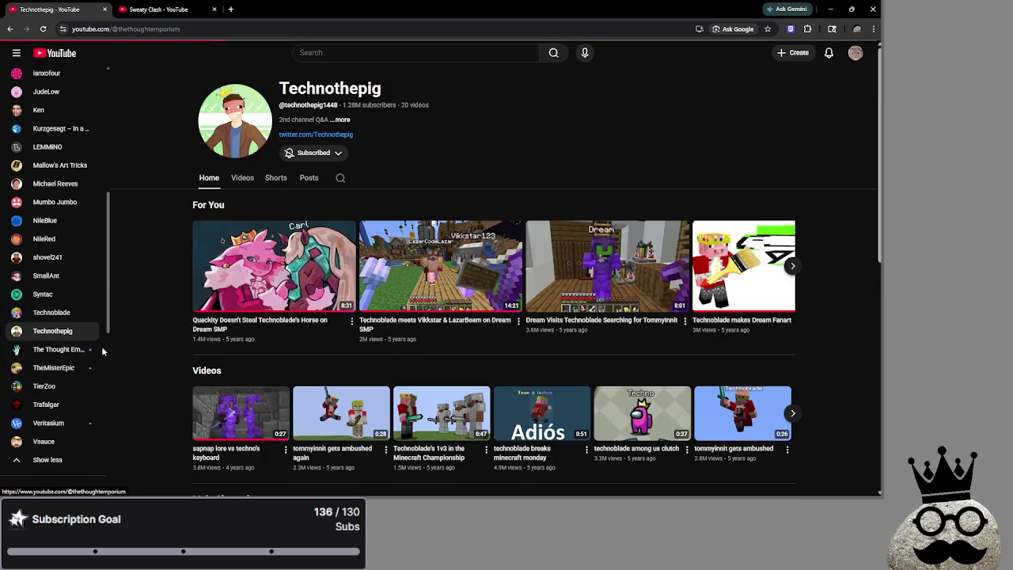
# - Scroll through The Thought Emporium channel's full video list
pyautogui.click(101, 349)
pyautogui.click(243, 269)
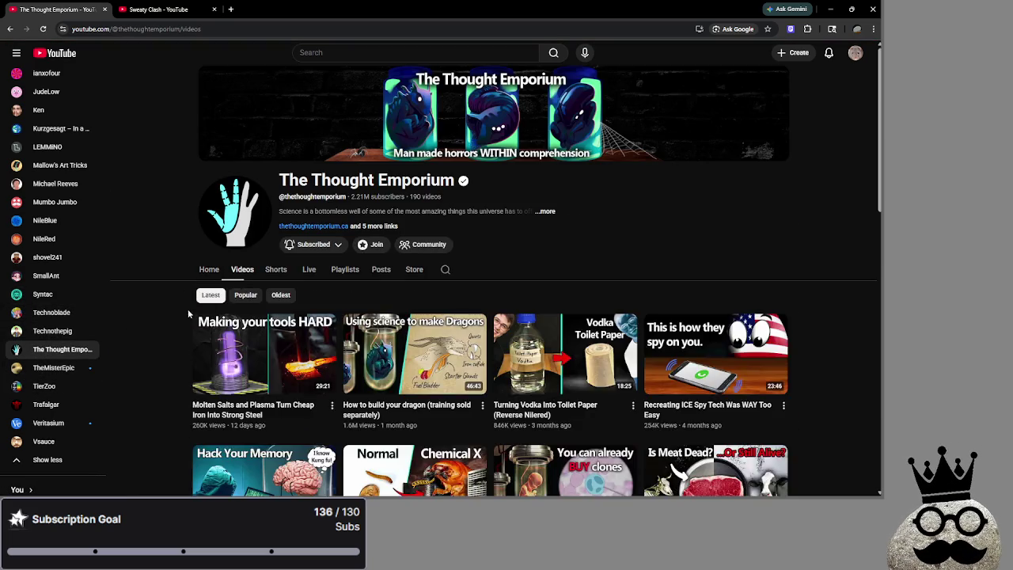
pyautogui.scroll(-3, 138, 299)
pyautogui.scroll(1, 754, 335)
pyautogui.scroll(1, 754, 334)
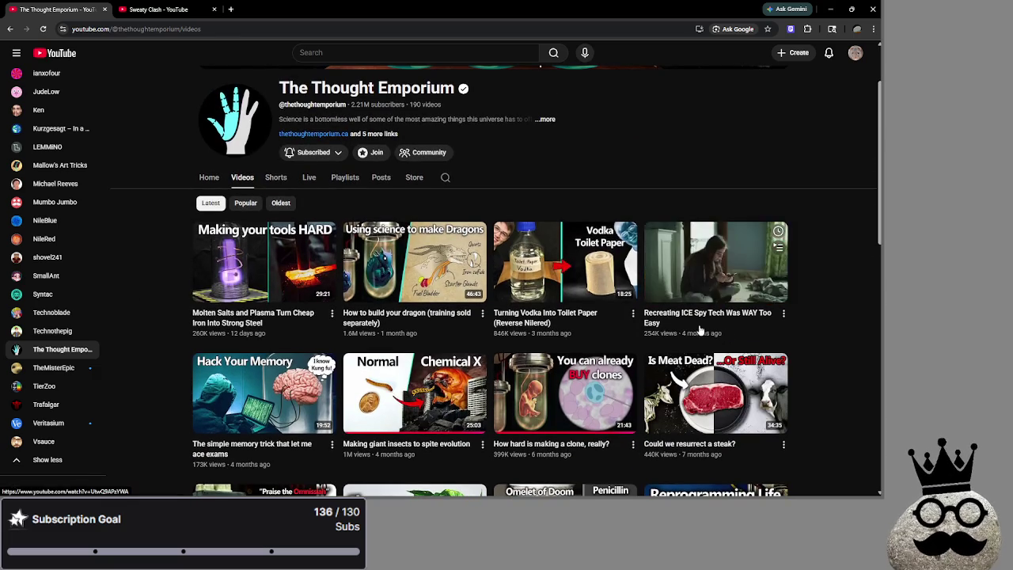
pyautogui.scroll(-1, 849, 346)
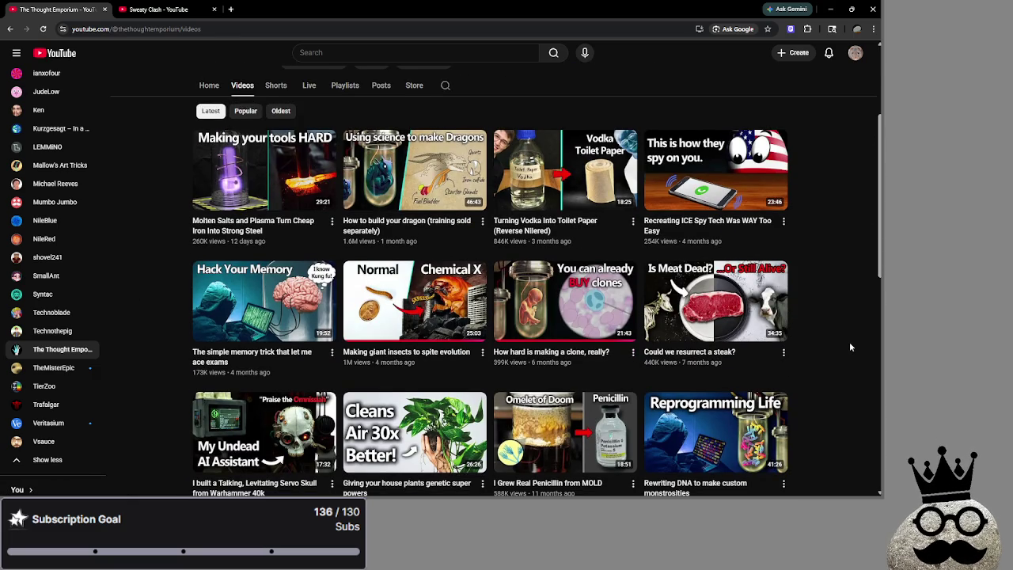
pyautogui.scroll(-5, 850, 347)
pyautogui.scroll(1, 849, 346)
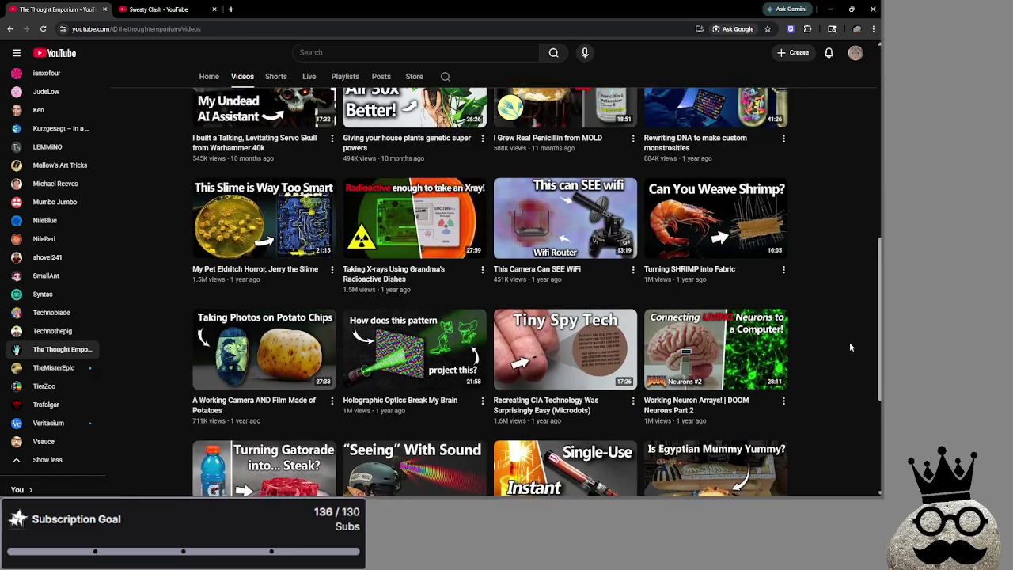
pyautogui.moveTo(713, 261)
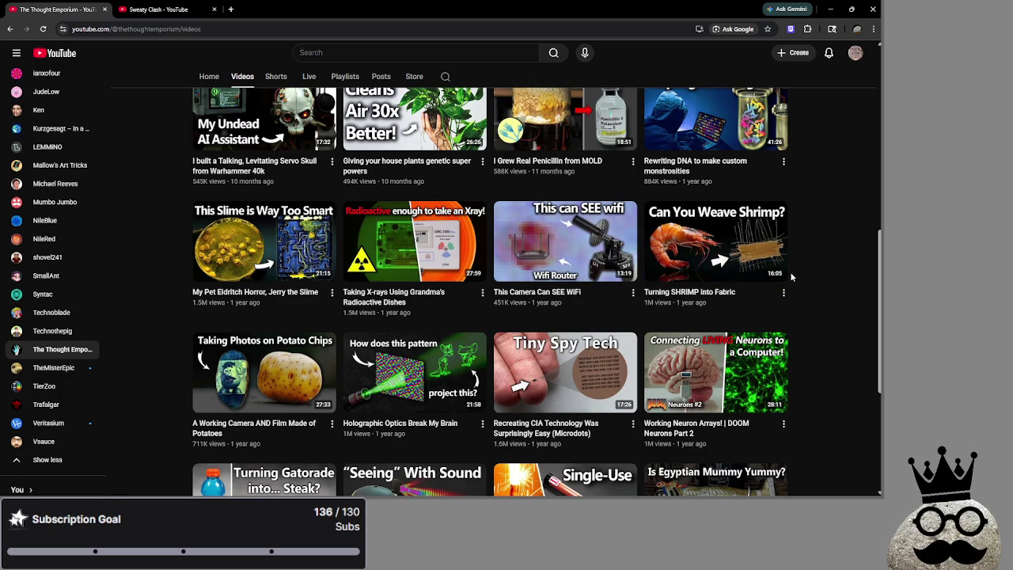
# - Browse the TheMisterEpic channel page
pyautogui.click(53, 367)
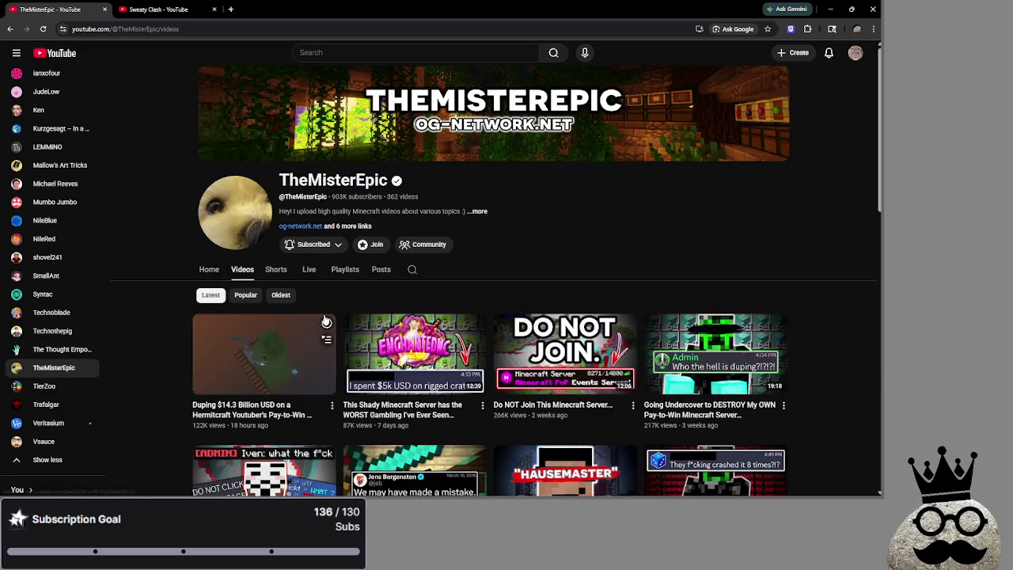
pyautogui.scroll(-3, 358, 280)
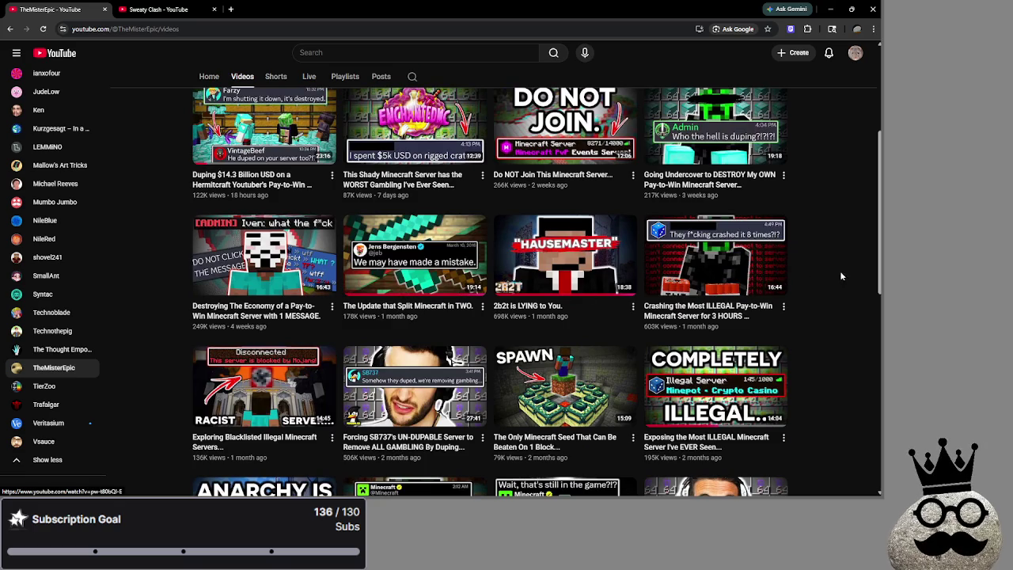
pyautogui.scroll(-1, 463, 245)
pyautogui.scroll(3, 839, 268)
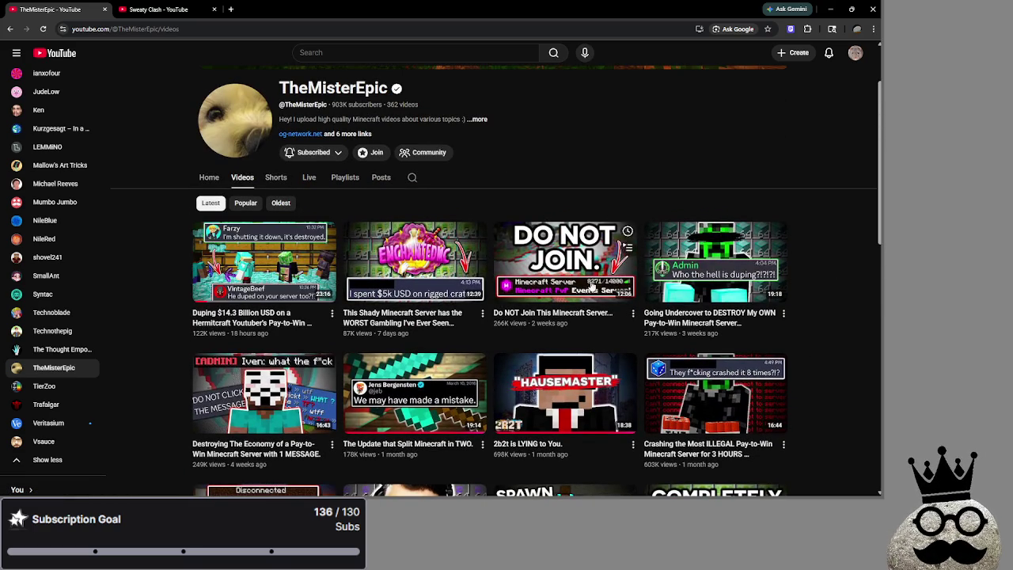
pyautogui.scroll(-2, 172, 301)
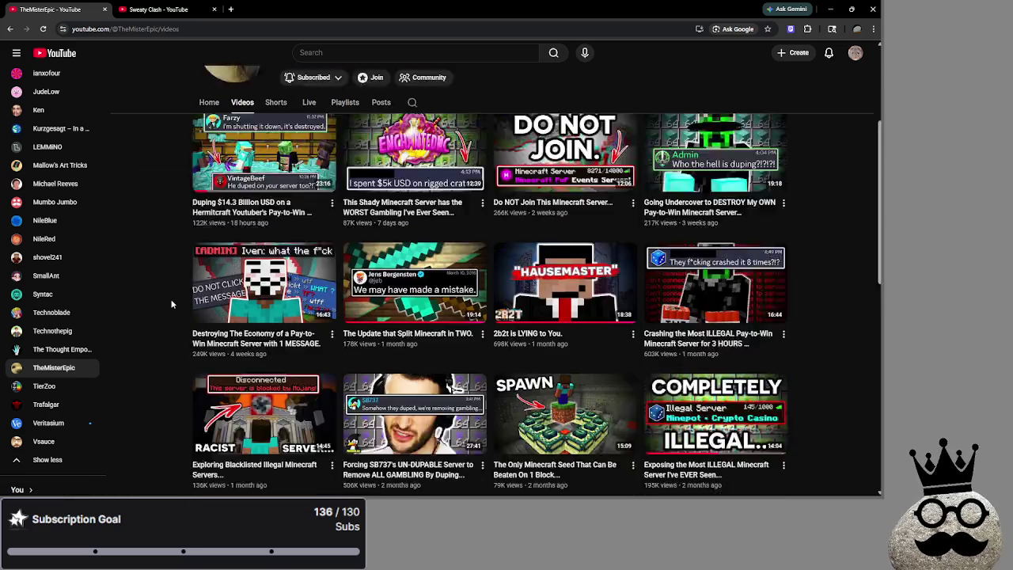
pyautogui.scroll(-4, 172, 297)
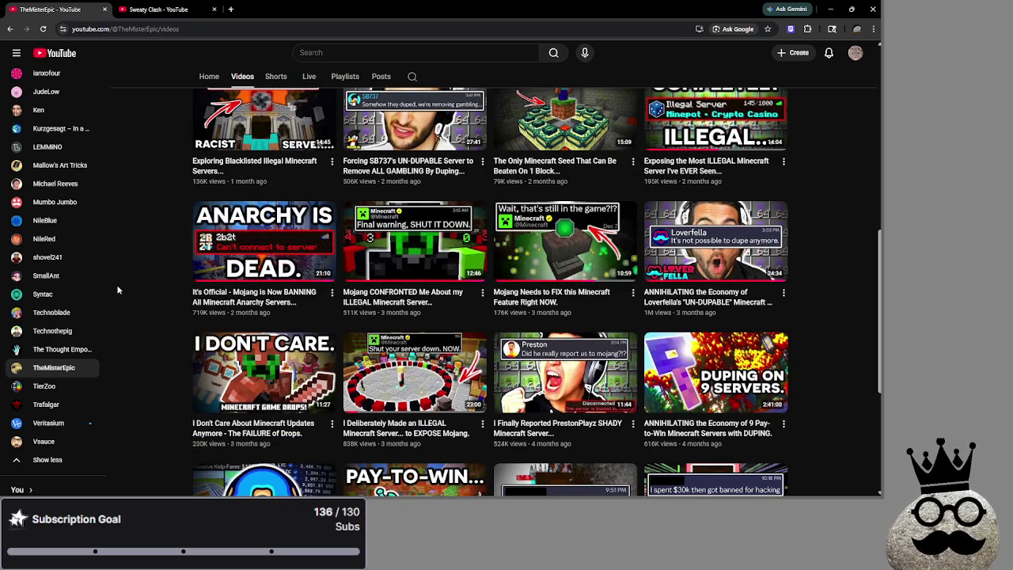
pyautogui.scroll(2, 173, 288)
# - Browse the TierZoo channel page
pyautogui.click(55, 387)
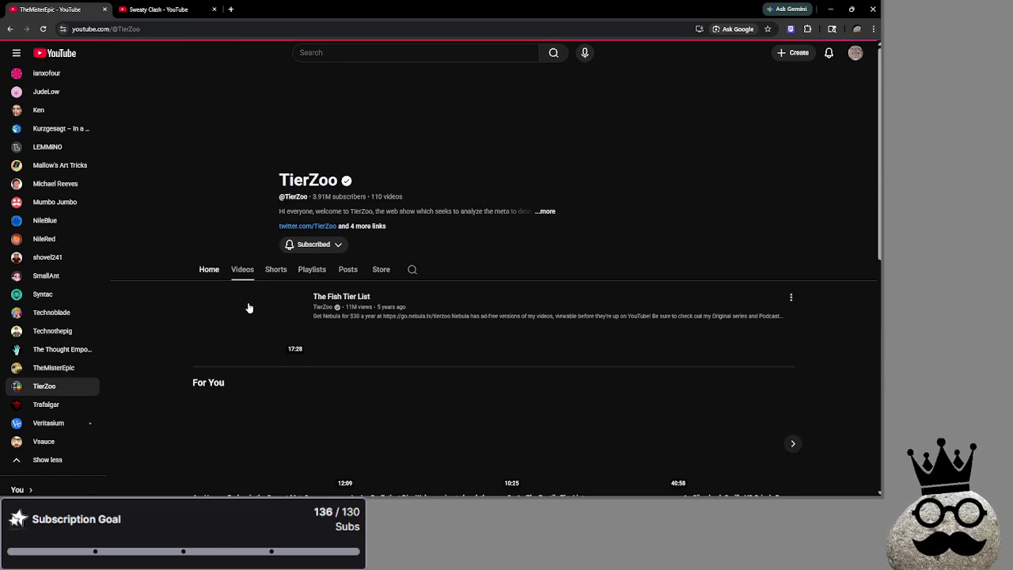
pyautogui.scroll(-2, 543, 234)
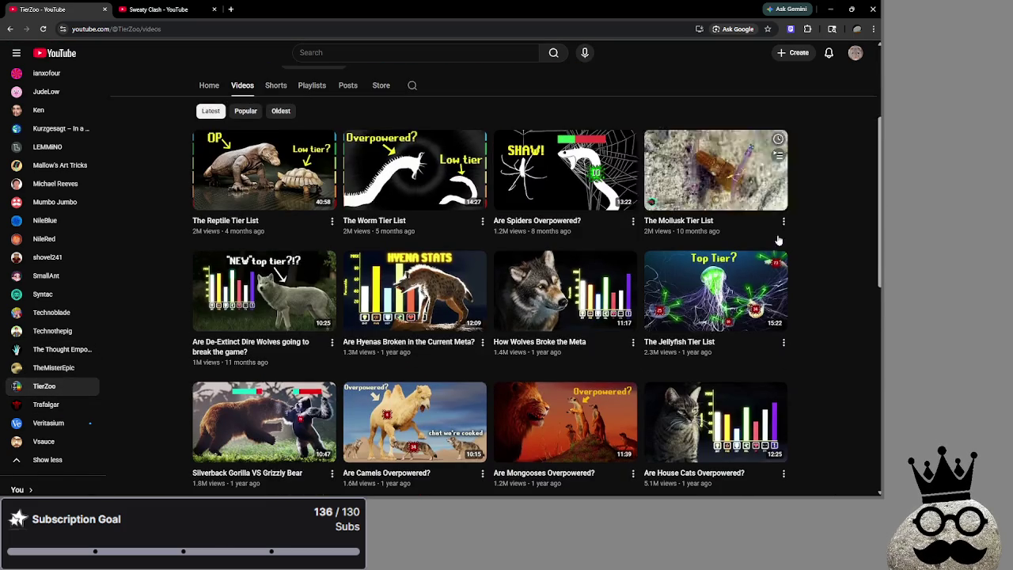
pyautogui.scroll(1, 830, 243)
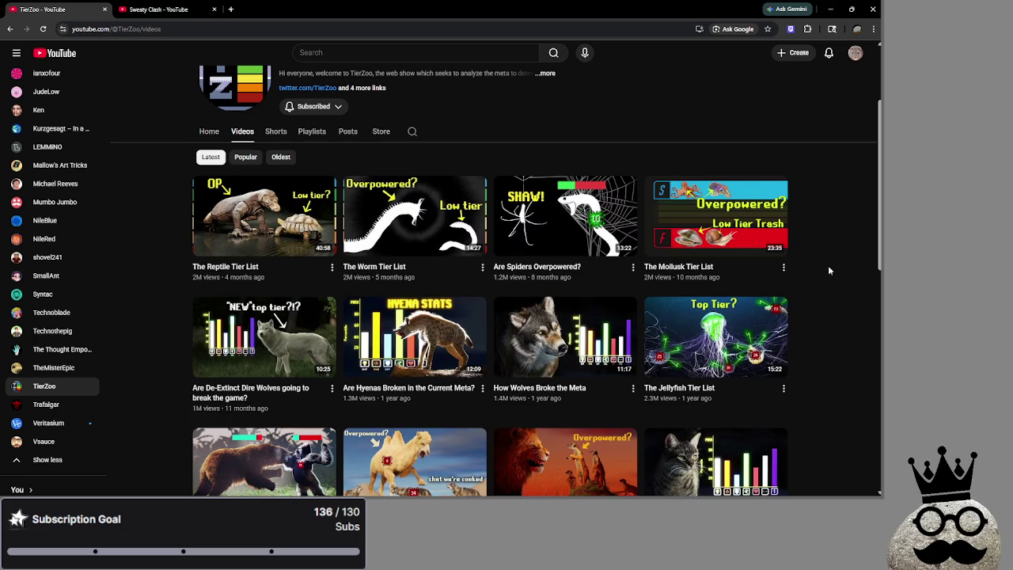
pyautogui.scroll(-1, 829, 271)
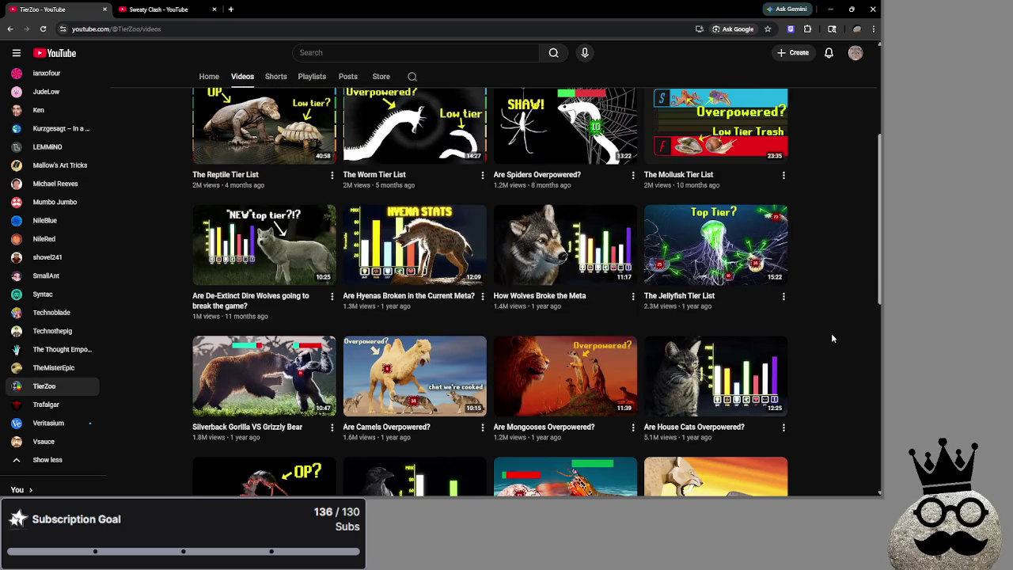
pyautogui.scroll(-2, 831, 333)
pyautogui.moveTo(742, 207)
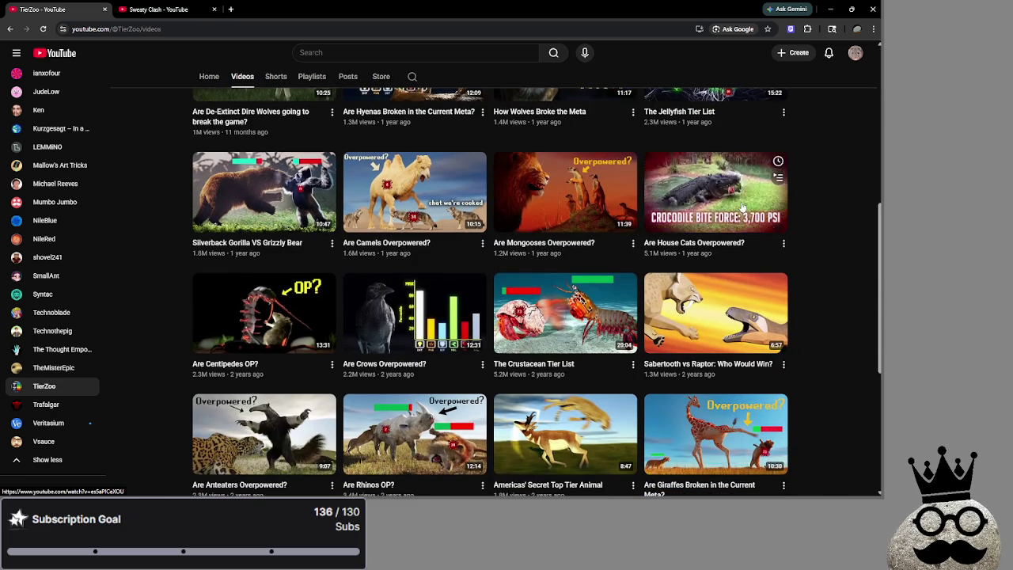
pyautogui.scroll(4, 858, 241)
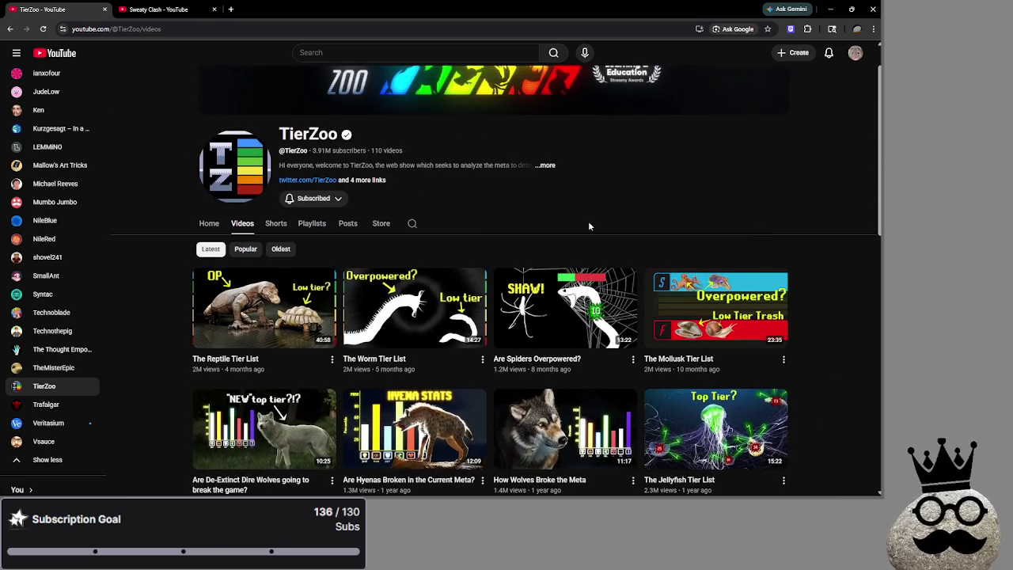
pyautogui.scroll(-1, 127, 364)
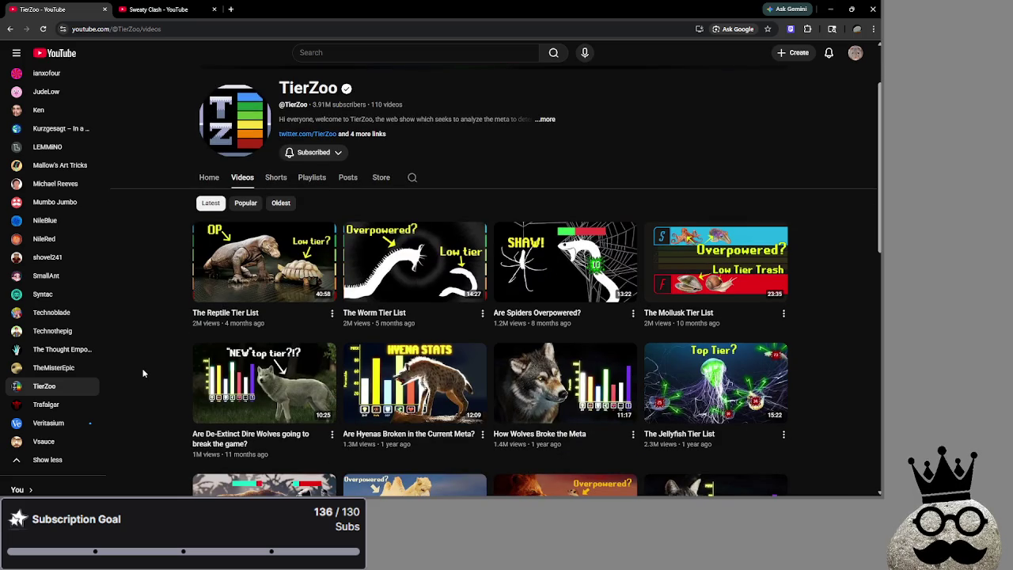
# - Glance at the Trafalgar channel, then scroll through Veritasium's video list
pyautogui.click(79, 411)
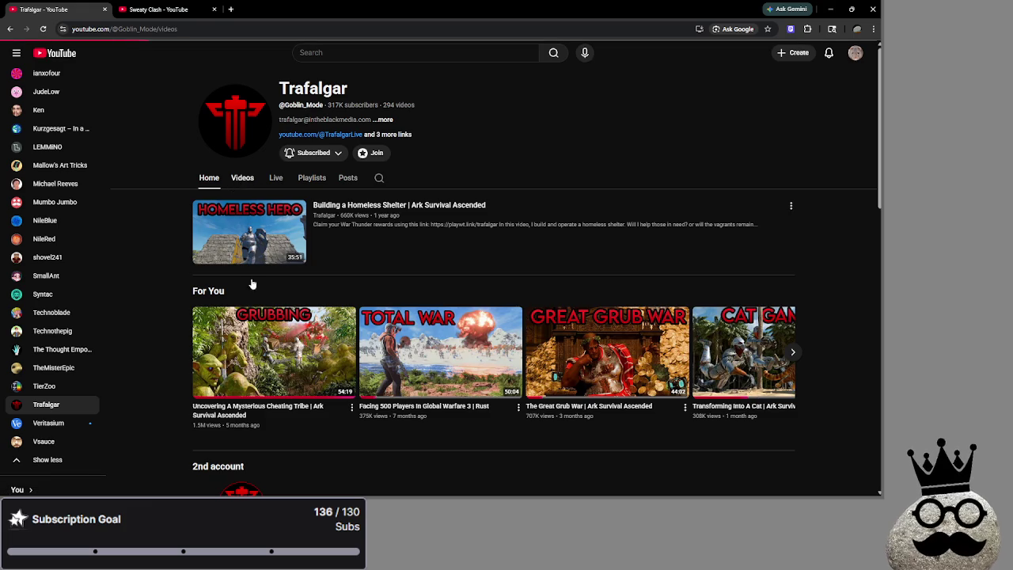
pyautogui.scroll(-2, 181, 294)
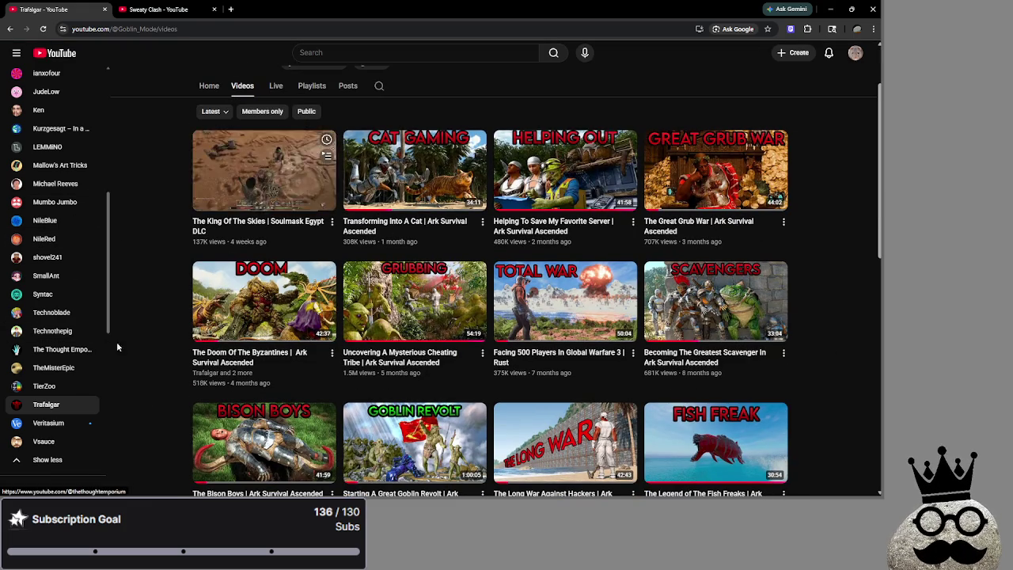
pyautogui.click(60, 423)
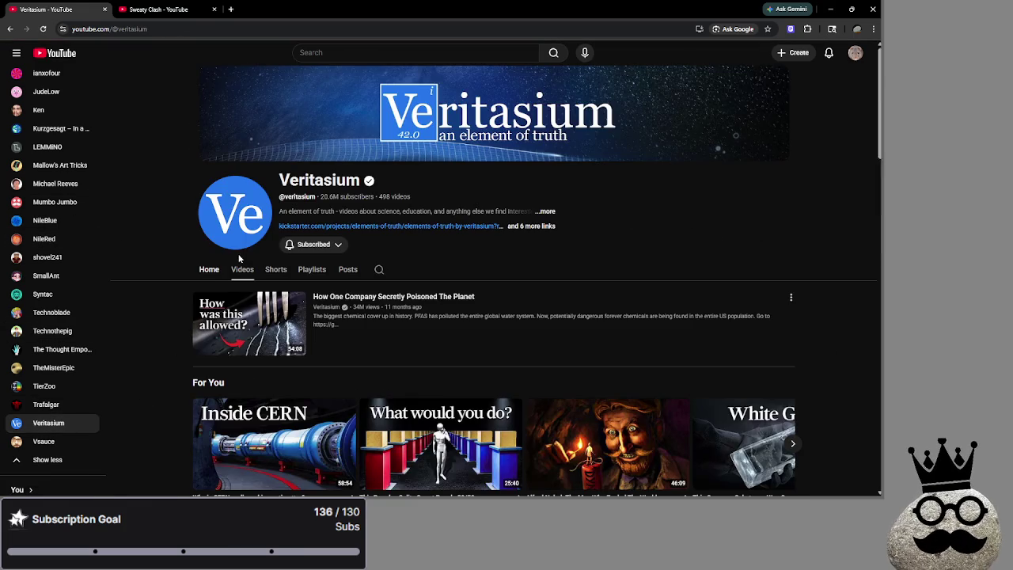
pyautogui.click(241, 269)
pyautogui.scroll(-2, 558, 279)
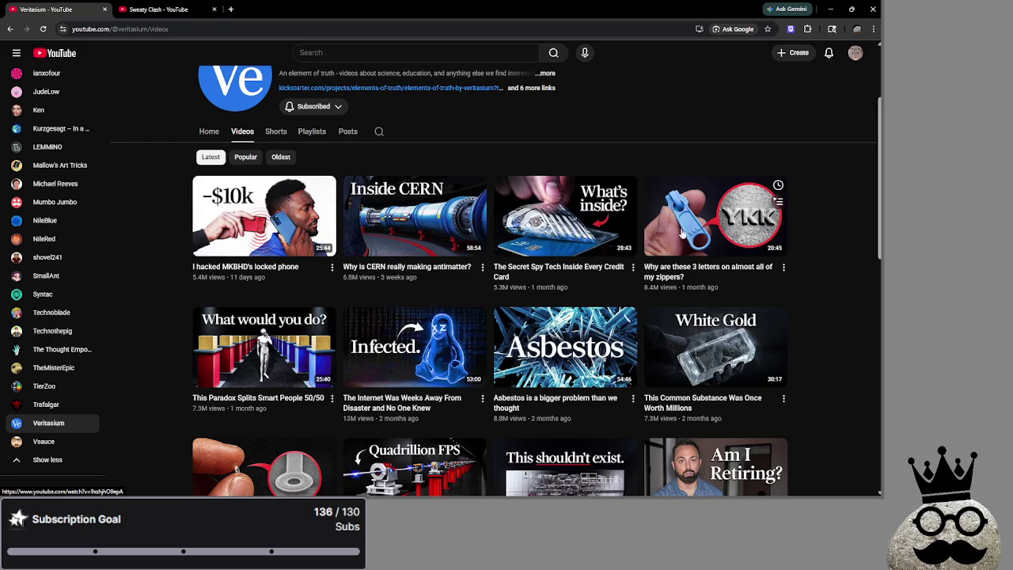
pyautogui.scroll(-3, 863, 255)
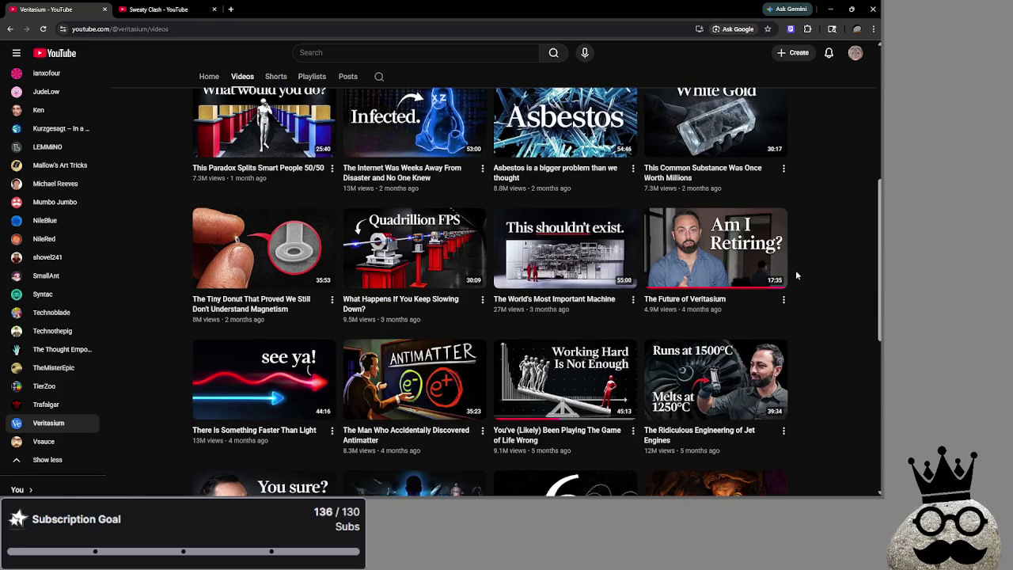
pyautogui.scroll(2, 801, 277)
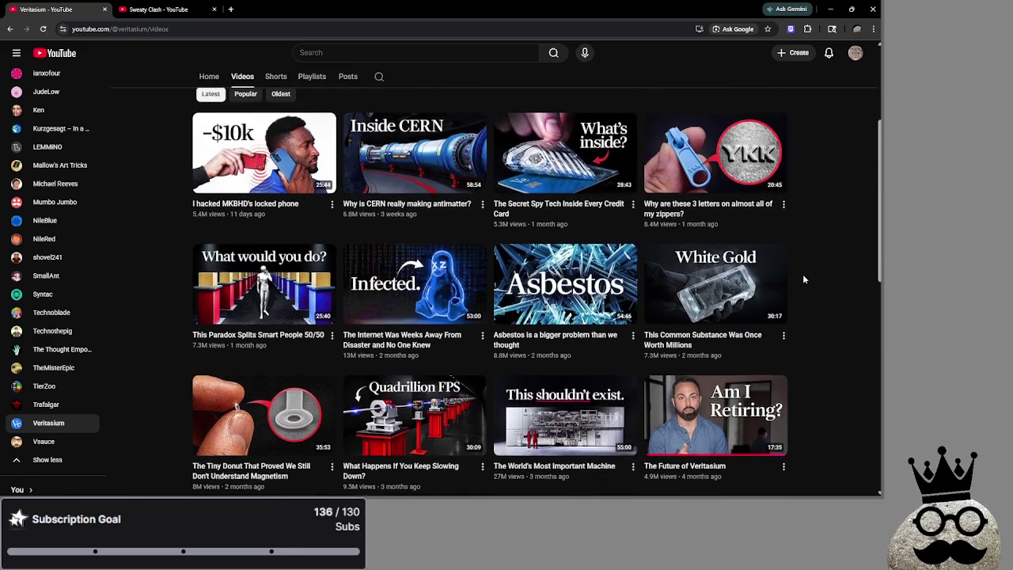
pyautogui.scroll(-2, 802, 277)
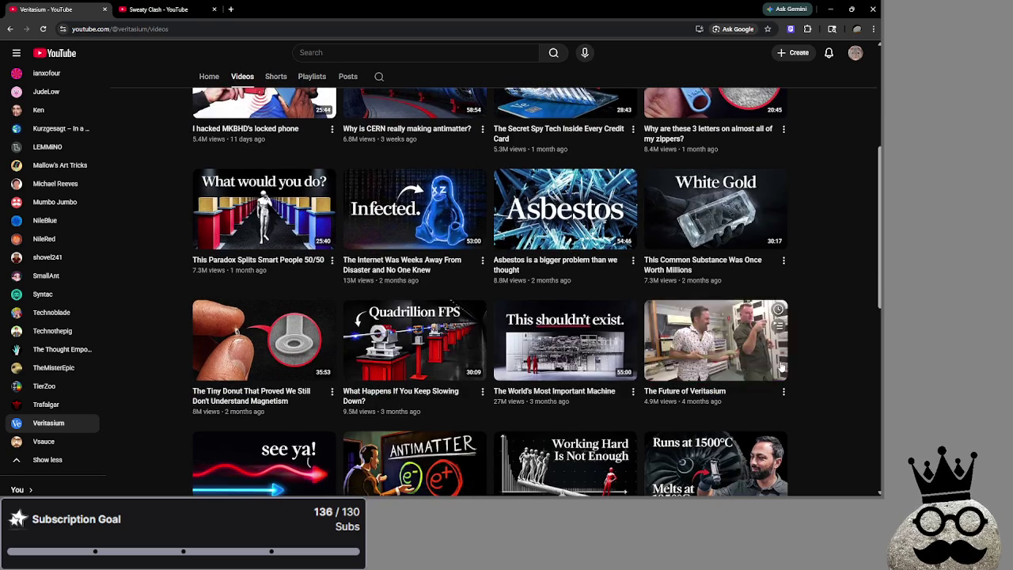
pyautogui.scroll(-3, 829, 366)
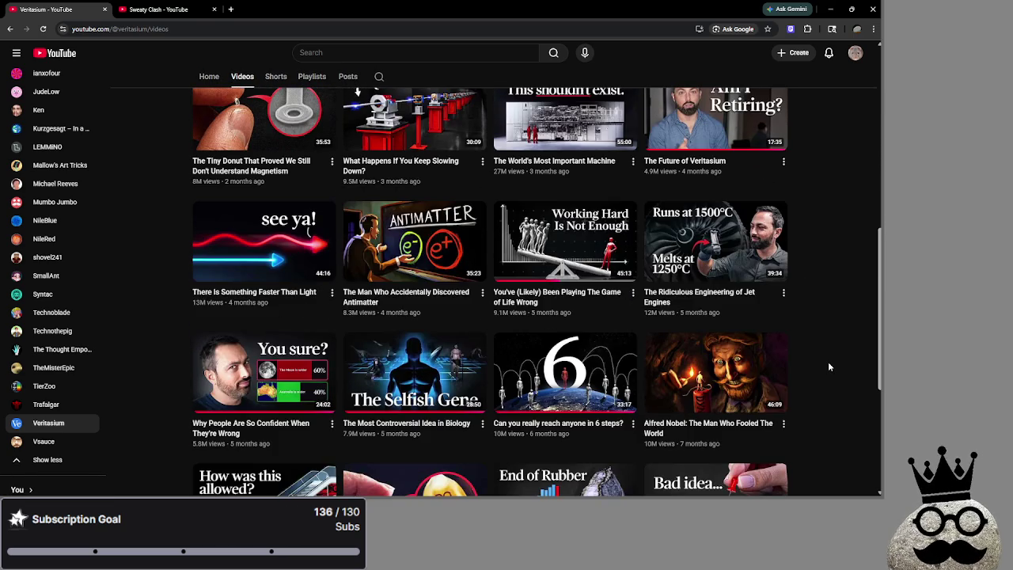
pyautogui.scroll(4, 829, 367)
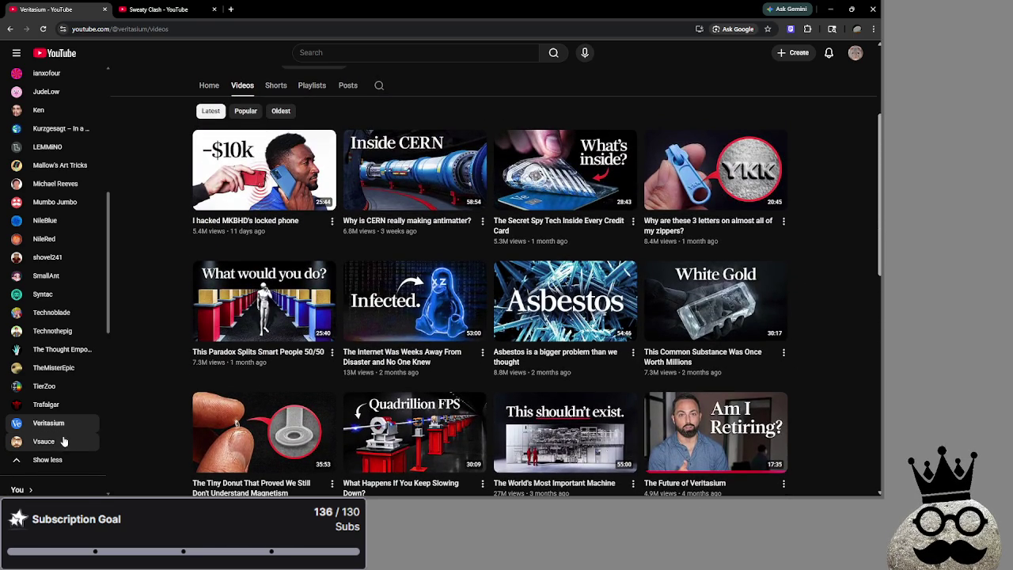
# - Visit the Vsauce and Mumbo Jumbo channels, then close the browser
pyautogui.click(47, 441)
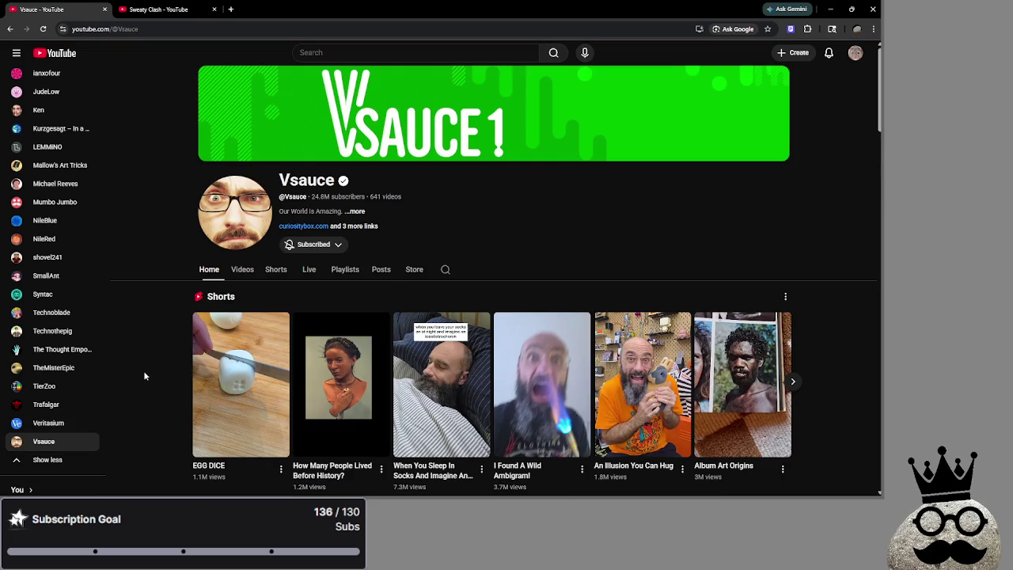
pyautogui.click(76, 201)
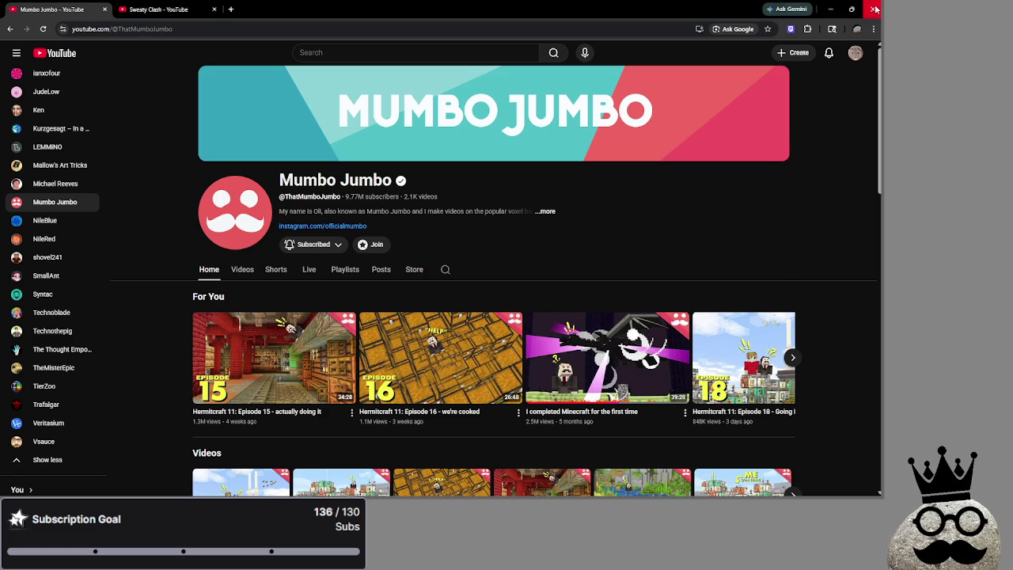
pyautogui.click(874, 9)
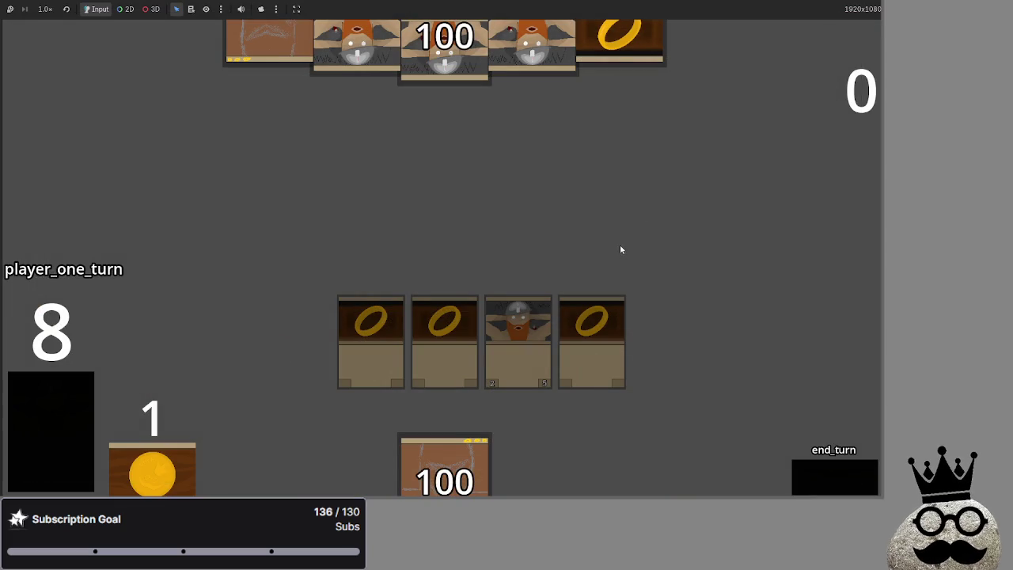
# - Play a hand card onto the board and draw, triggering the main.gd:465 error
pyautogui.hotkey('alt', 'Tab')
pyautogui.hotkey('alt', 'Tab')
pyautogui.hotkey('alt', 'Tab')
pyautogui.hotkey('alt', 'Tab')
pyautogui.press('Escape')
pyautogui.moveTo(444, 466); pyautogui.dragTo(484, 339)
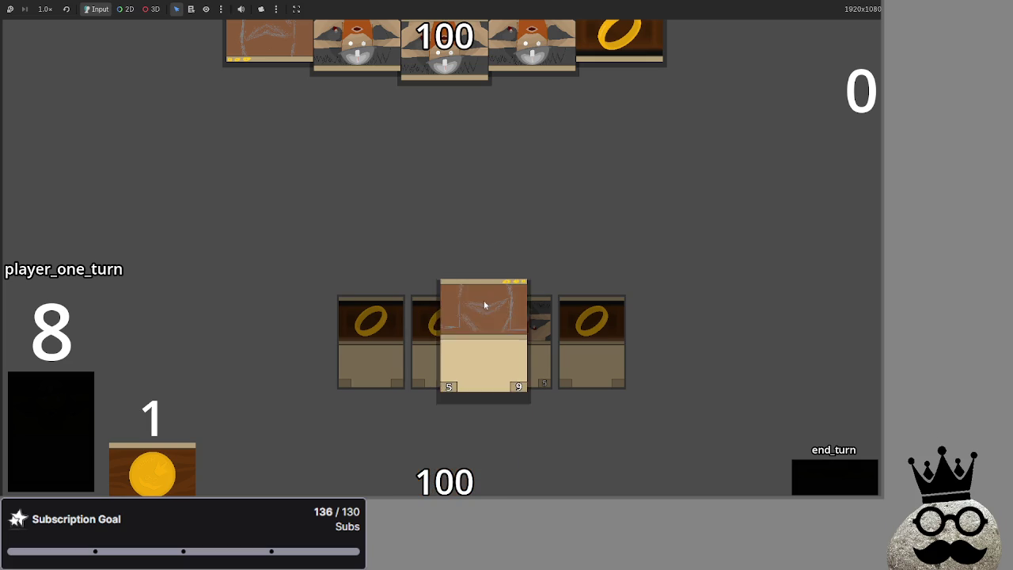
pyautogui.click(841, 475)
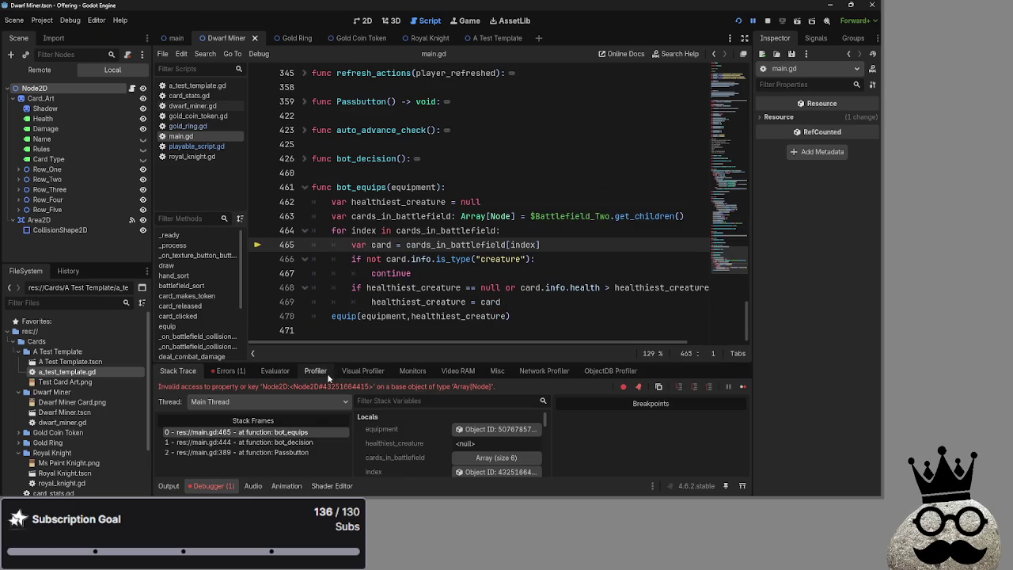
# - Check the value of index on line 465 and read the debugger error message
pyautogui.click(427, 245)
pyautogui.doubleClick(427, 244)
pyautogui.doubleClick(524, 245)
pyautogui.click(536, 245)
pyautogui.doubleClick(536, 244)
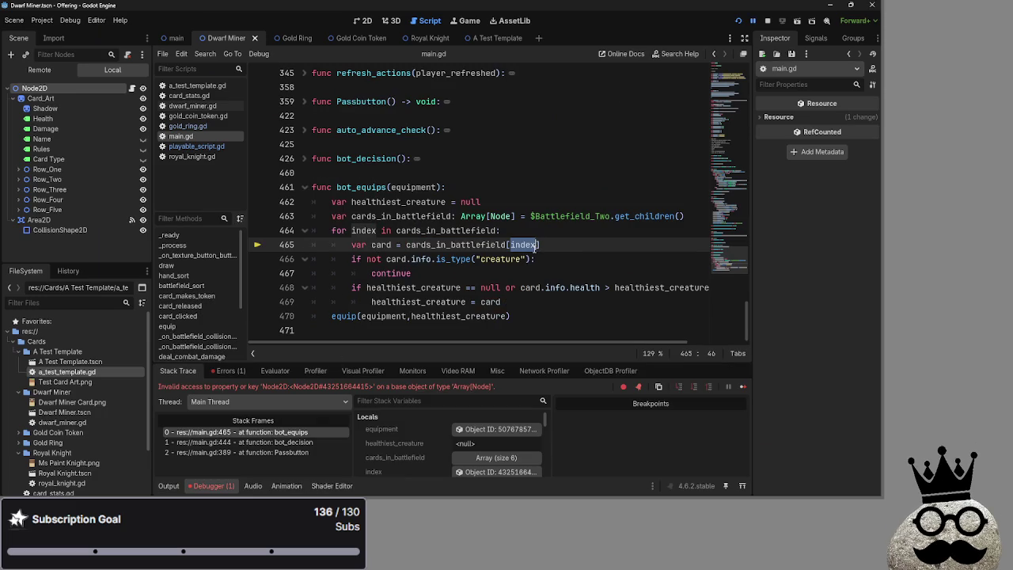
pyautogui.moveTo(535, 244)
pyautogui.moveTo(204, 387)
pyautogui.mouseDown()
pyautogui.moveTo(447, 388)
pyautogui.moveTo(369, 388)
pyautogui.mouseUp()
pyautogui.click(510, 387)
pyautogui.click(354, 388)
pyautogui.click(524, 244)
pyautogui.click(564, 237)
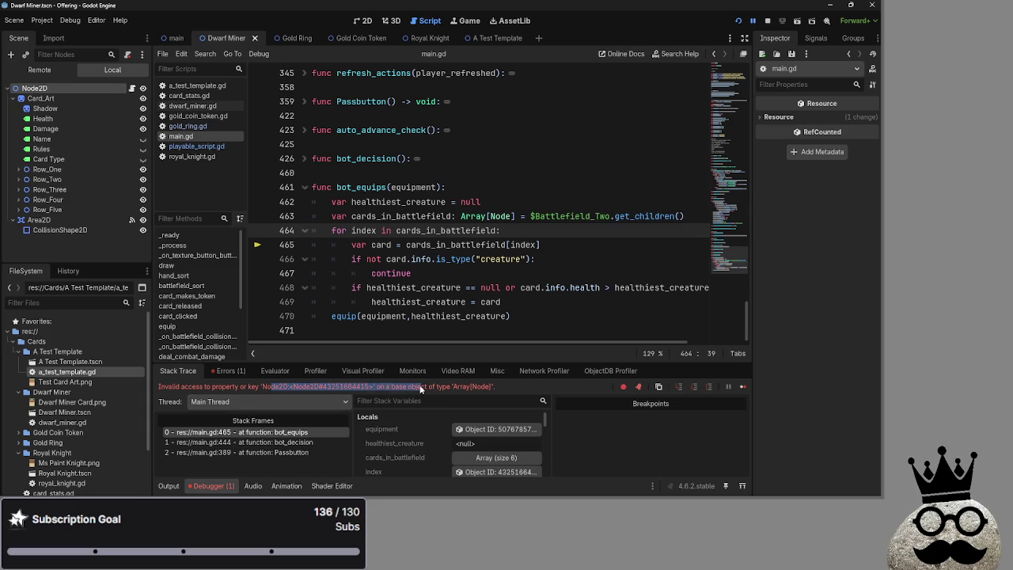
# - Inspect cards_in_battlefield and index on line 465, then select the line for rewriting
pyautogui.doubleClick(380, 246)
pyautogui.doubleClick(452, 245)
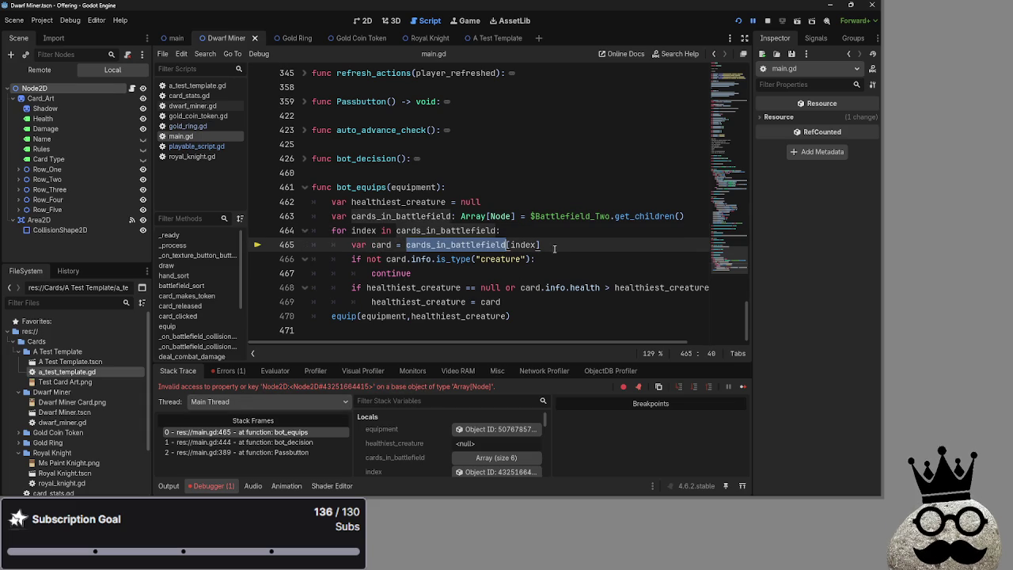
pyautogui.doubleClick(522, 245)
pyautogui.moveTo(523, 249)
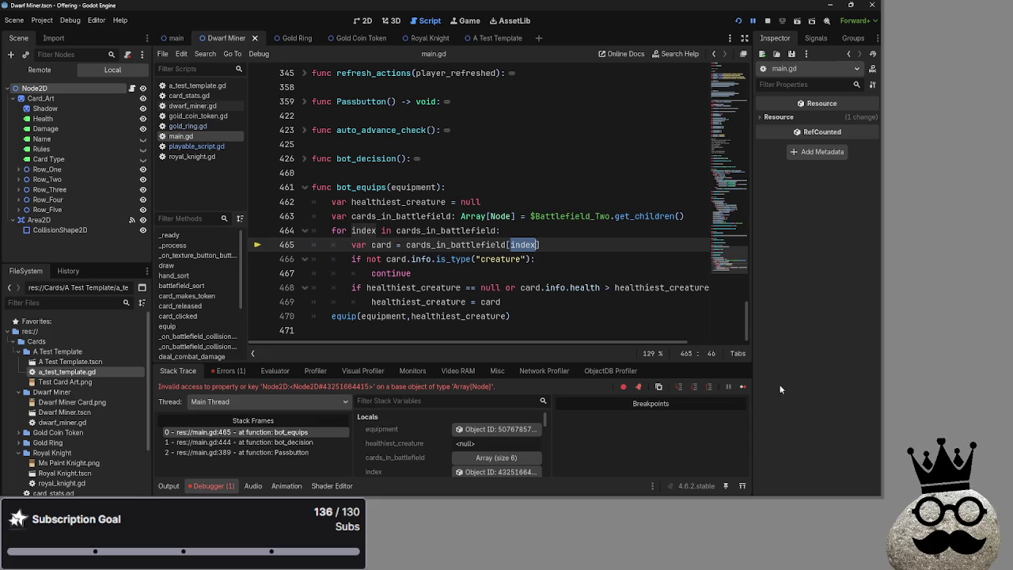
pyautogui.click(553, 245)
pyautogui.doubleClick(464, 245)
pyautogui.click(530, 246)
pyautogui.doubleClick(531, 246)
pyautogui.click(557, 245)
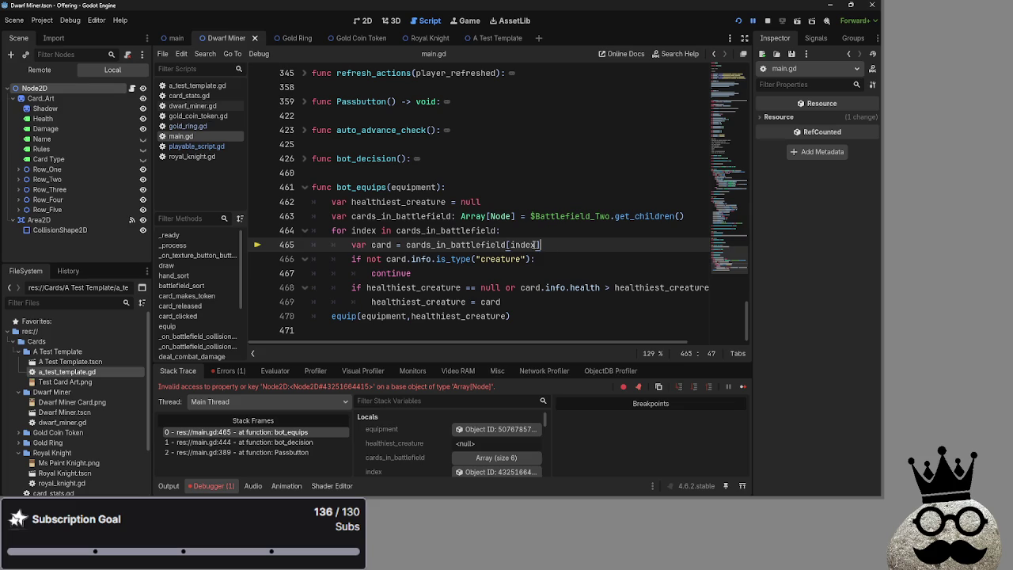
pyautogui.doubleClick(476, 245)
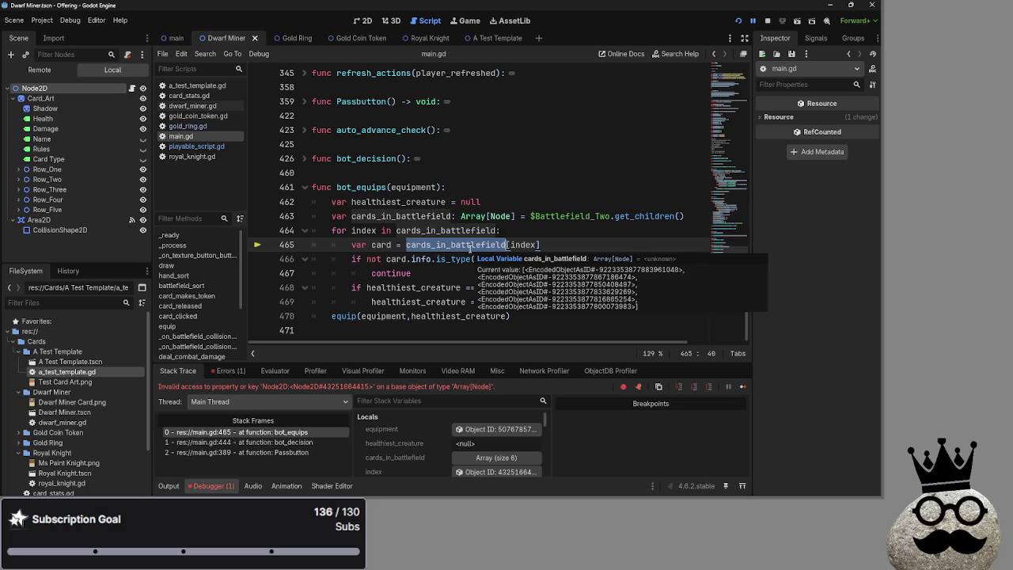
pyautogui.moveTo(528, 246)
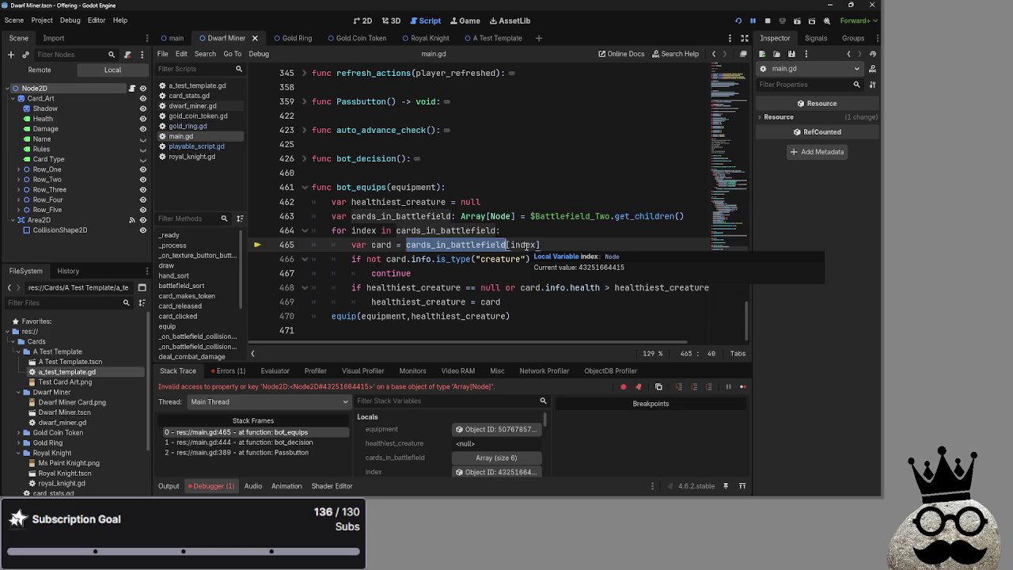
pyautogui.click(525, 246)
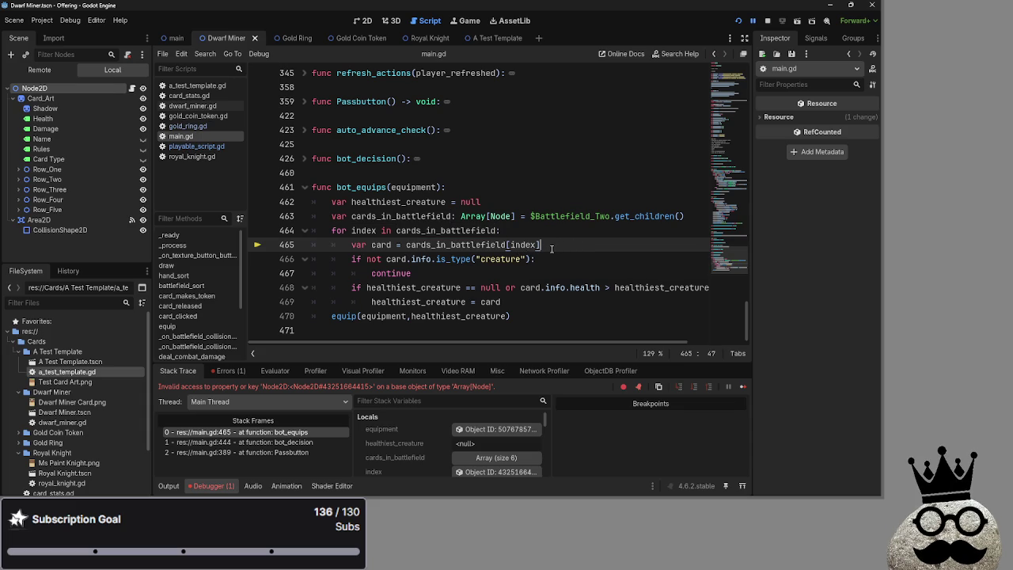
pyautogui.hotkey('shift', 'Home')
# - Write print(index) on line 465 and replace each card reference on lines 466–469 with index
pyautogui.write('print(index)')
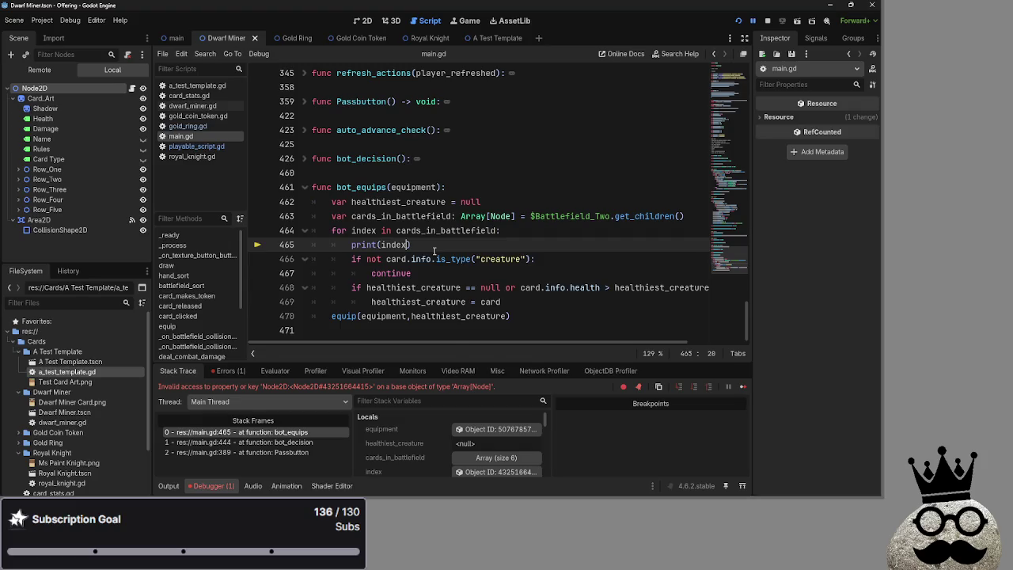
pyautogui.scroll(1, 433, 251)
pyautogui.doubleClick(395, 258)
pyautogui.hotkey('ctrl', 'c')
pyautogui.doubleClick(399, 272)
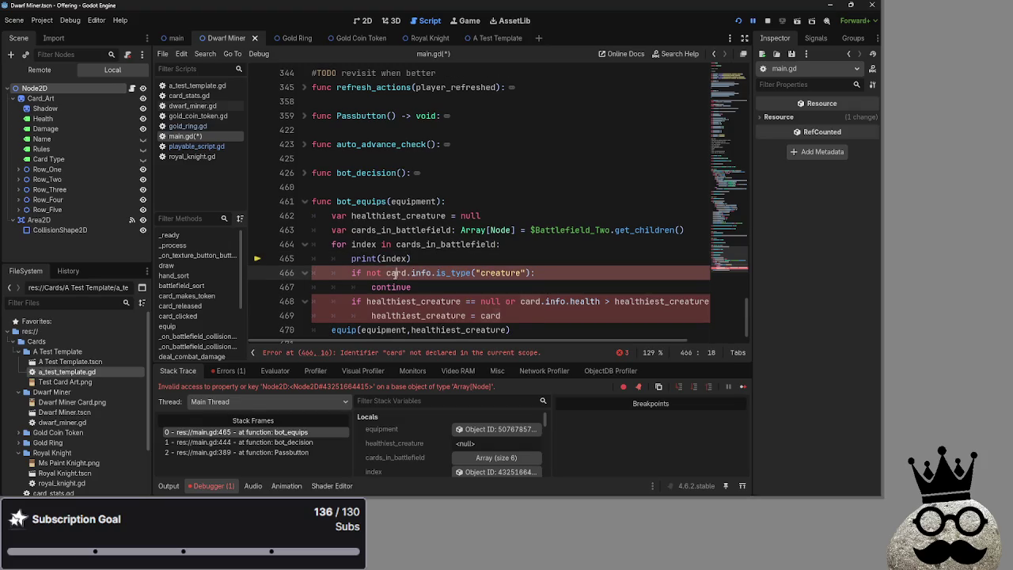
pyautogui.hotkey('ctrl', 'v')
pyautogui.doubleClick(490, 315)
pyautogui.hotkey('ctrl', 'v')
pyautogui.doubleClick(532, 301)
pyautogui.hotkey('ctrl', 'v')
# - Relaunch the card game with Run Project
pyautogui.hscroll(3, 656, 238)
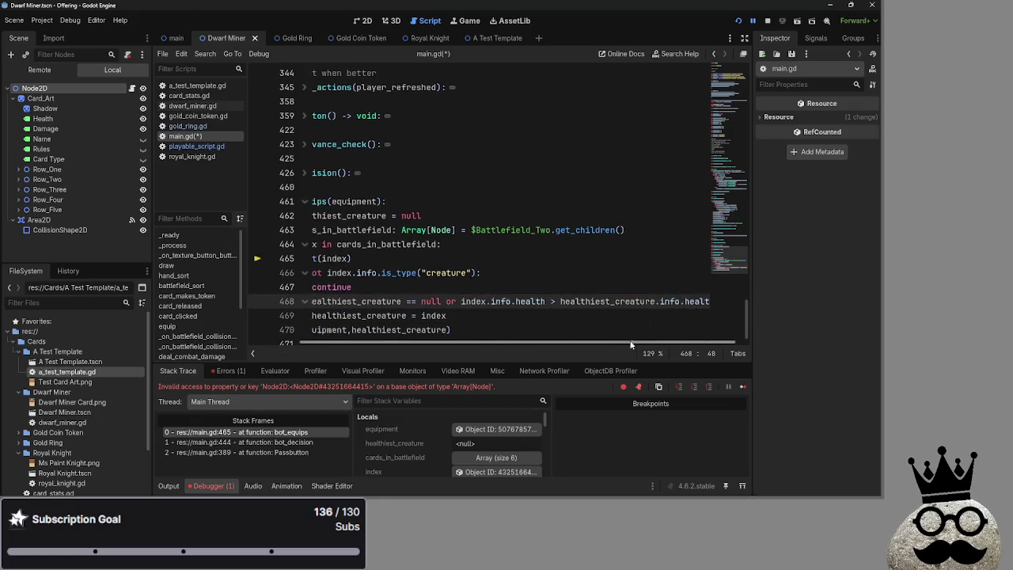
pyautogui.hscroll(-3, 672, 142)
pyautogui.click(738, 20)
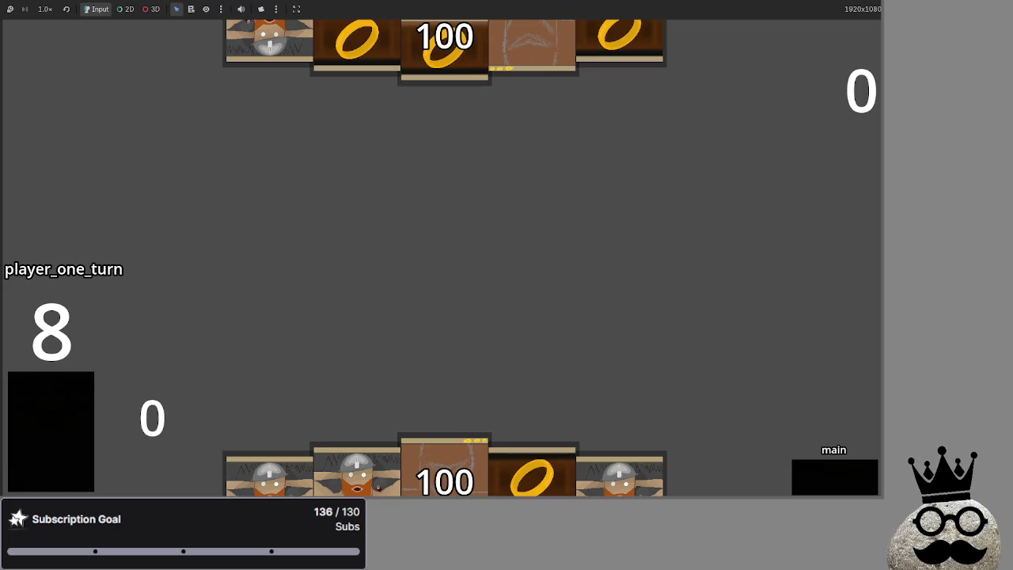
# - Play the 100 card, advance through attack, block and end_turn, watch the bot, then stop with F8
pyautogui.hotkey('alt', 'Tab')
pyautogui.hotkey('alt', 'Tab')
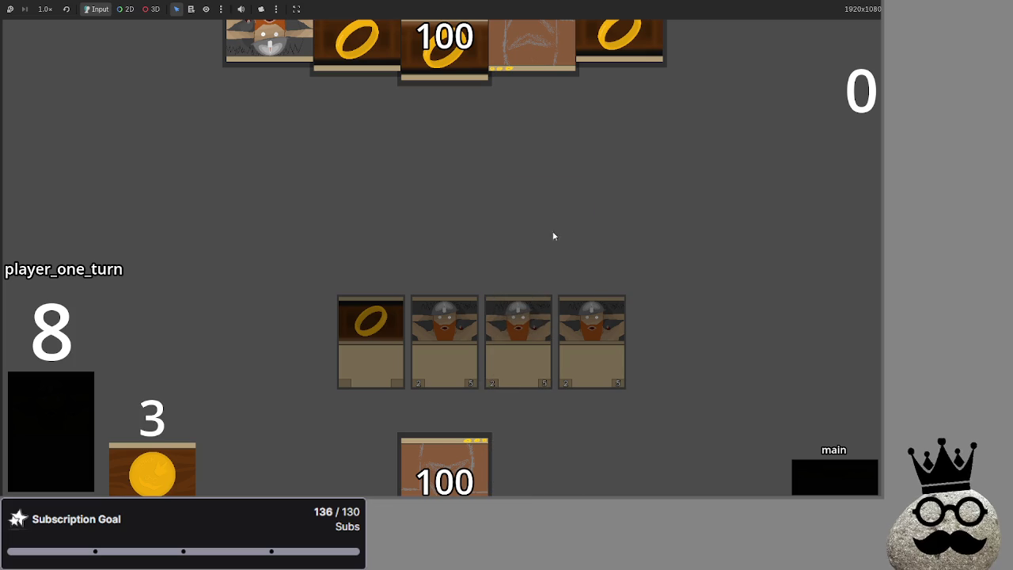
pyautogui.click(808, 475)
pyautogui.click(402, 467)
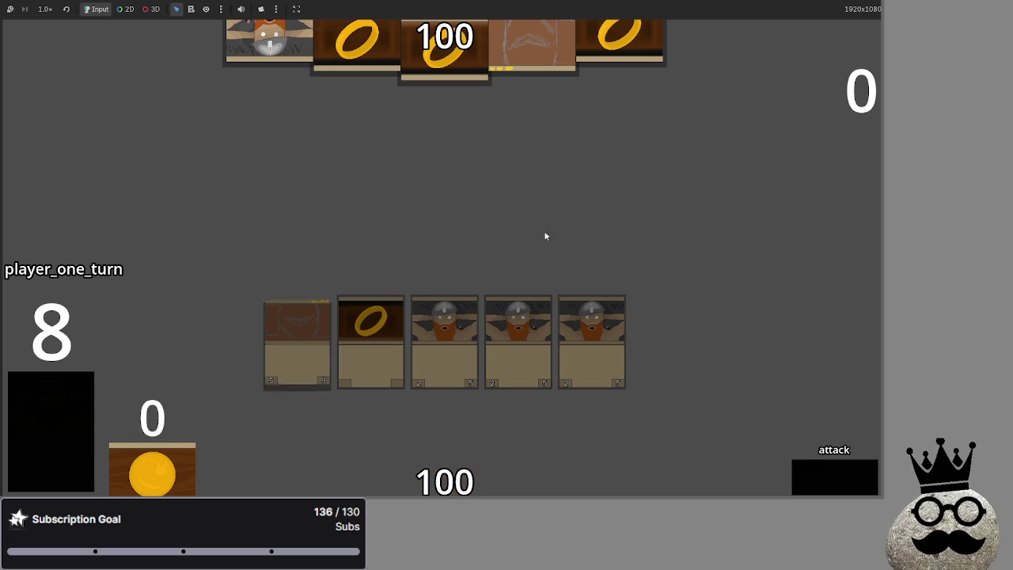
pyautogui.click(826, 475)
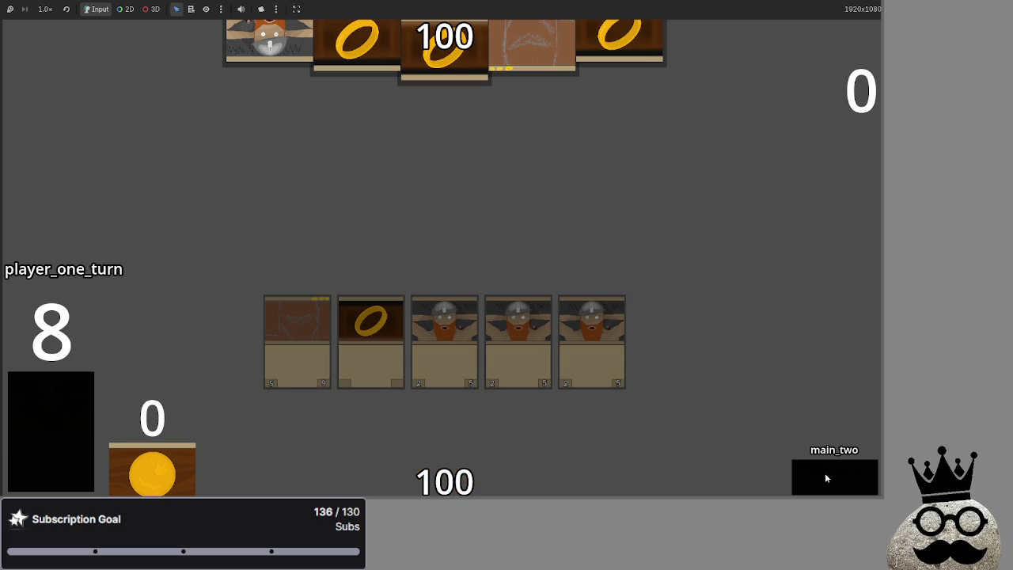
pyautogui.click(824, 477)
pyautogui.click(844, 471)
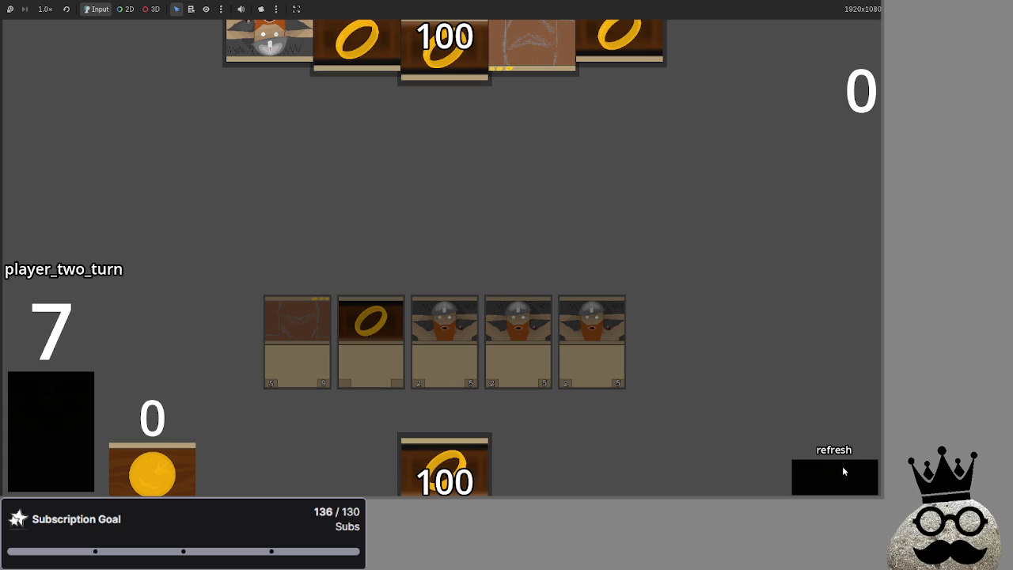
pyautogui.click(843, 471)
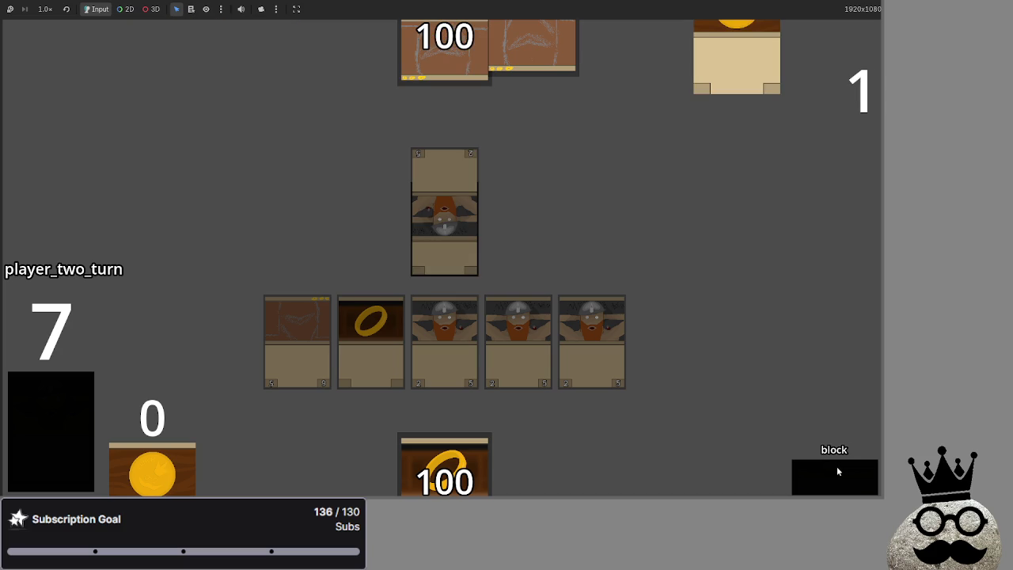
pyautogui.press('F8')
pyautogui.scroll(10, 255, 436)
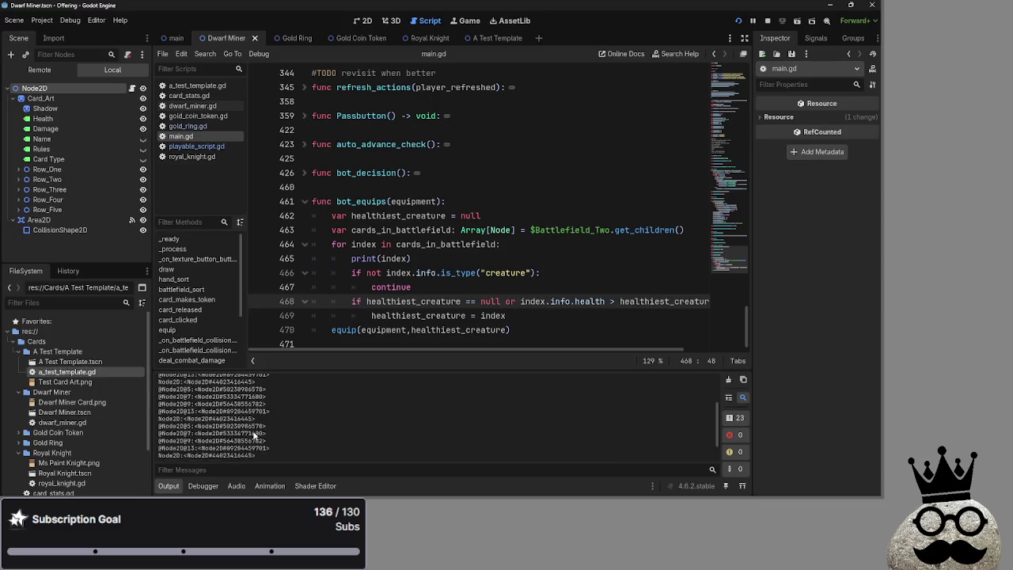
# - Delete the print(index) debug line from the bot_equips loop
pyautogui.moveTo(411, 259); pyautogui.dragTo(270, 251)
pyautogui.click(410, 259)
pyautogui.hotkey('shift', 'Home')
pyautogui.press('BackSpace')
pyautogui.press('BackSpace')
pyautogui.press('BackSpace')
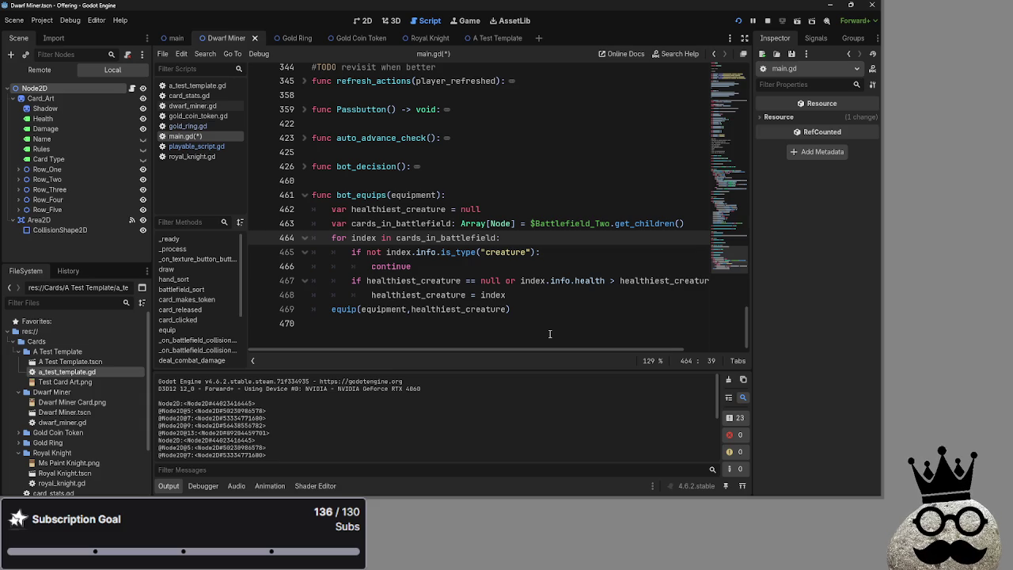
# - Select the equipment-clearing lines 213–218 in equip()
pyautogui.scroll(5, 549, 334)
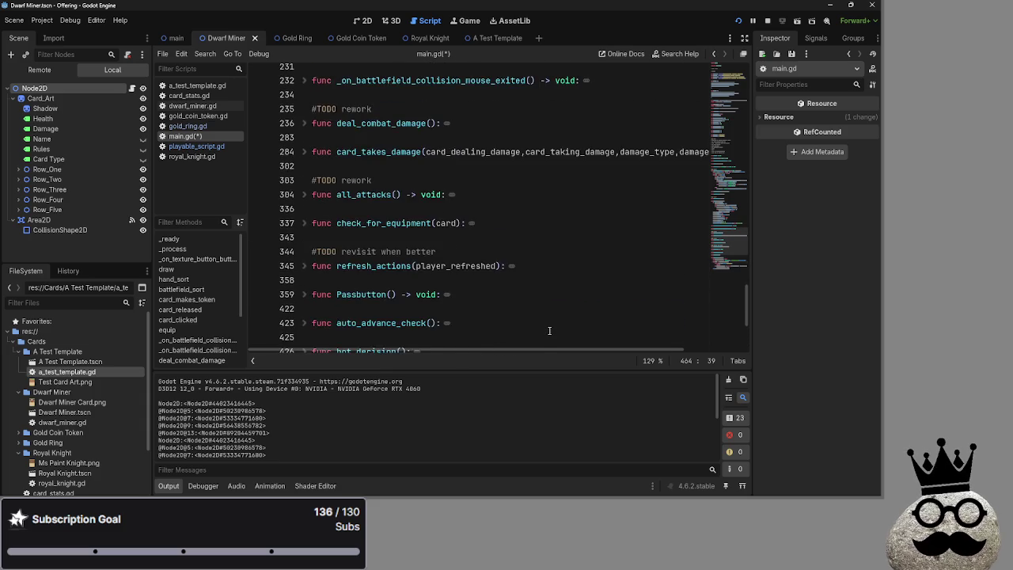
pyautogui.scroll(-2, 547, 328)
pyautogui.scroll(-2, 547, 329)
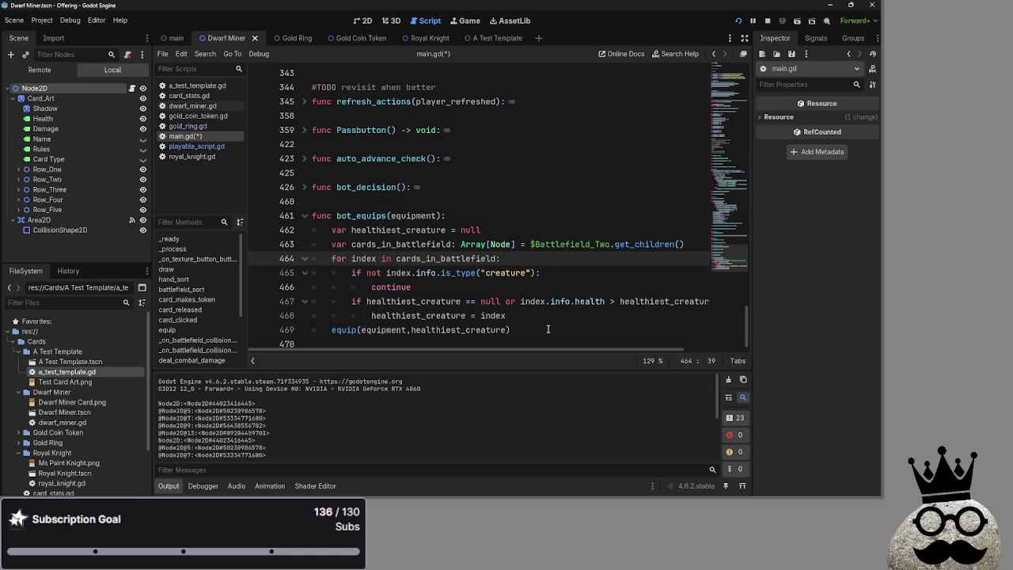
pyautogui.scroll(-5, 398, 425)
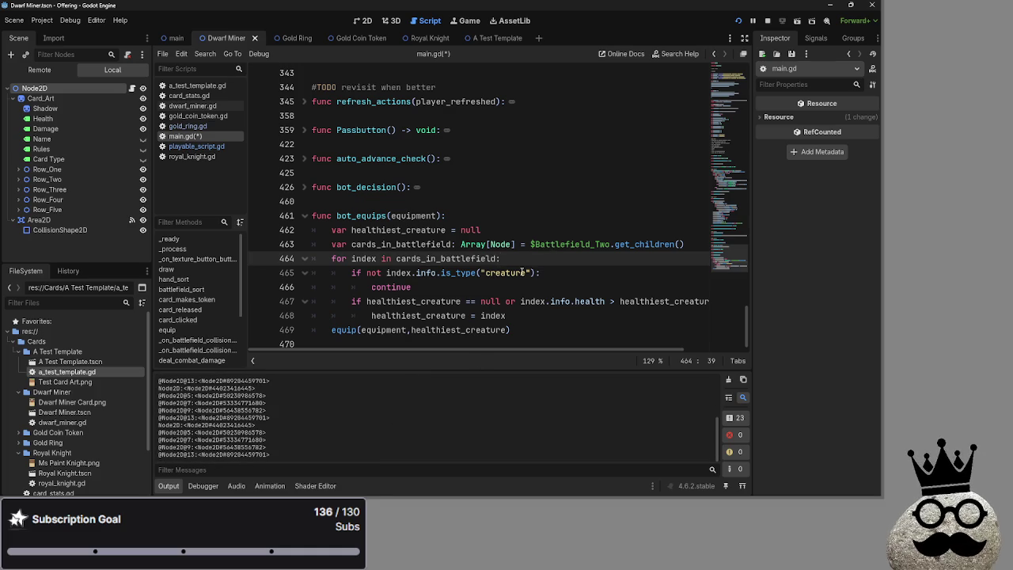
pyautogui.scroll(4, 522, 272)
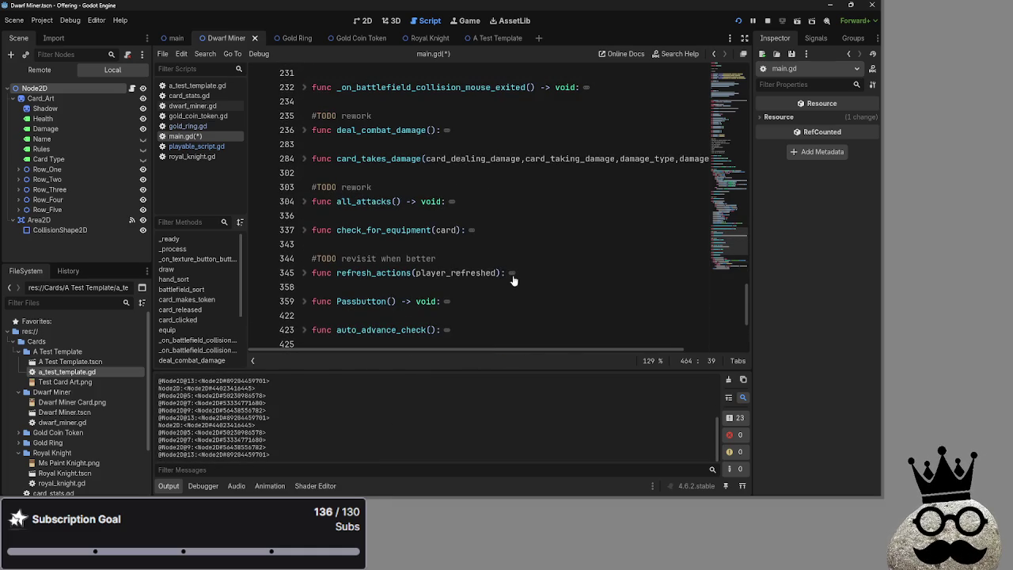
pyautogui.scroll(5, 503, 276)
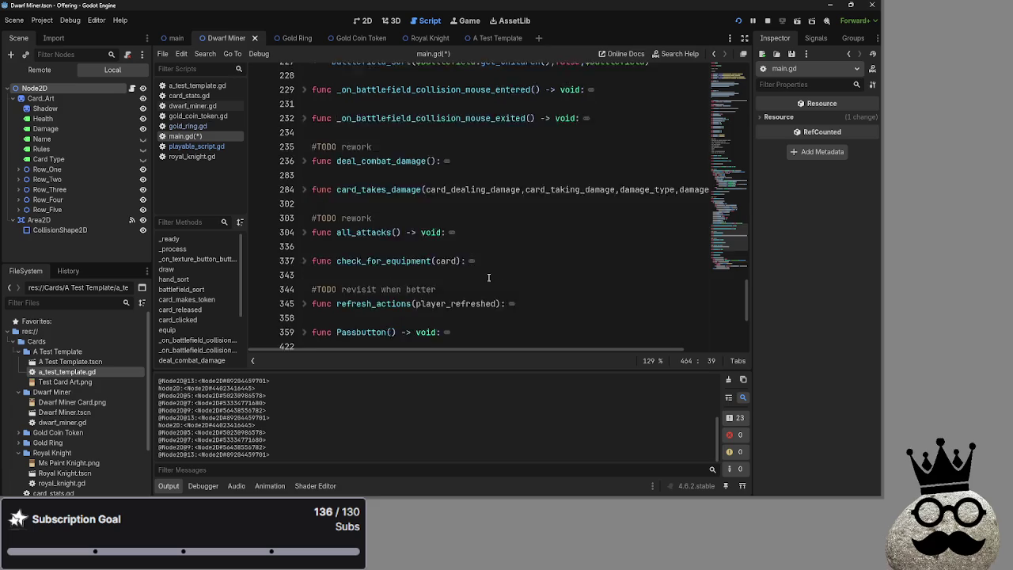
pyautogui.scroll(3, 487, 280)
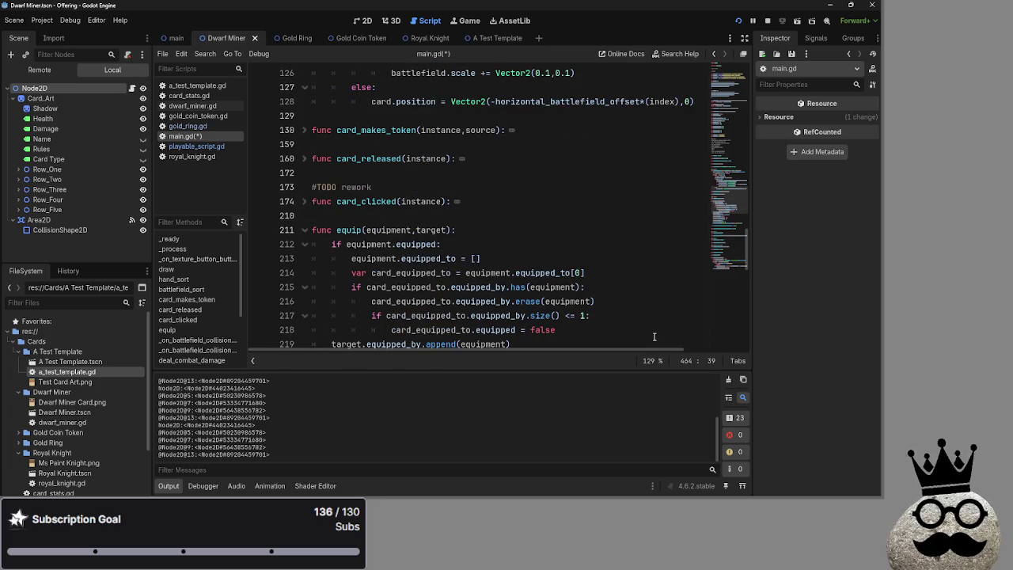
pyautogui.moveTo(608, 331); pyautogui.dragTo(321, 244)
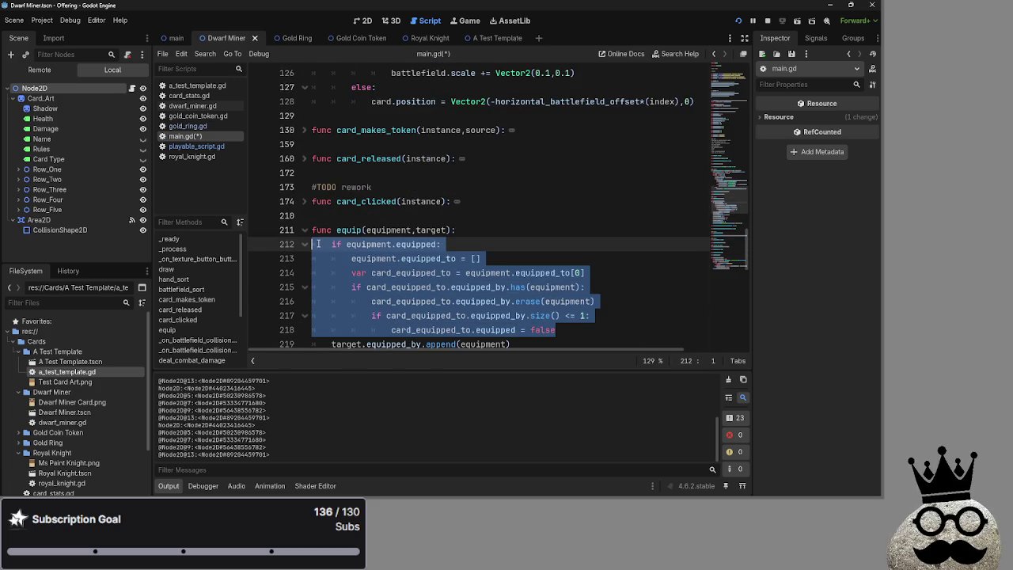
pyautogui.click(416, 330)
pyautogui.doubleClick(415, 329)
pyautogui.click(563, 330)
pyautogui.doubleClick(372, 258)
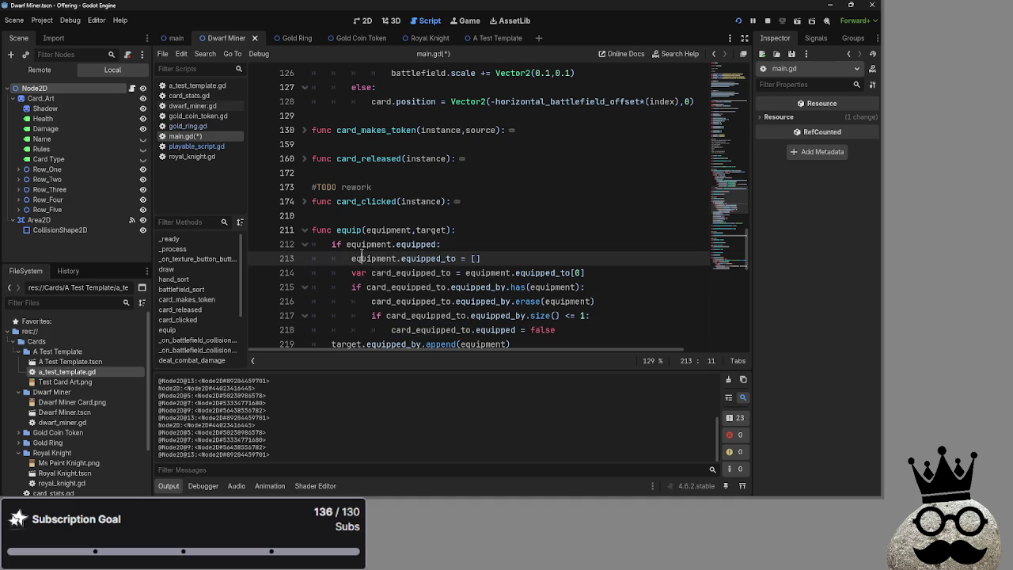
pyautogui.scroll(1, 610, 277)
pyautogui.click(595, 272)
pyautogui.scroll(4, 558, 272)
pyautogui.scroll(2, 557, 272)
pyautogui.scroll(-2, 557, 272)
pyautogui.scroll(4, 554, 269)
pyautogui.click(462, 229)
pyautogui.scroll(7, 443, 231)
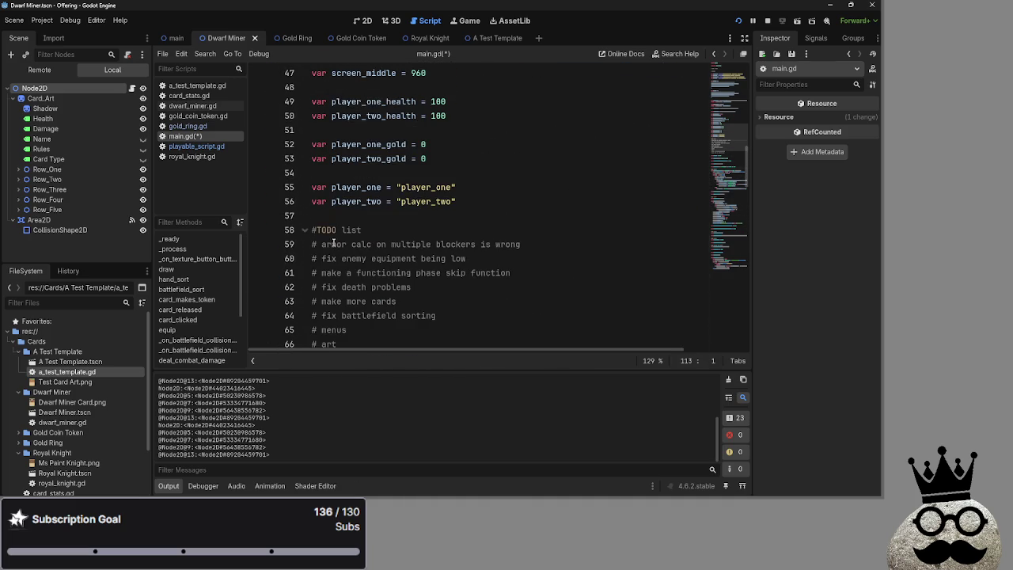
# - Review the TODO comments on lines 59–60, including 'fix enemy equipment being low'
pyautogui.click(314, 244)
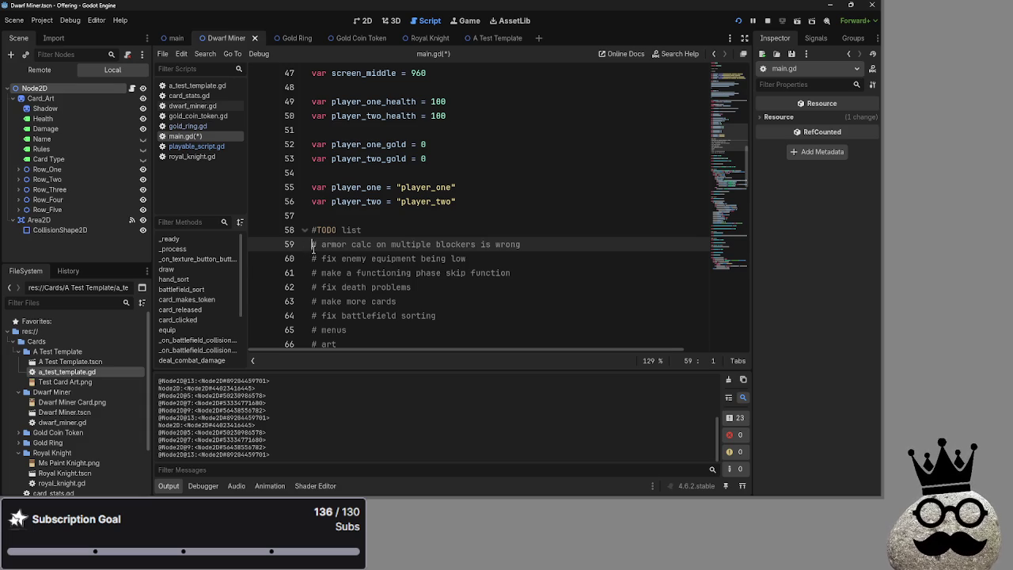
pyautogui.click(313, 258)
pyautogui.moveTo(502, 261); pyautogui.dragTo(311, 259)
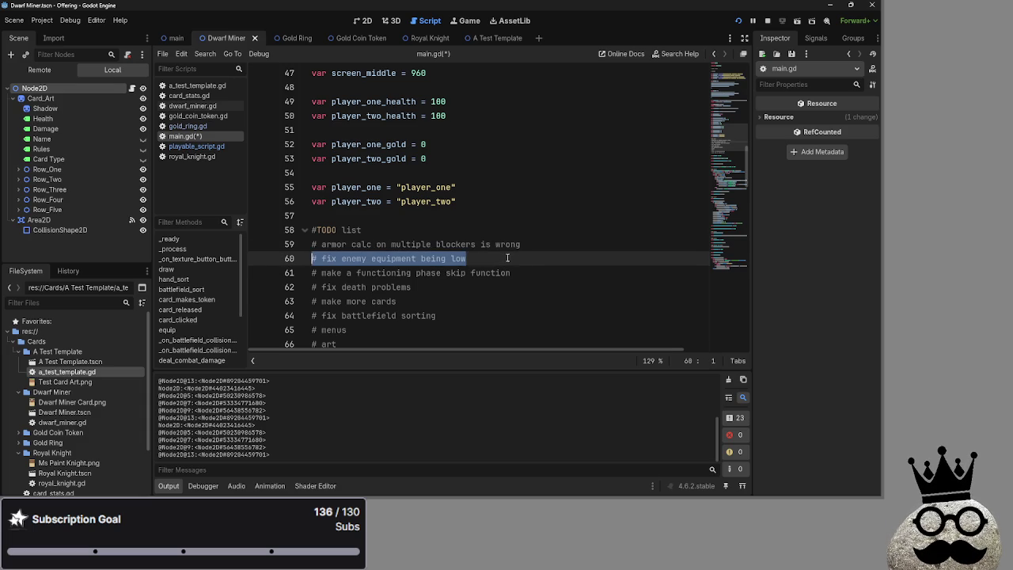
pyautogui.click(514, 258)
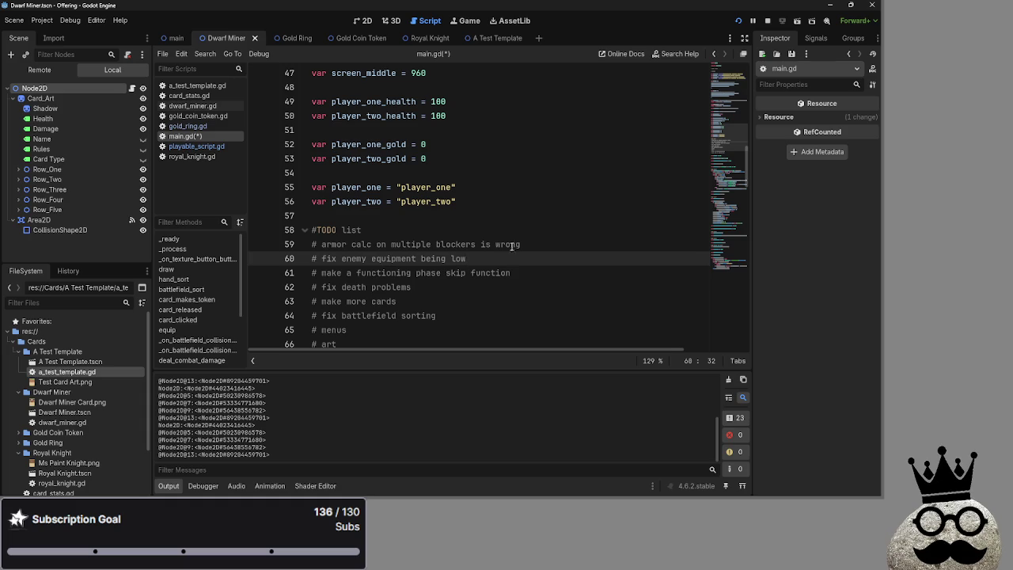
pyautogui.click(561, 247)
# - Unfold card_takes_damage and fold the attacking-damage branch at line 292
pyautogui.scroll(-8, 561, 247)
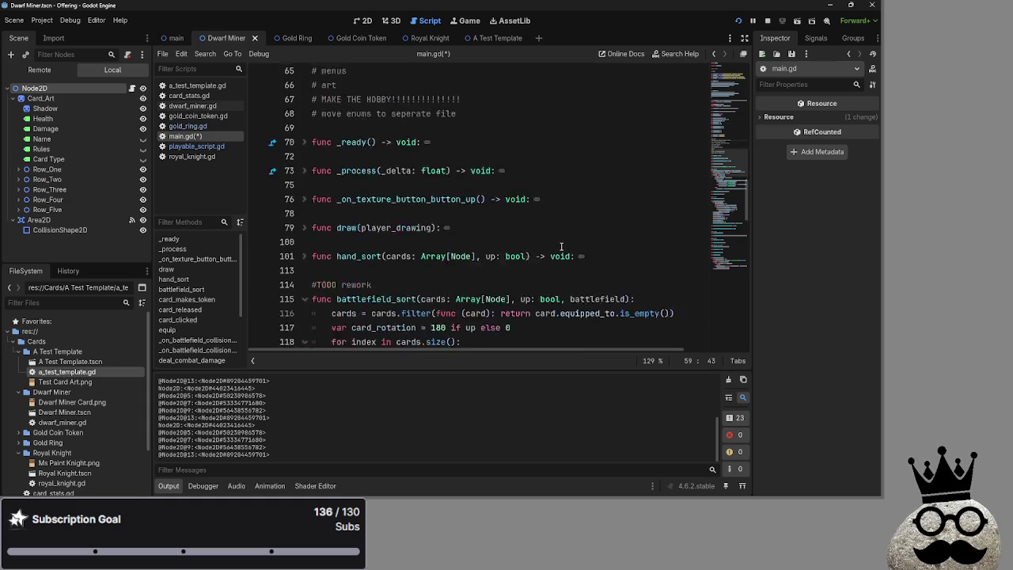
pyautogui.scroll(-20, 554, 250)
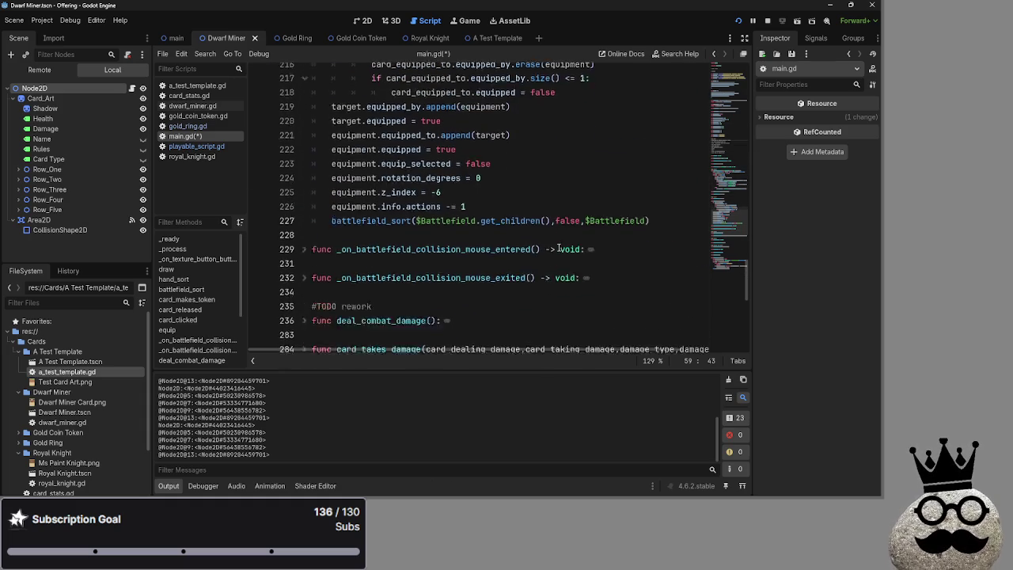
pyautogui.scroll(-1, 541, 252)
pyautogui.click(292, 158)
pyautogui.scroll(-2, 538, 243)
pyautogui.scroll(-2, 538, 242)
pyautogui.scroll(3, 538, 242)
pyautogui.moveTo(531, 348)
pyautogui.mouseDown()
pyautogui.moveTo(667, 356)
pyautogui.moveTo(538, 353)
pyautogui.mouseUp()
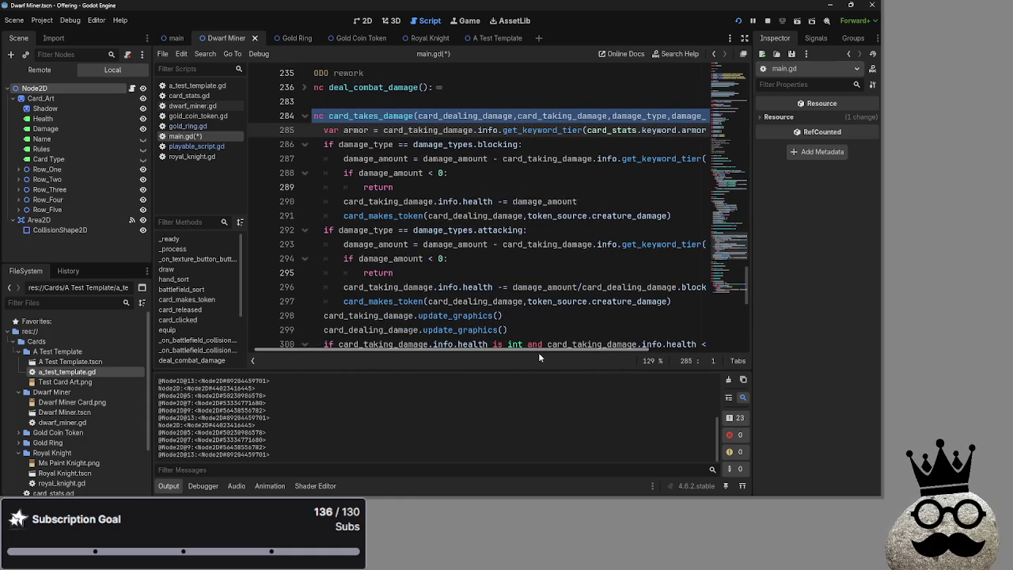
pyautogui.click(307, 231)
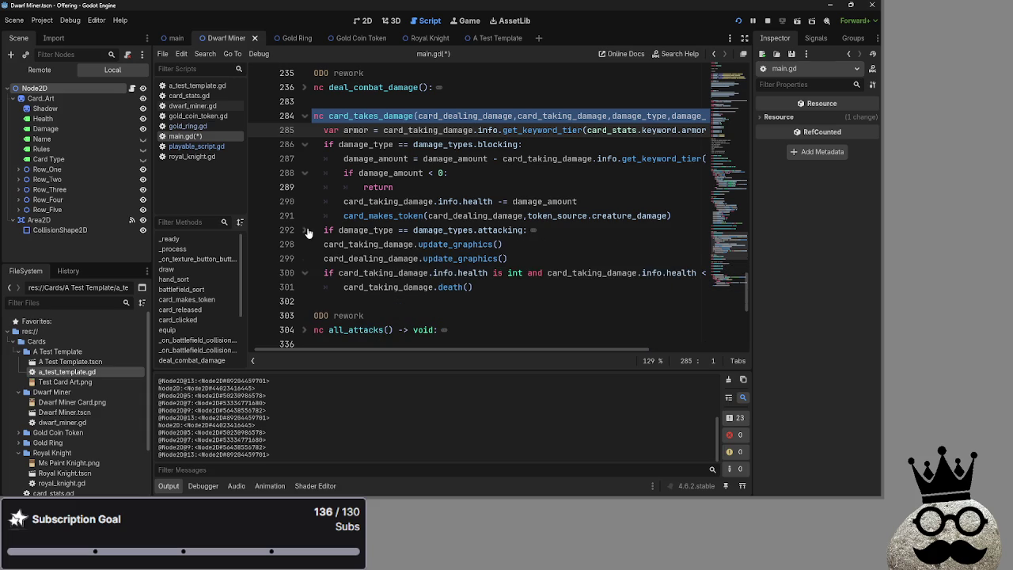
# - Change line 288's check from damage_amount < 0 to damage_amount <= 0
pyautogui.scroll(2, 520, 299)
pyautogui.scroll(-1, 520, 300)
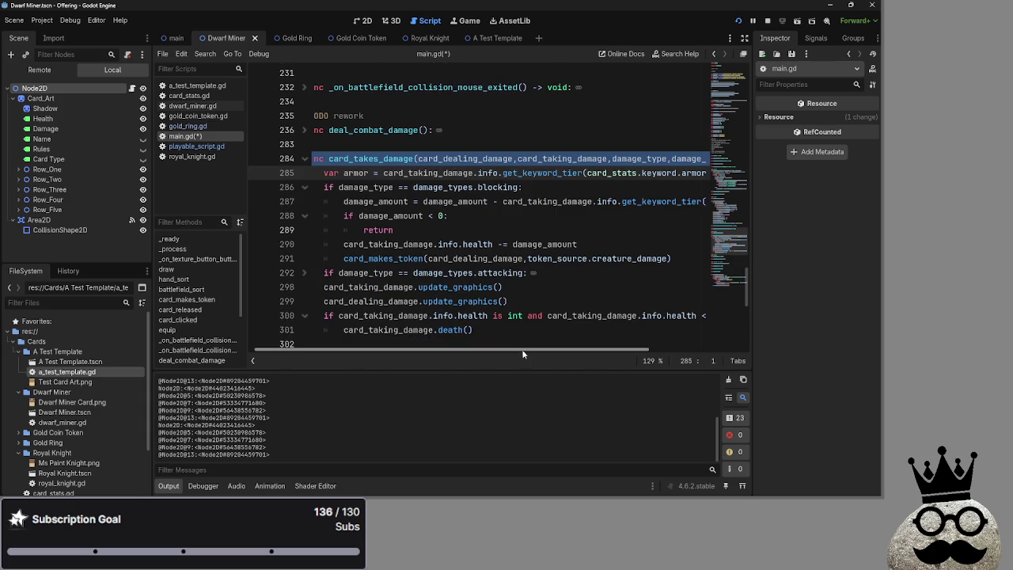
pyautogui.moveTo(521, 351)
pyautogui.mouseDown()
pyautogui.moveTo(649, 360)
pyautogui.moveTo(489, 346)
pyautogui.mouseUp()
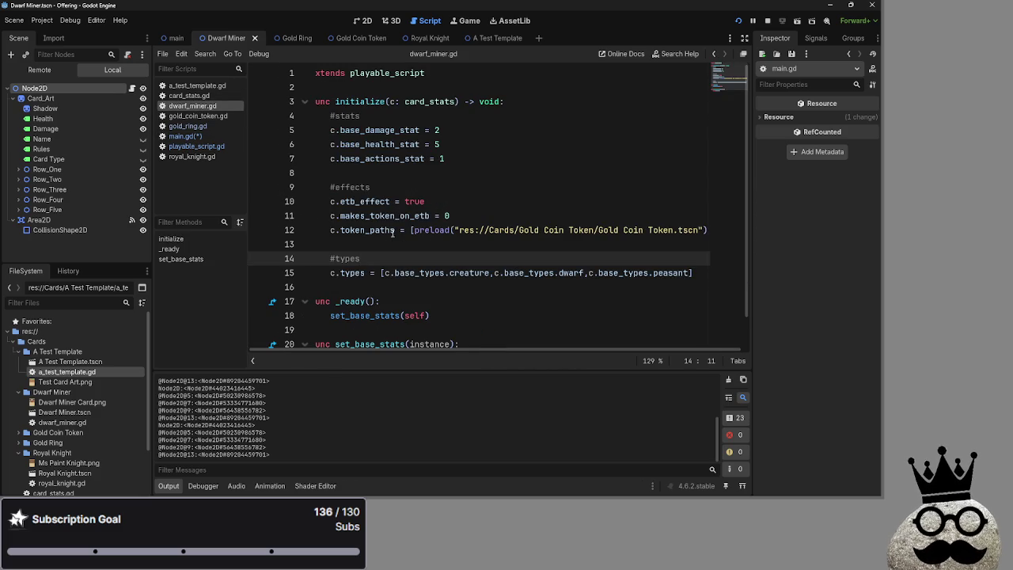
pyautogui.click(198, 135)
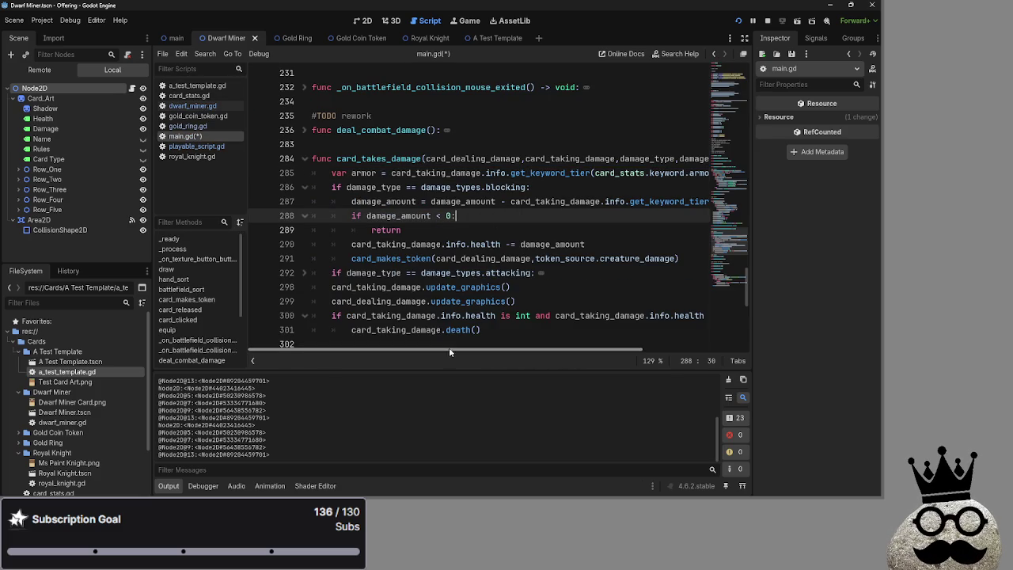
pyautogui.click(294, 214)
pyautogui.click(300, 218)
pyautogui.click(513, 216)
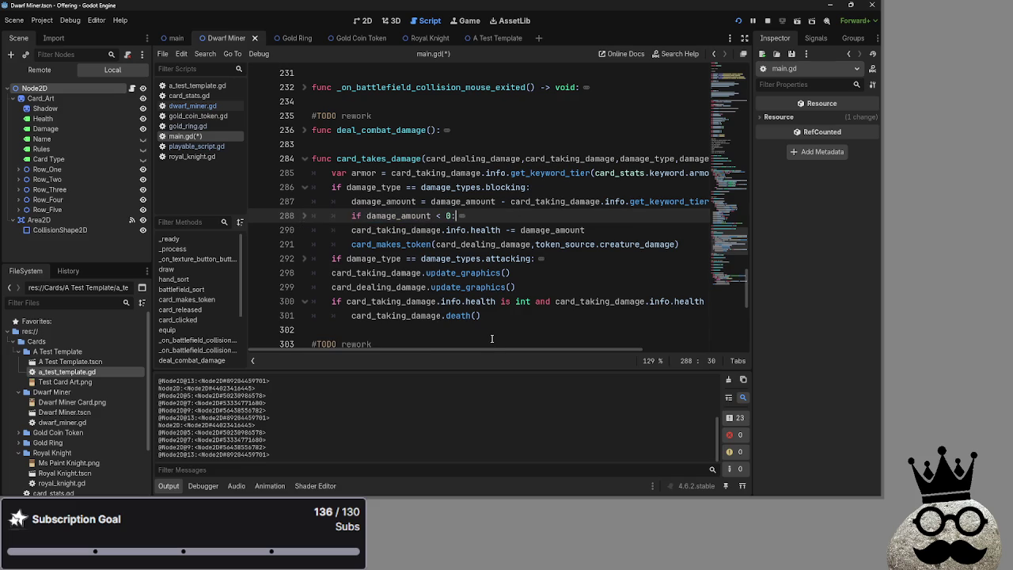
pyautogui.hscroll(3, 501, 352)
pyautogui.hscroll(-3, 501, 354)
pyautogui.moveTo(501, 354)
pyautogui.mouseDown()
pyautogui.moveTo(626, 351)
pyautogui.moveTo(546, 352)
pyautogui.mouseUp()
pyautogui.doubleClick(571, 230)
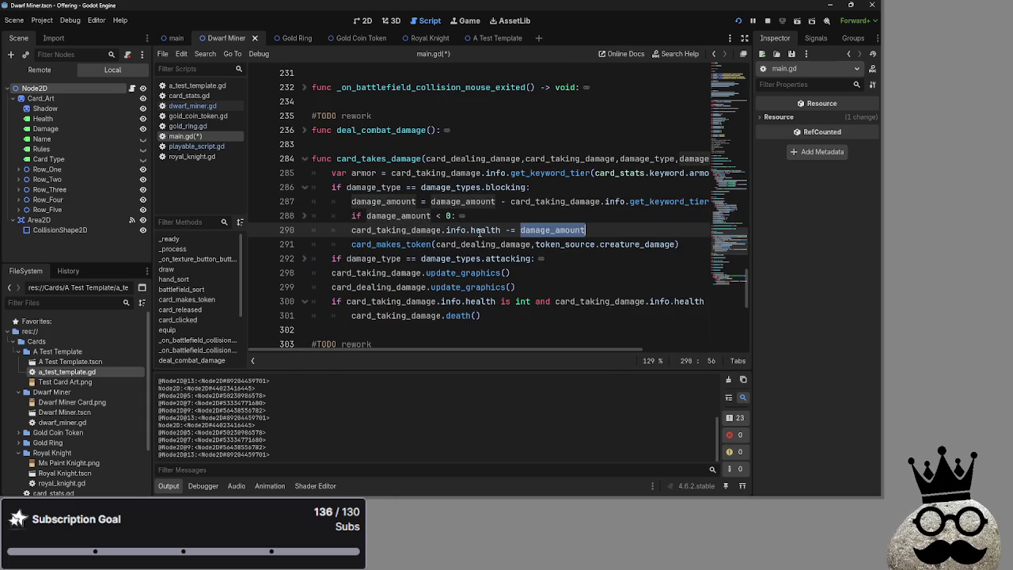
pyautogui.click(304, 215)
pyautogui.click(304, 215)
pyautogui.click(500, 214)
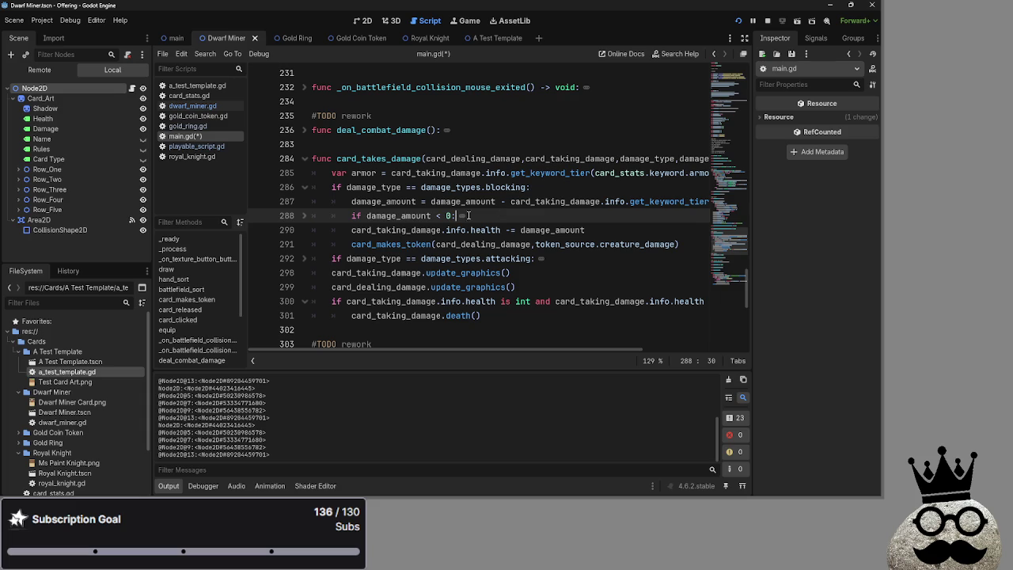
pyautogui.click(304, 216)
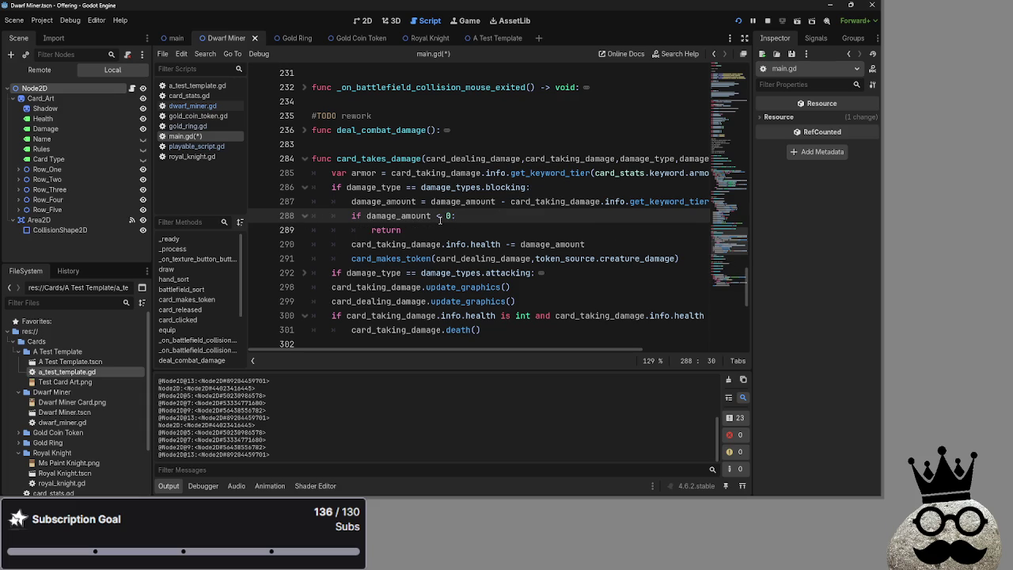
pyautogui.write('=')
# - Insert print(damage_amount) above the damage check and run the project
pyautogui.scroll(1, 441, 220)
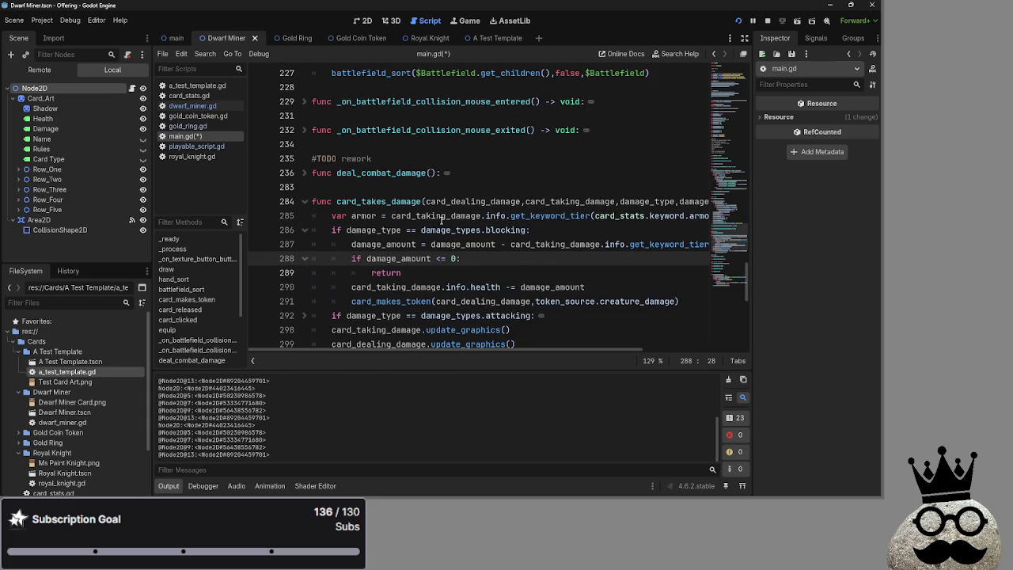
pyautogui.click(547, 278)
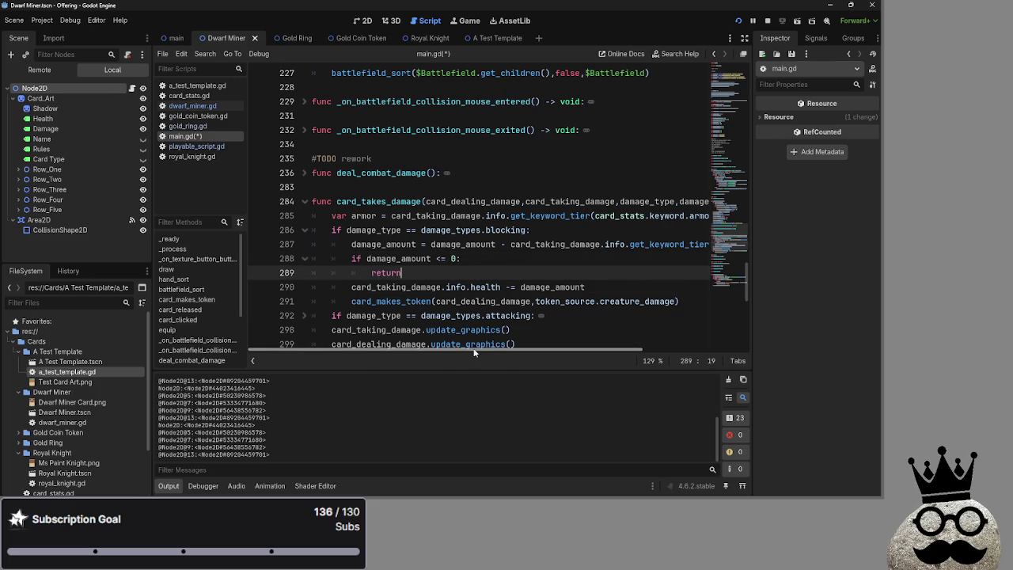
pyautogui.hscroll(2, 475, 353)
pyautogui.click(704, 244)
pyautogui.hotkey('ctrl', 'Return')
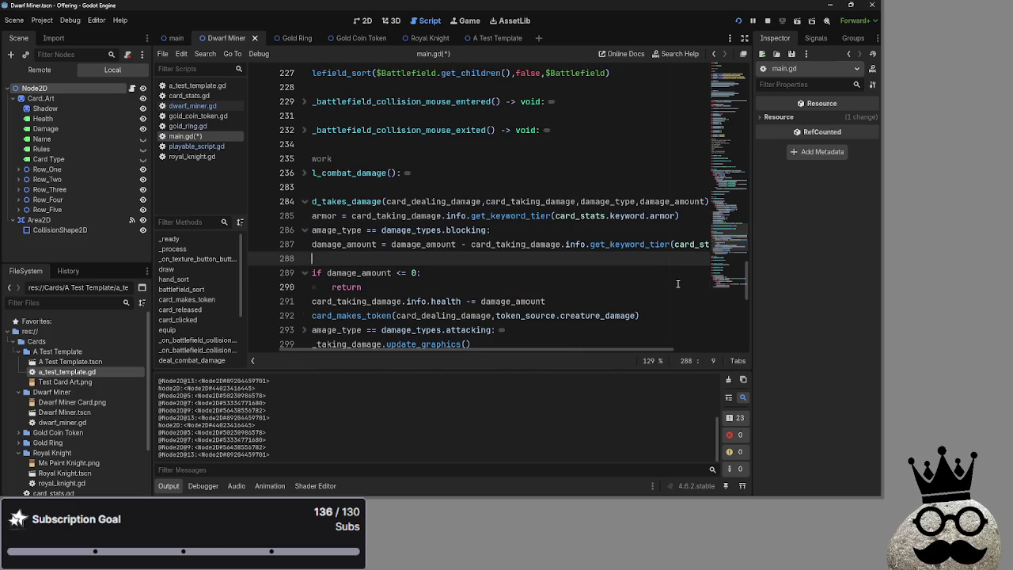
pyautogui.write('print')
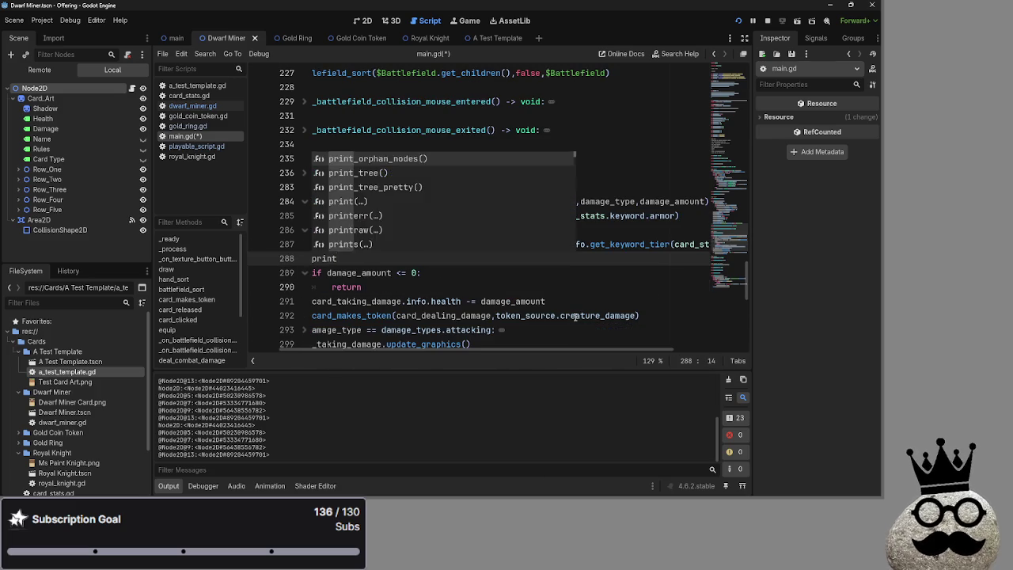
pyautogui.write('(damage_amount')
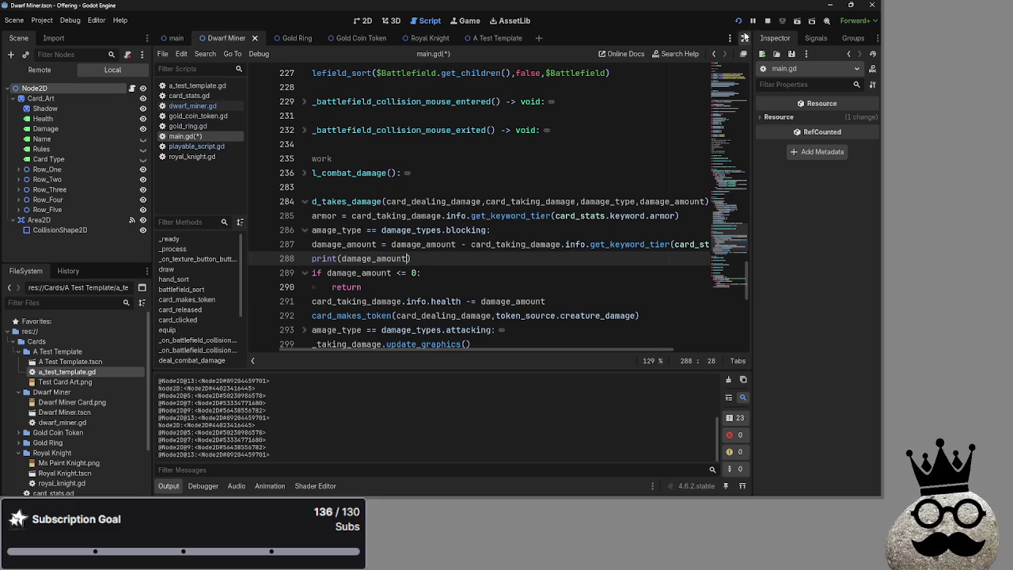
pyautogui.click(738, 22)
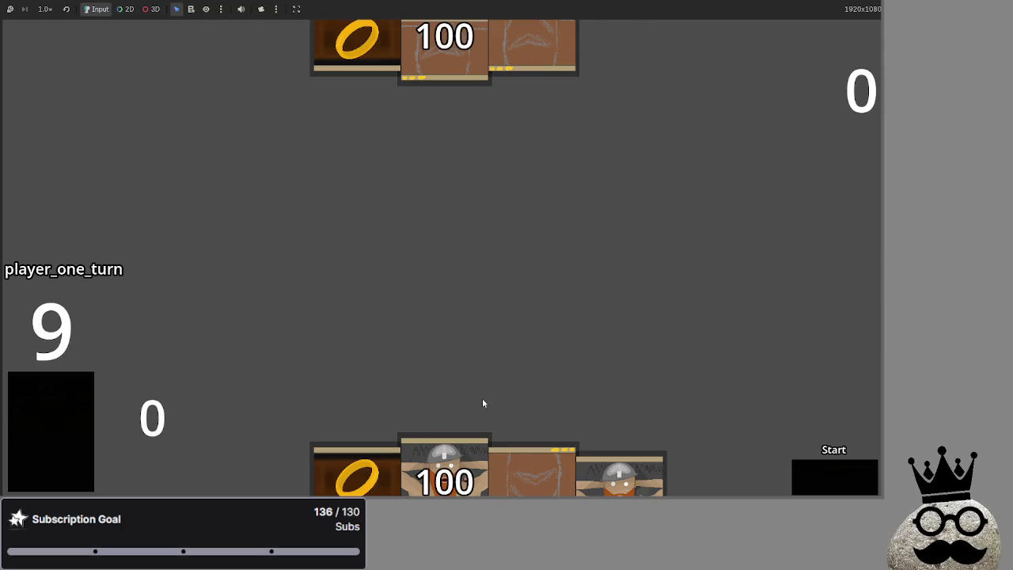
# - Advance the turn and play a dwarf card onto the battlefield, hitting the main.gd:214 error
pyautogui.click(463, 479)
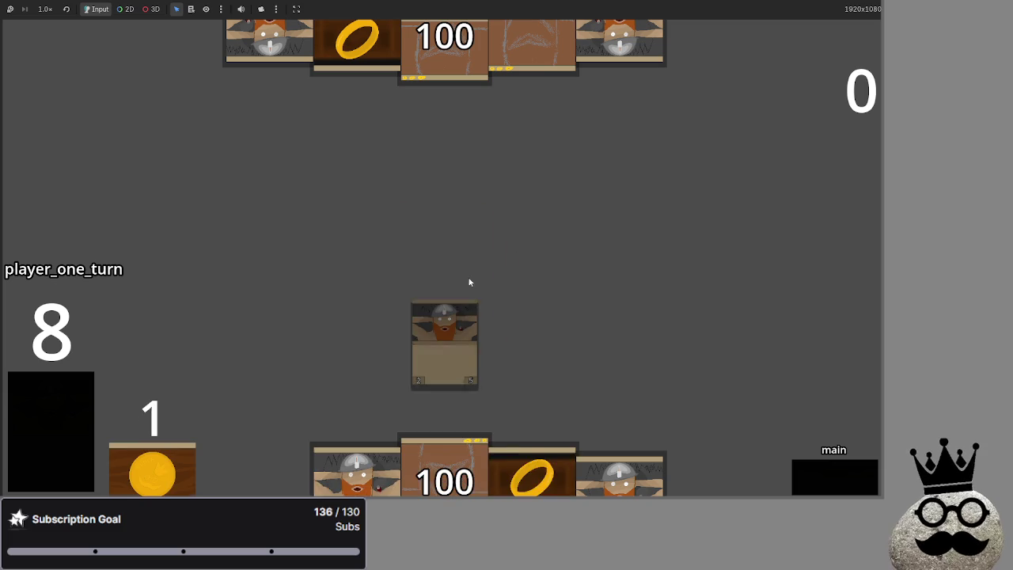
pyautogui.moveTo(545, 207); pyautogui.dragTo(538, 222)
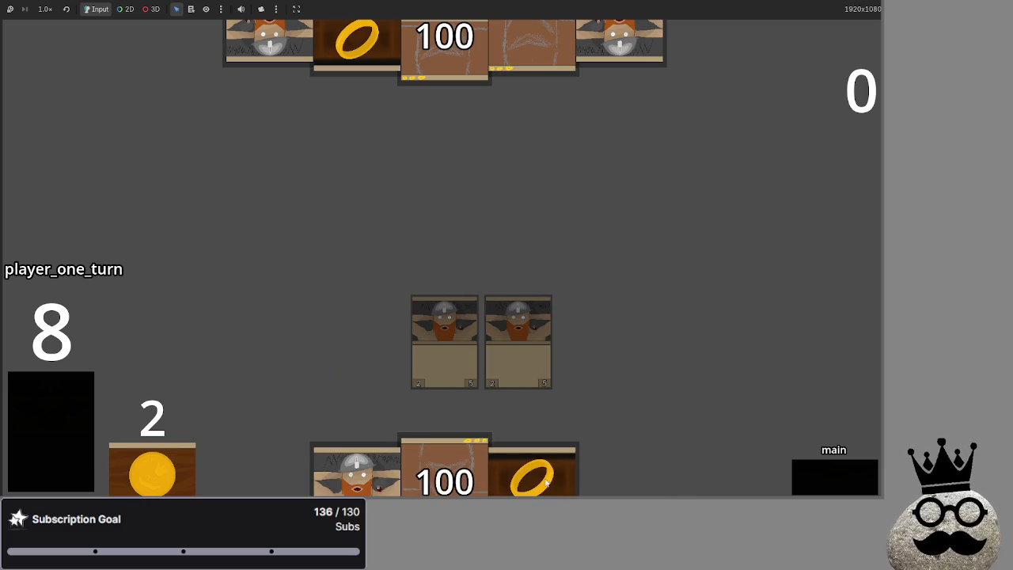
pyautogui.moveTo(357, 471)
pyautogui.mouseDown()
pyautogui.moveTo(340, 251)
pyautogui.moveTo(555, 194)
pyautogui.mouseUp()
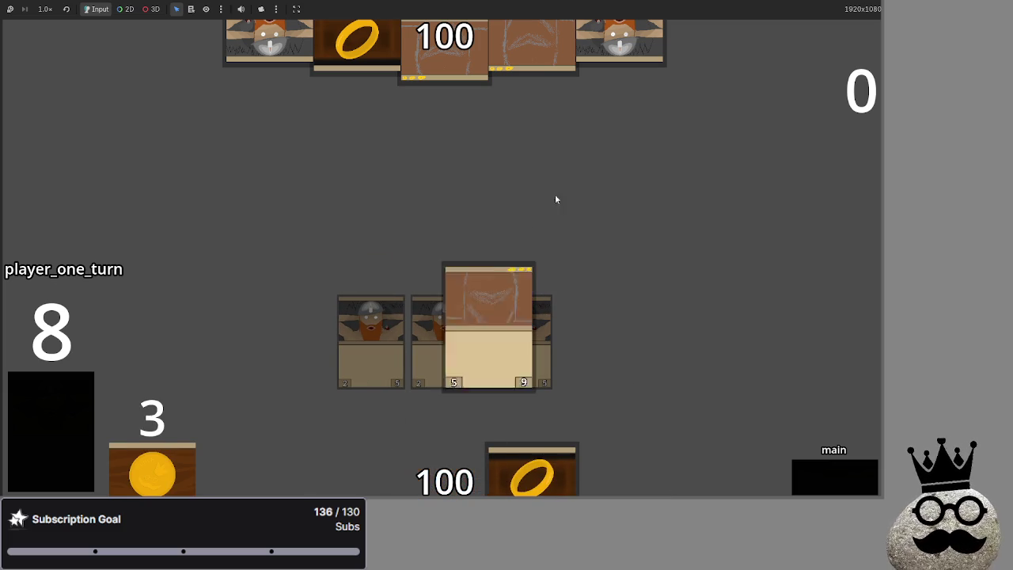
pyautogui.click(809, 470)
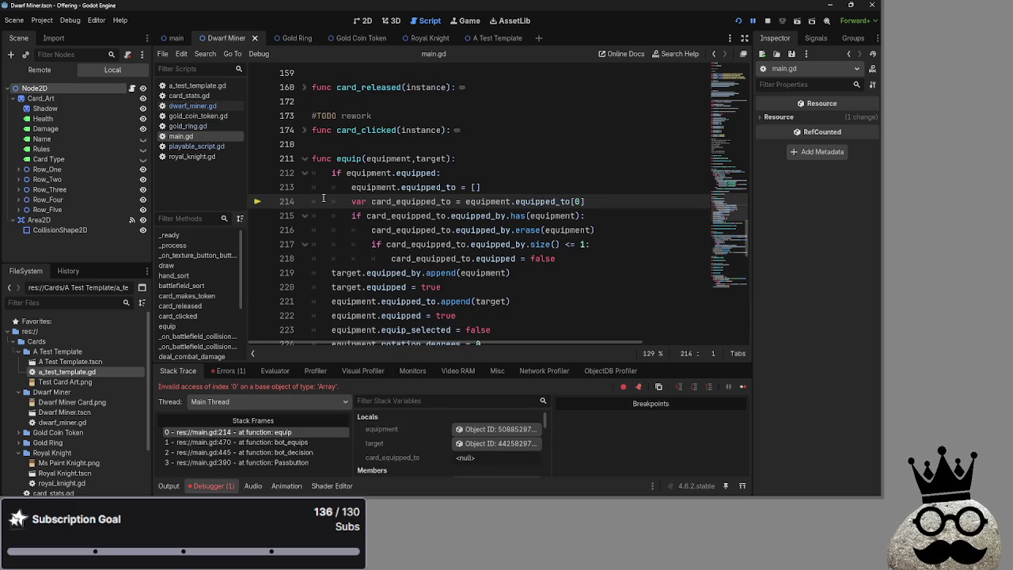
# - Delete the 'equipment.equipped_to = []' line 213 in equip, then relaunch the card game
pyautogui.moveTo(339, 200)
pyautogui.mouseDown()
pyautogui.moveTo(585, 201)
pyautogui.moveTo(354, 203)
pyautogui.mouseUp()
pyautogui.click(592, 201)
pyautogui.click(509, 187)
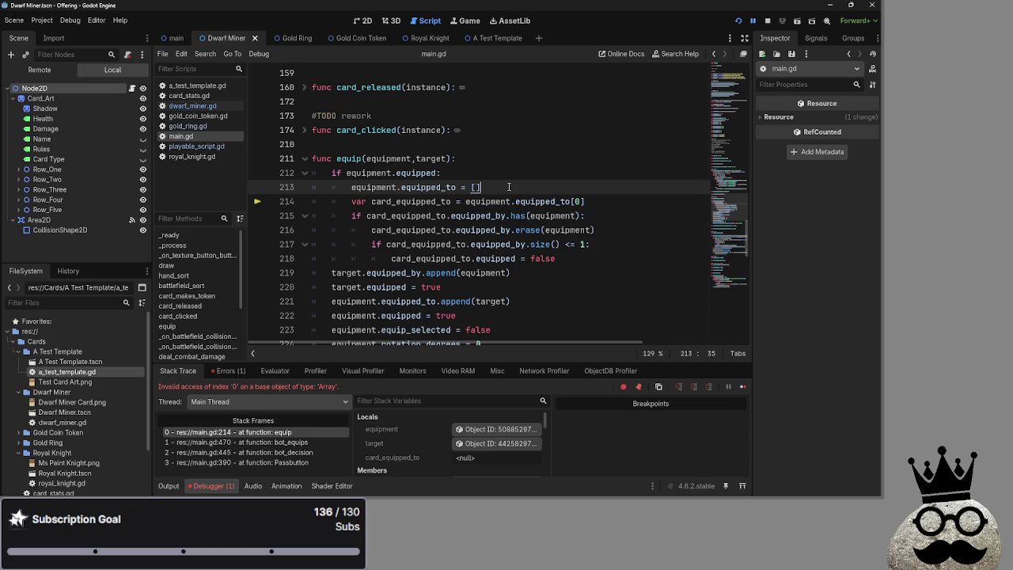
pyautogui.click(586, 201)
pyautogui.moveTo(585, 201); pyautogui.dragTo(350, 204)
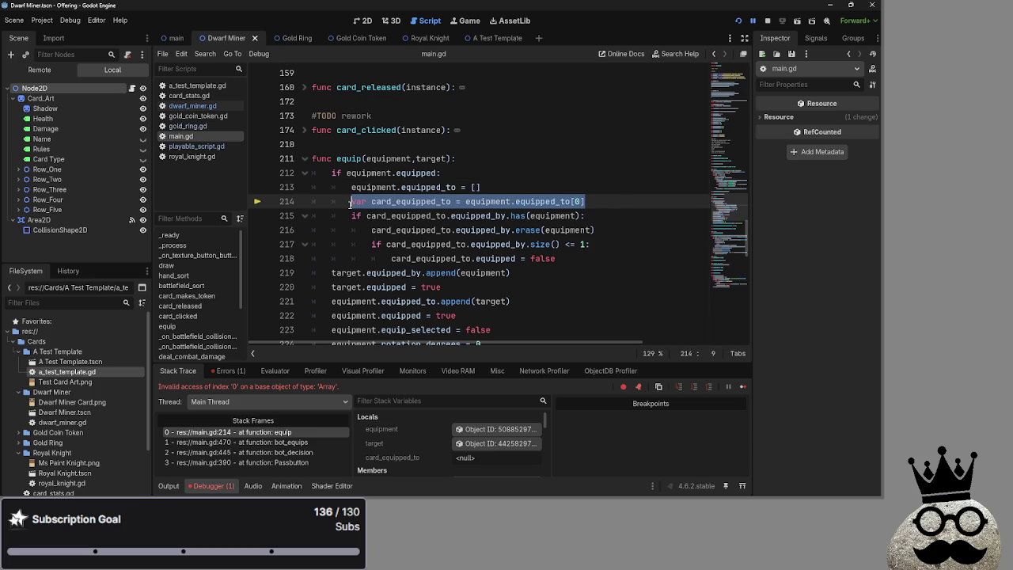
pyautogui.click(396, 201)
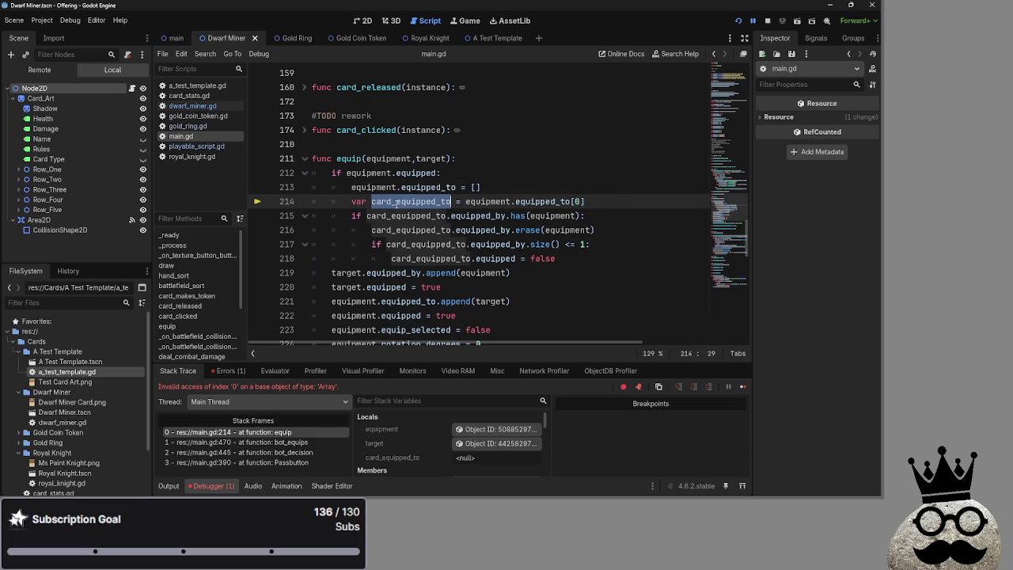
pyautogui.click(480, 187)
pyautogui.moveTo(481, 187); pyautogui.dragTo(304, 192)
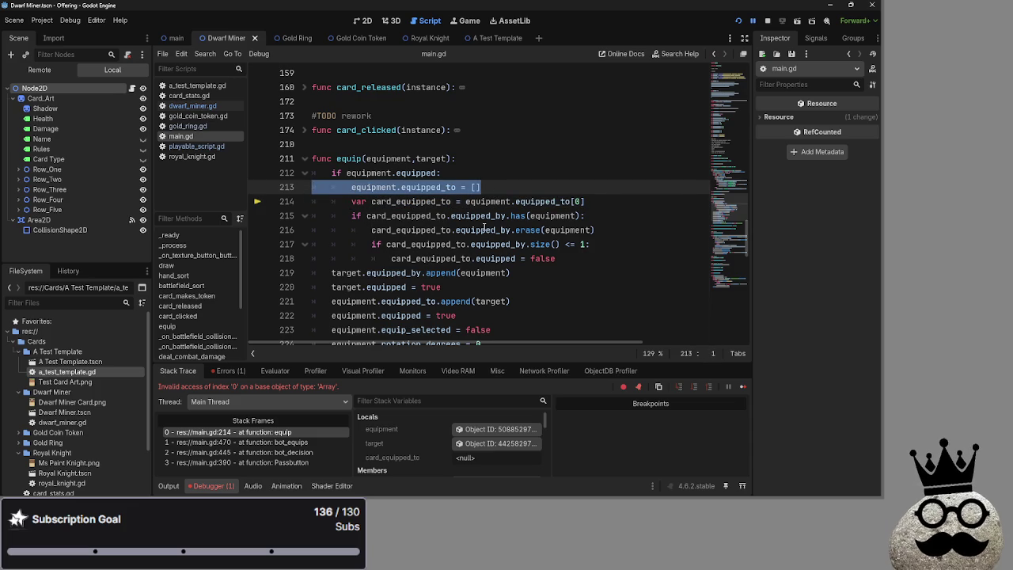
pyautogui.press('BackSpace')
pyautogui.click(778, 21)
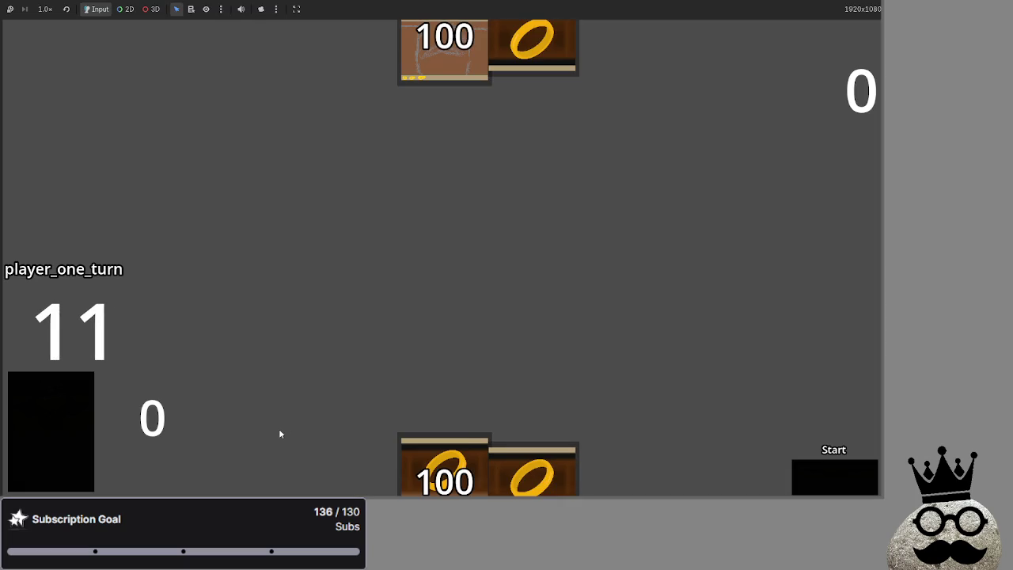
# - Draw cards and play the ring, Viking and brown cards onto the battlefield
pyautogui.click(47, 416)
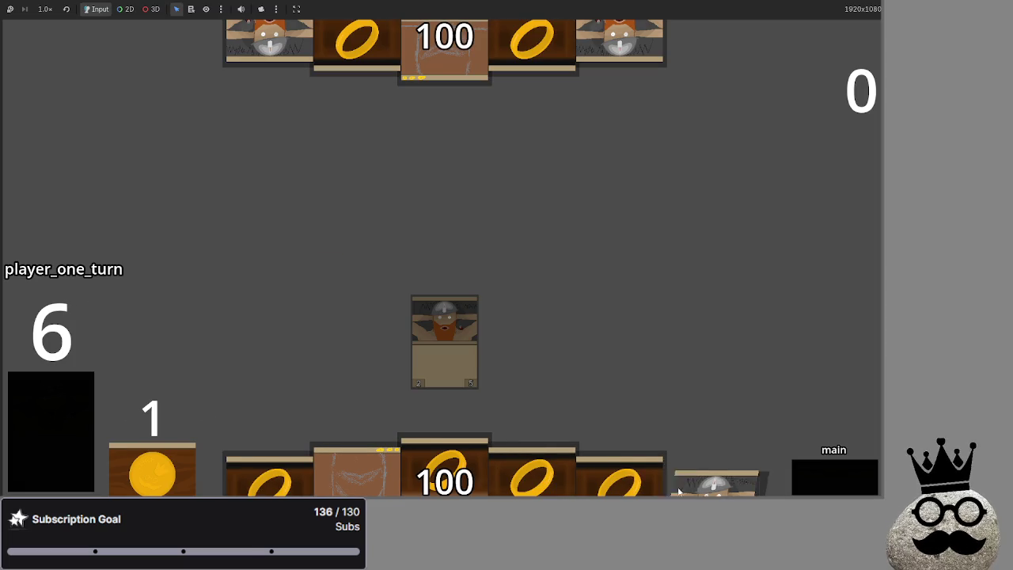
pyautogui.click(58, 382)
pyautogui.click(57, 382)
pyautogui.moveTo(448, 467)
pyautogui.mouseDown()
pyautogui.moveTo(500, 251)
pyautogui.moveTo(474, 324)
pyautogui.mouseUp()
pyautogui.click(81, 401)
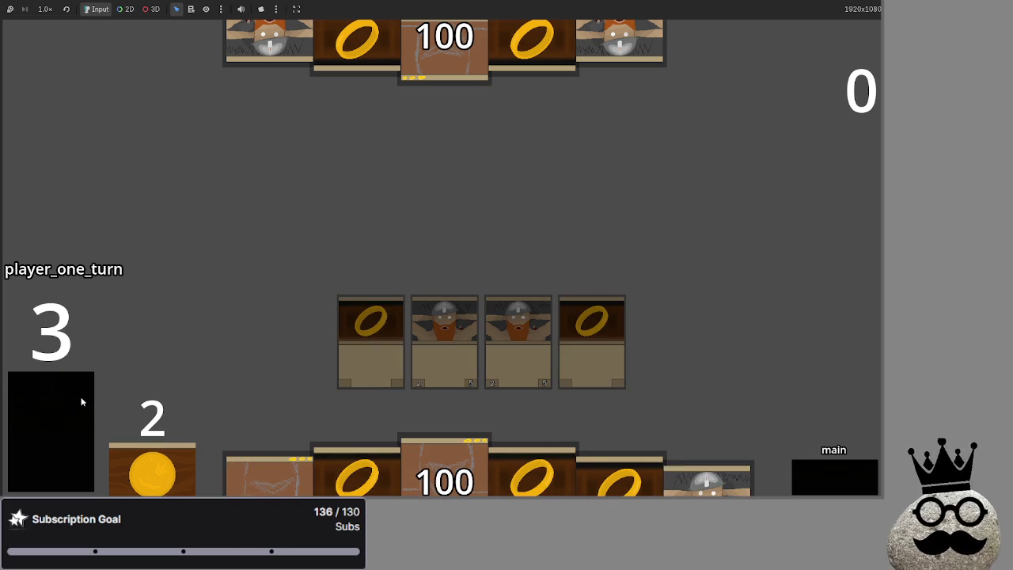
pyautogui.moveTo(705, 479); pyautogui.dragTo(686, 340)
pyautogui.moveTo(269, 475); pyautogui.dragTo(690, 406)
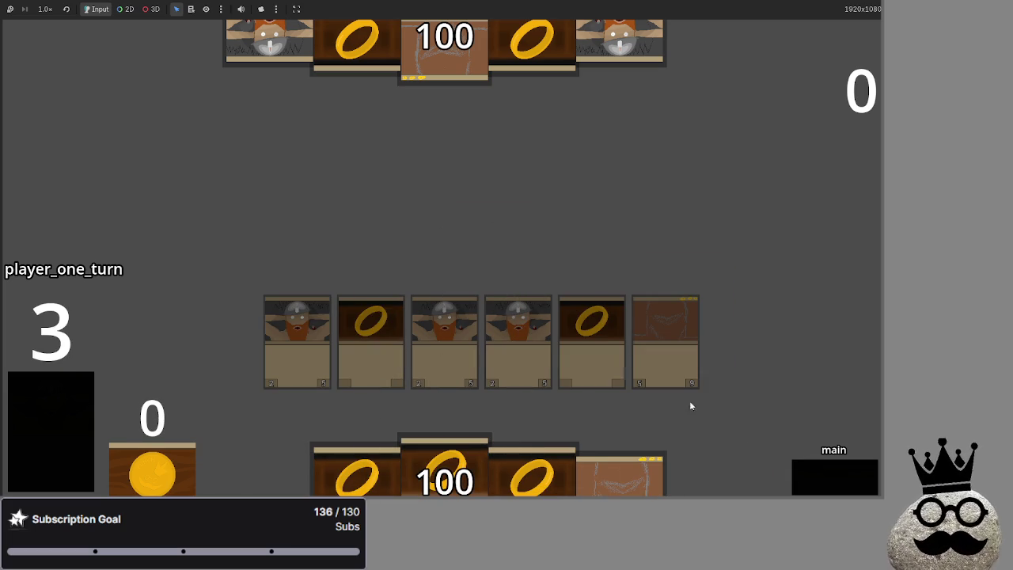
# - Advance player one through the block, damage and end_turn phases to end the turn
pyautogui.click(811, 477)
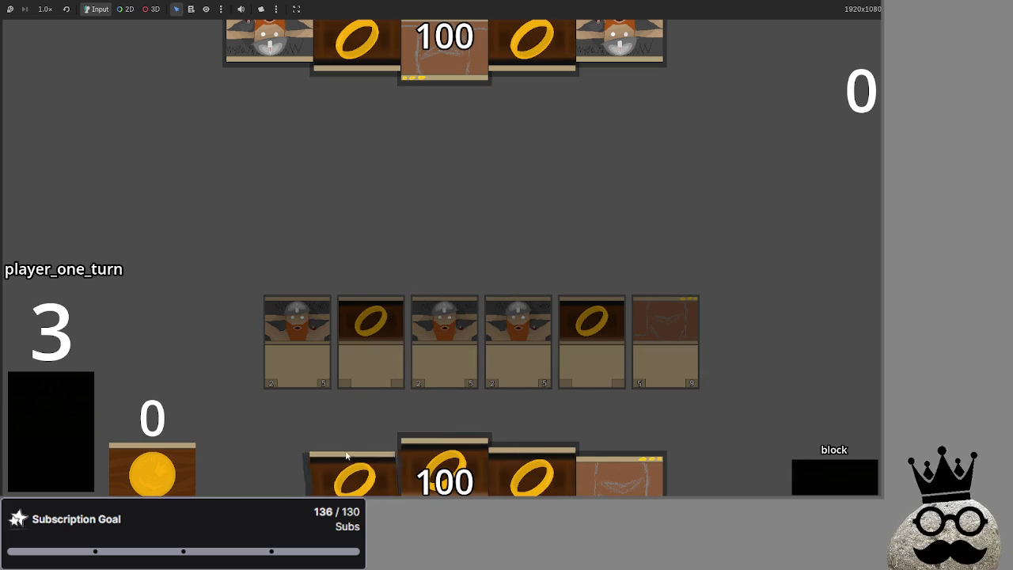
pyautogui.click(823, 492)
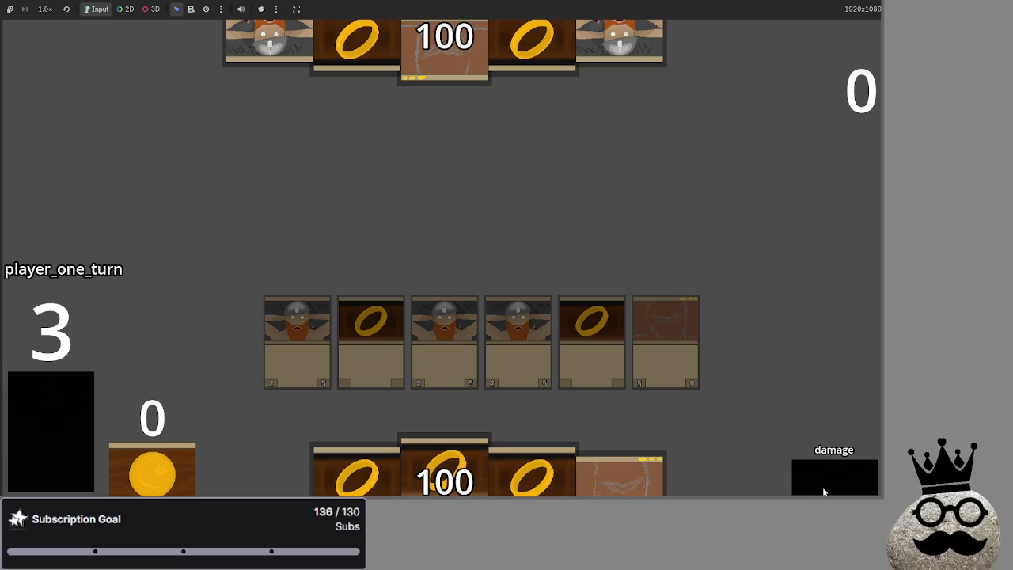
pyautogui.click(823, 492)
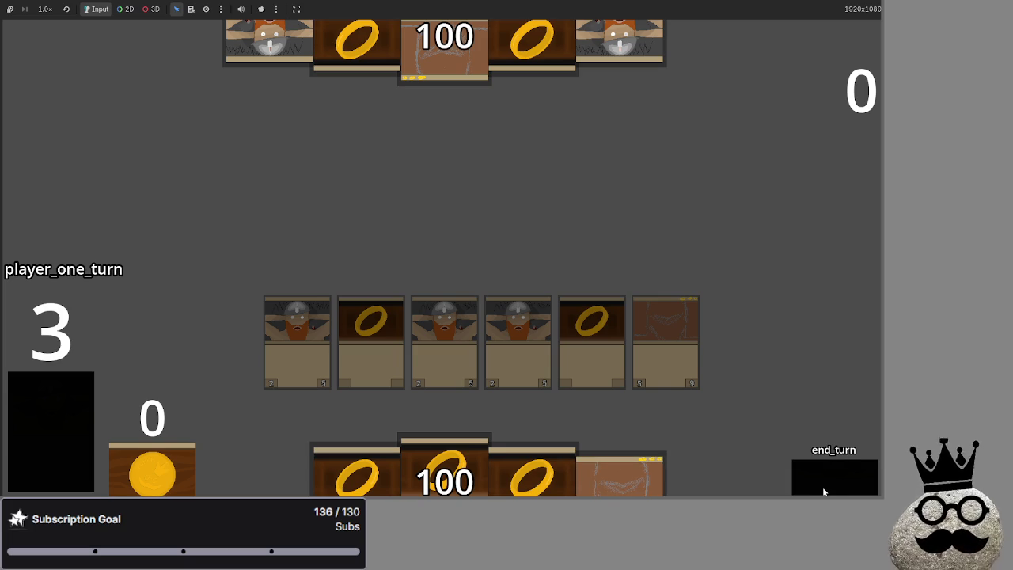
pyautogui.click(823, 492)
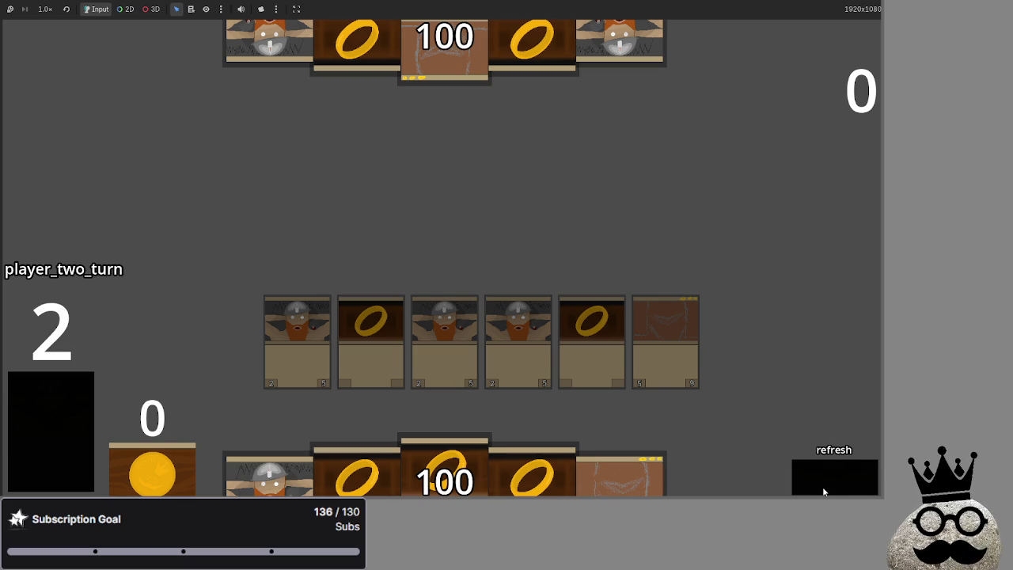
# - Step the bot's turn through main, damage, main_two and end_turn, returning to player one
pyautogui.click(823, 492)
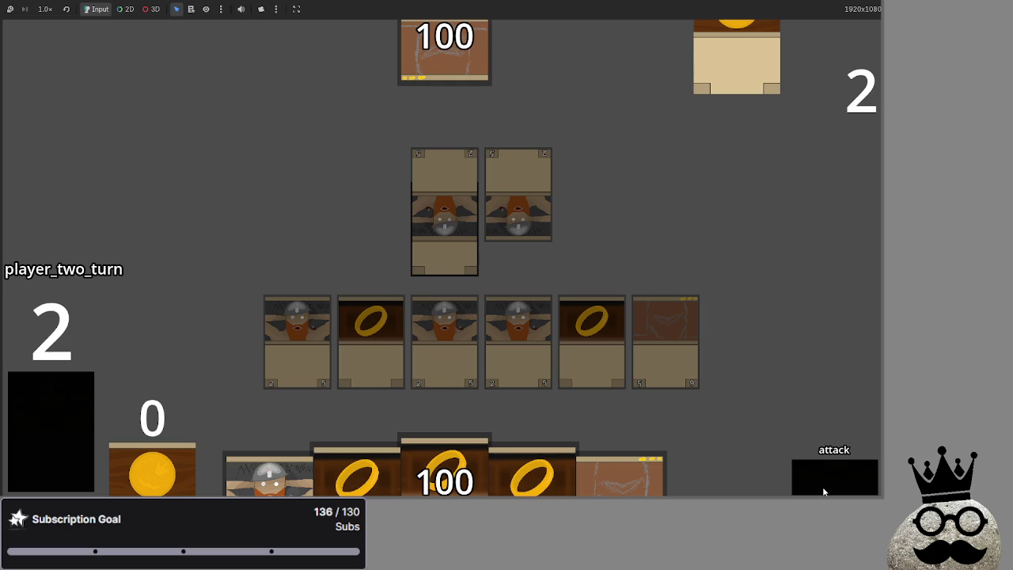
pyautogui.click(823, 491)
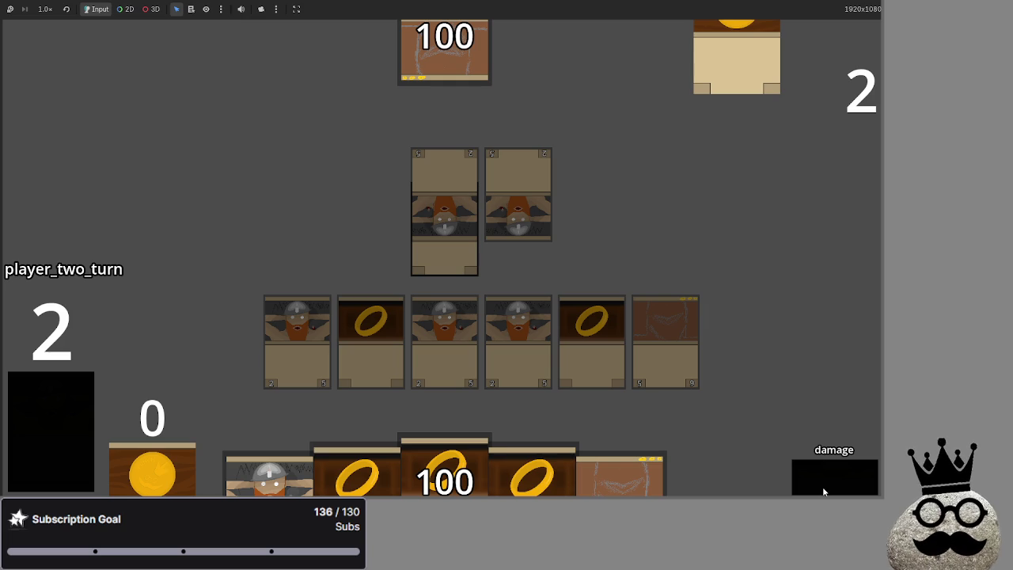
pyautogui.click(823, 492)
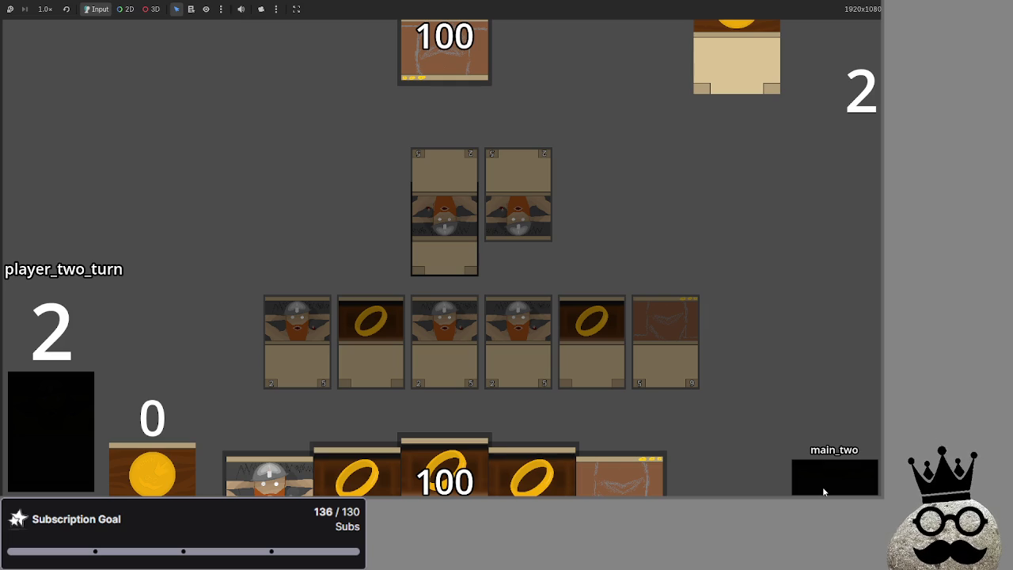
pyautogui.click(823, 491)
pyautogui.click(823, 492)
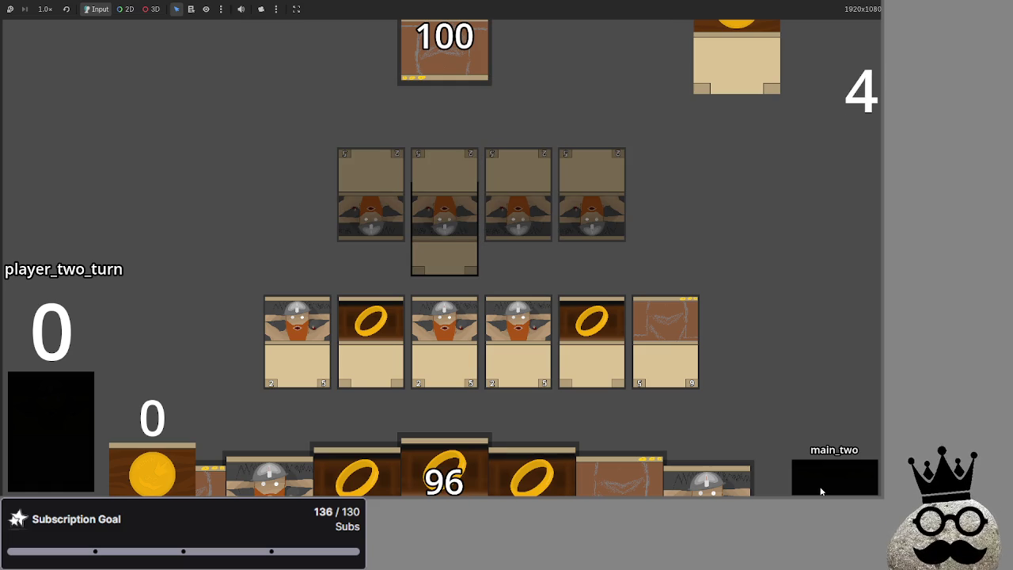
pyautogui.click(820, 491)
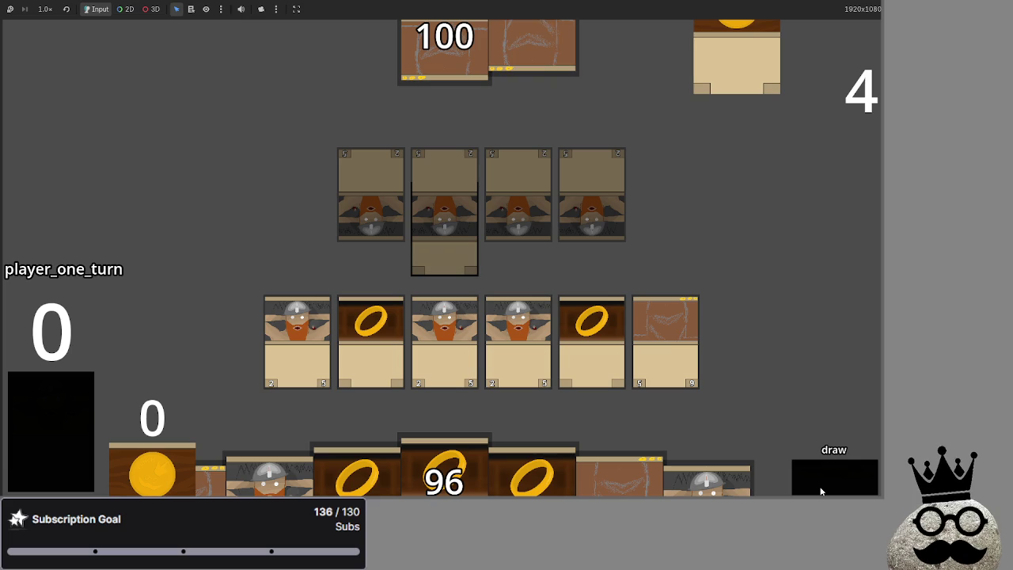
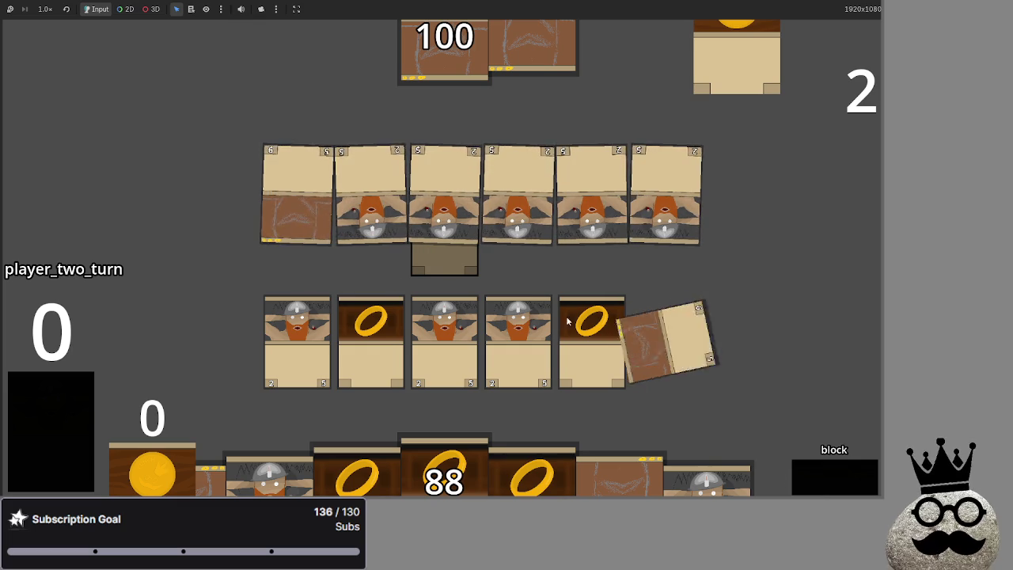
# - Assign two cards as blockers and advance from block to damage so the Output prints 1, 1, 4
pyautogui.click(518, 320)
pyautogui.click(455, 320)
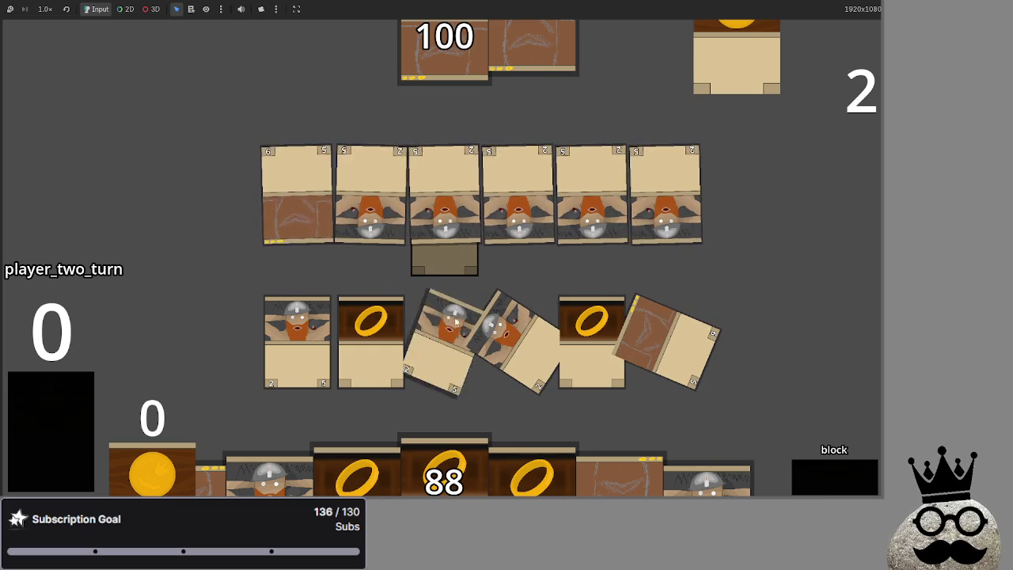
pyautogui.hotkey('alt', 'Tab')
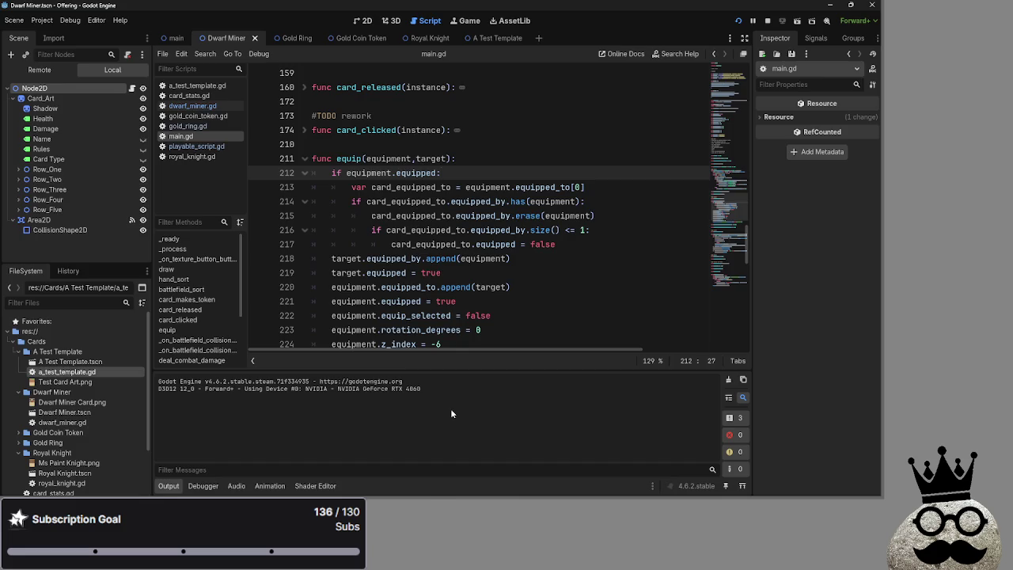
pyautogui.hotkey('alt', 'Tab')
pyautogui.click(818, 468)
pyautogui.hotkey('alt', 'Tab')
pyautogui.hotkey('alt', 'Tab')
pyautogui.click(819, 471)
pyautogui.hotkey('alt', 'Tab')
pyautogui.hotkey('alt', 'Tab')
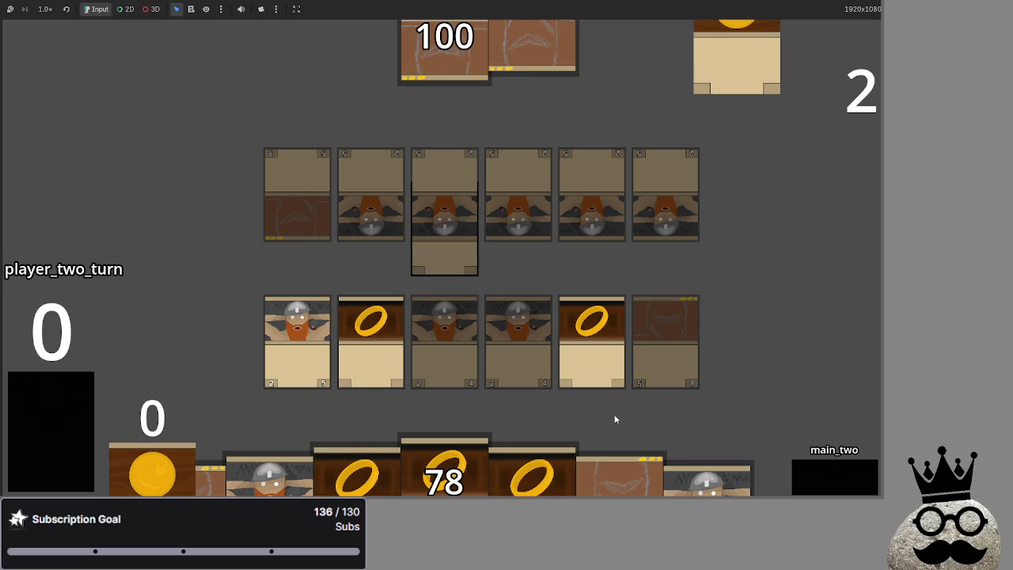
pyautogui.hotkey('alt', 'Tab')
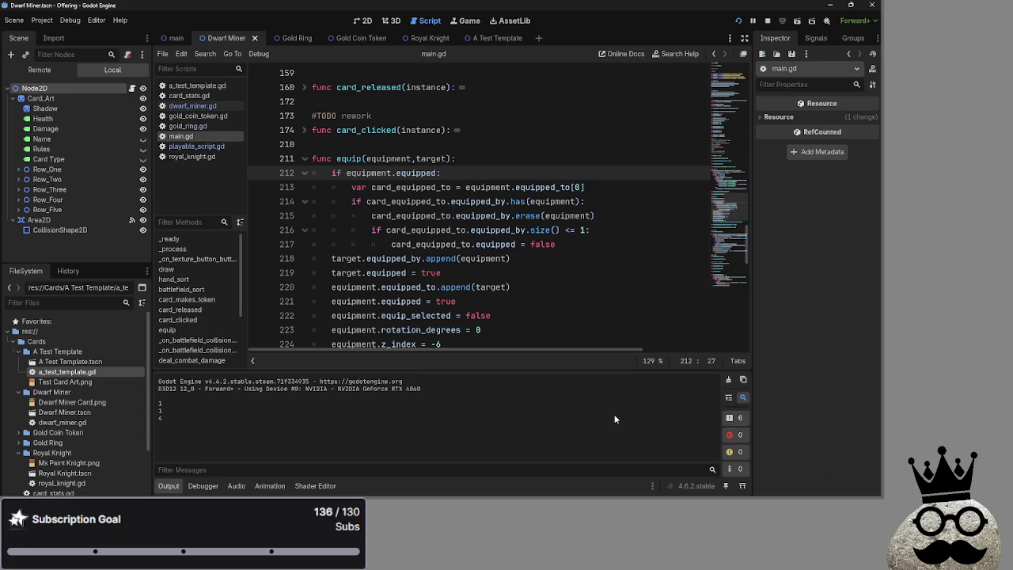
pyautogui.hotkey('alt', 'Tab')
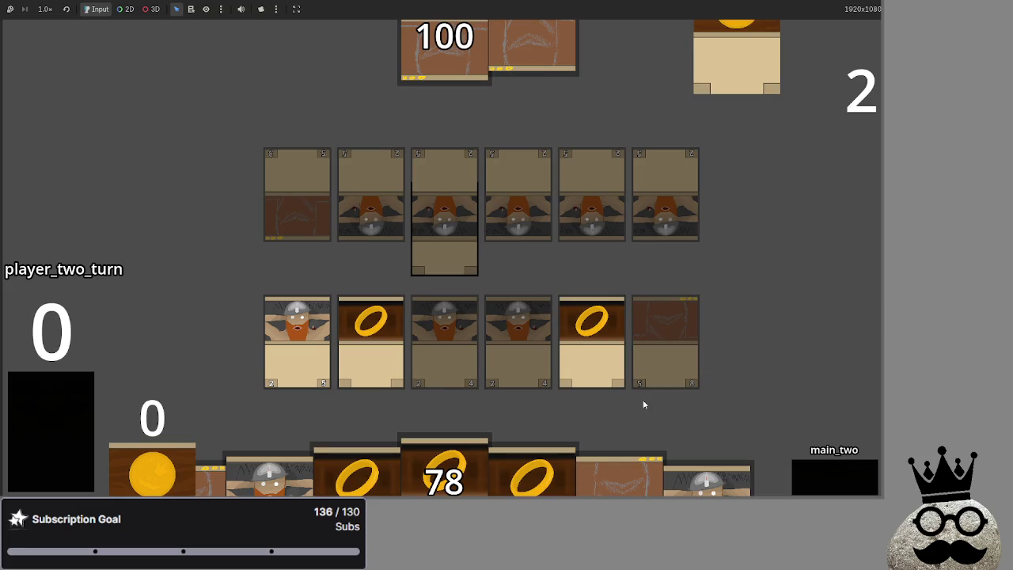
pyautogui.hotkey('alt', 'Tab')
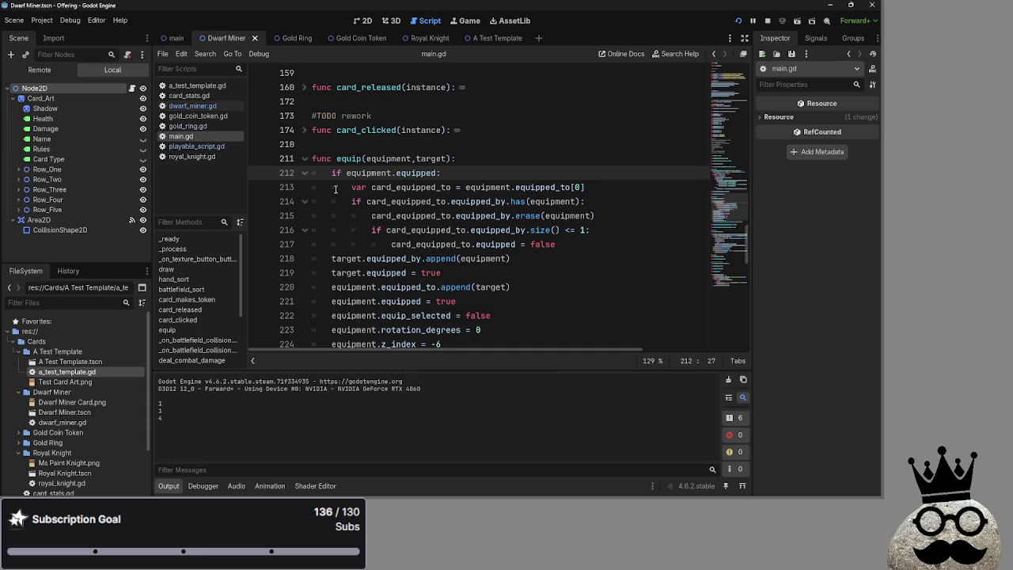
# - Fold the equip() function in main.gd, then return to the running game
pyautogui.click(305, 159)
pyautogui.scroll(3, 398, 222)
pyautogui.scroll(-4, 398, 221)
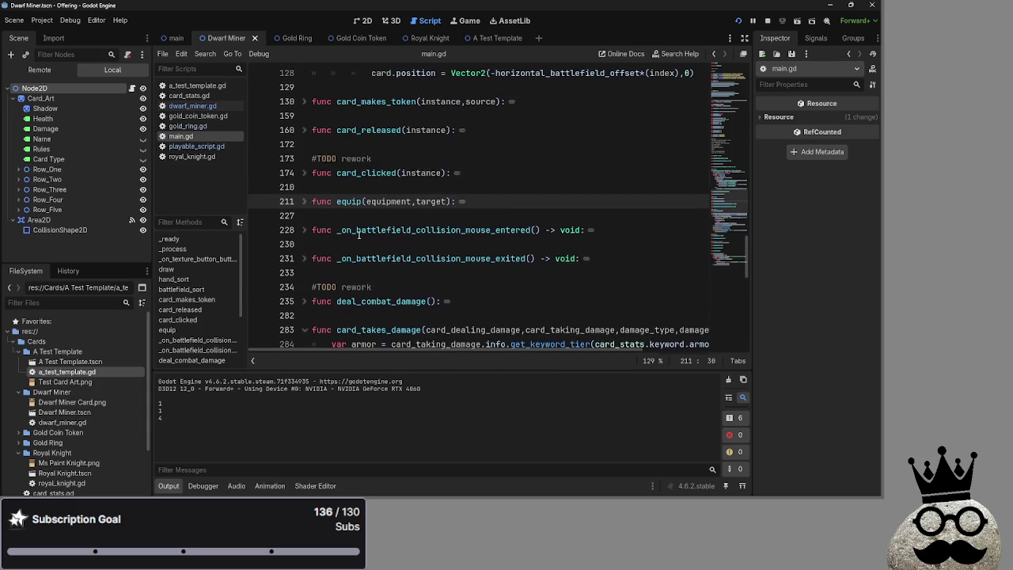
pyautogui.scroll(-3, 307, 221)
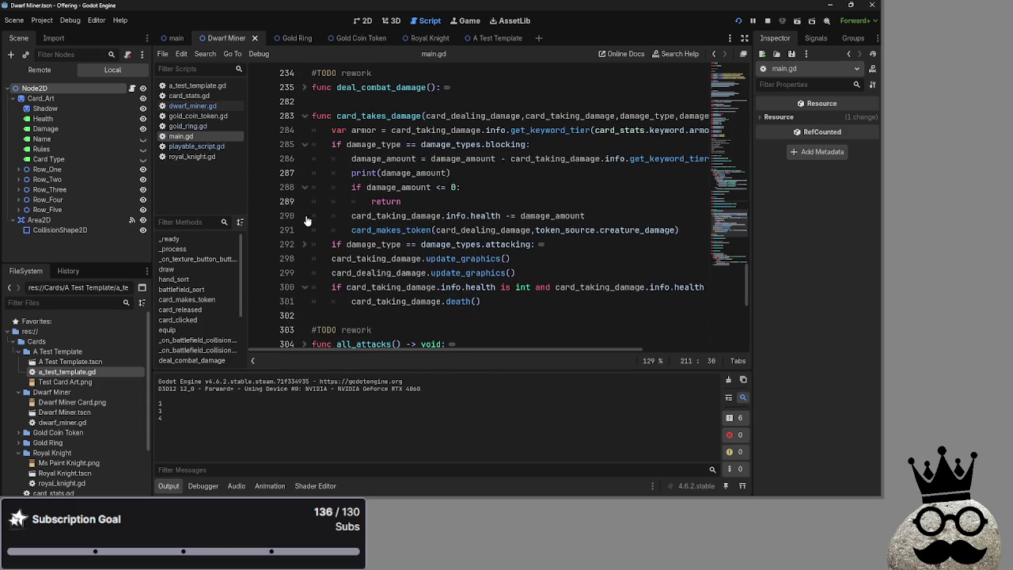
pyautogui.hotkey('alt', 'Tab')
pyautogui.hotkey('alt', 'Tab')
pyautogui.hotkey('alt', 'Tab')
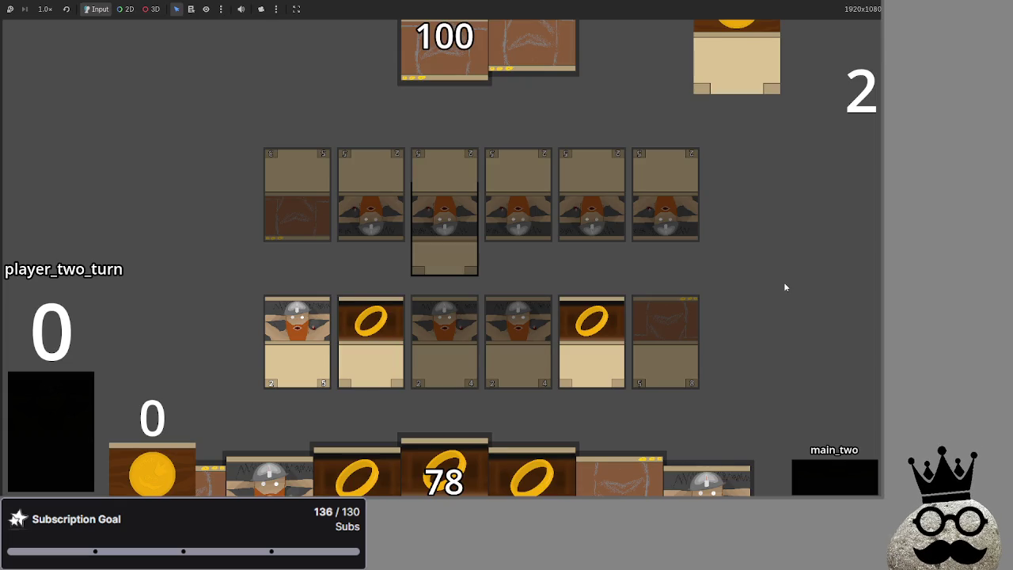
# - Expand card_takes_damage's attacking branch and review the damage_amount, card_taking_damage and info uses
pyautogui.hotkey('alt', 'Tab')
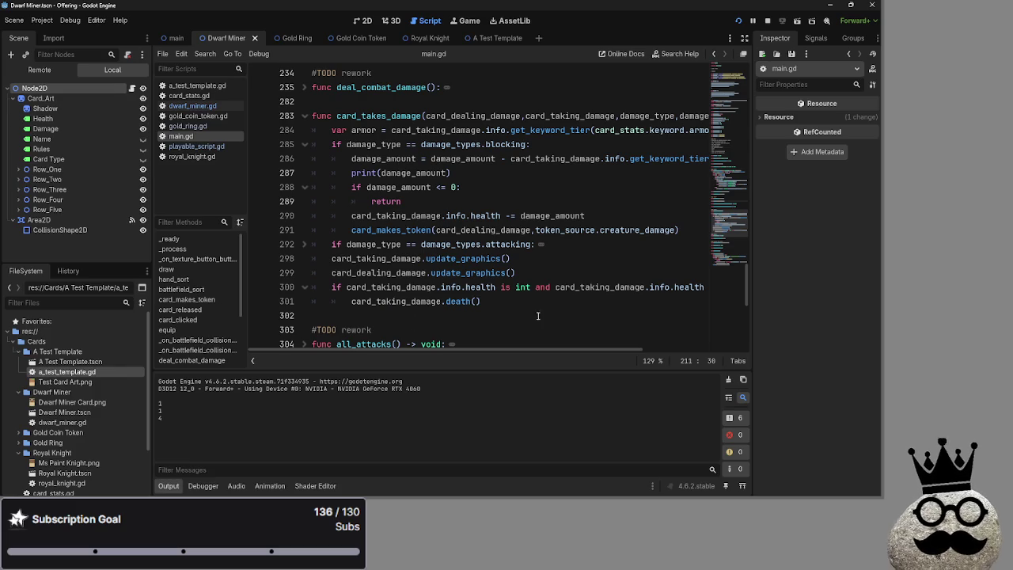
pyautogui.click(305, 245)
pyautogui.moveTo(565, 349)
pyautogui.mouseDown()
pyautogui.moveTo(690, 350)
pyautogui.moveTo(518, 342)
pyautogui.mouseUp()
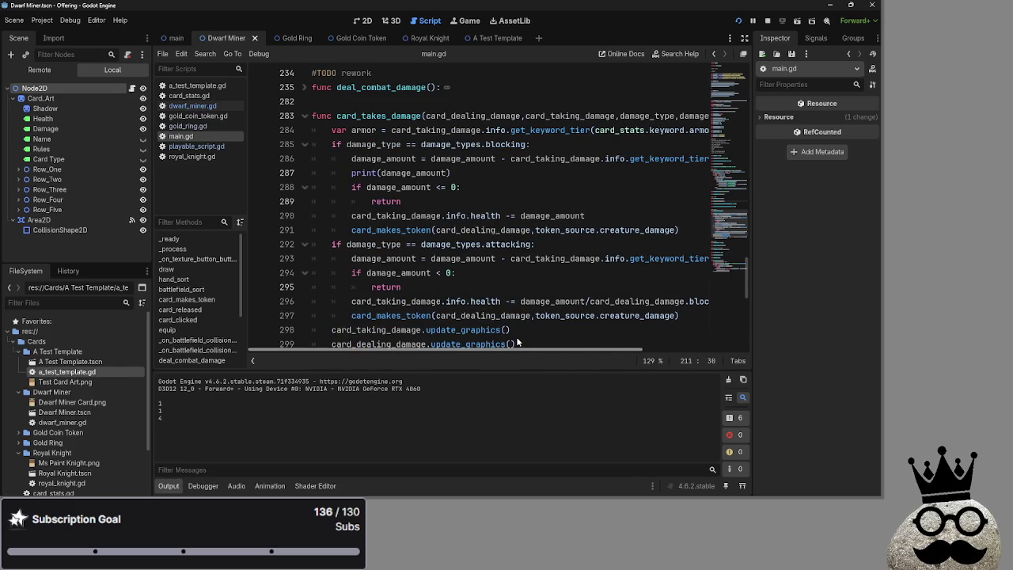
pyautogui.hscroll(3, 522, 340)
pyautogui.hscroll(-3, 529, 338)
pyautogui.click(504, 300)
pyautogui.doubleClick(553, 301)
pyautogui.doubleClick(427, 301)
pyautogui.doubleClick(456, 301)
pyautogui.doubleClick(412, 301)
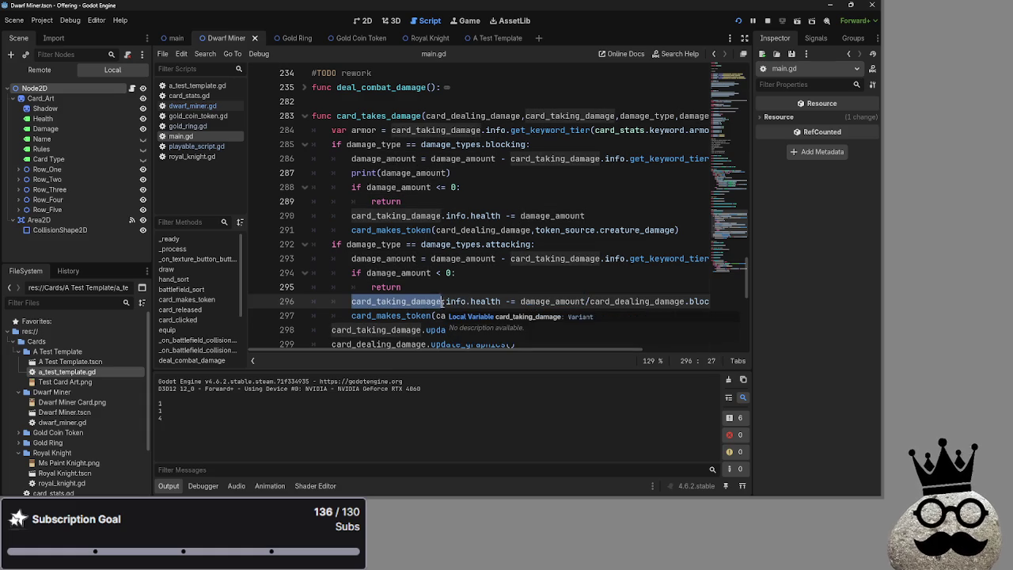
pyautogui.click(437, 288)
# - Collapse the blocking branch to check the info and health uses, then expand it again
pyautogui.click(304, 144)
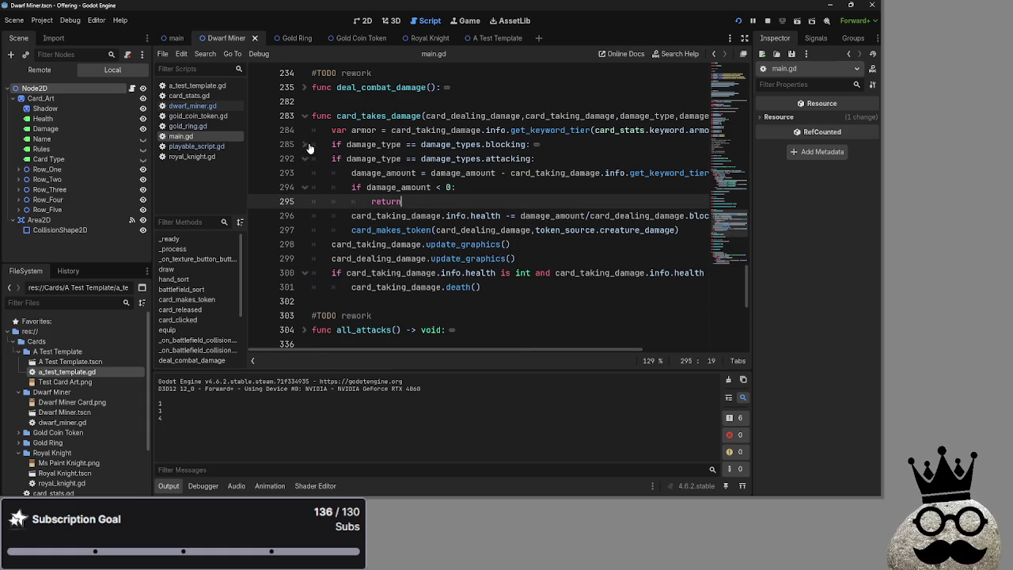
pyautogui.doubleClick(427, 217)
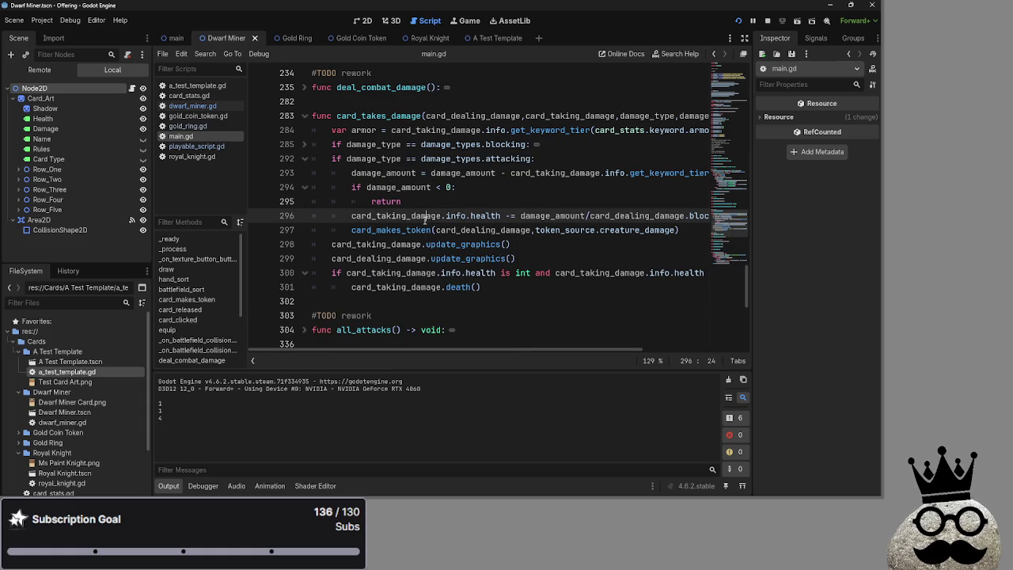
pyautogui.doubleClick(457, 215)
pyautogui.doubleClick(486, 215)
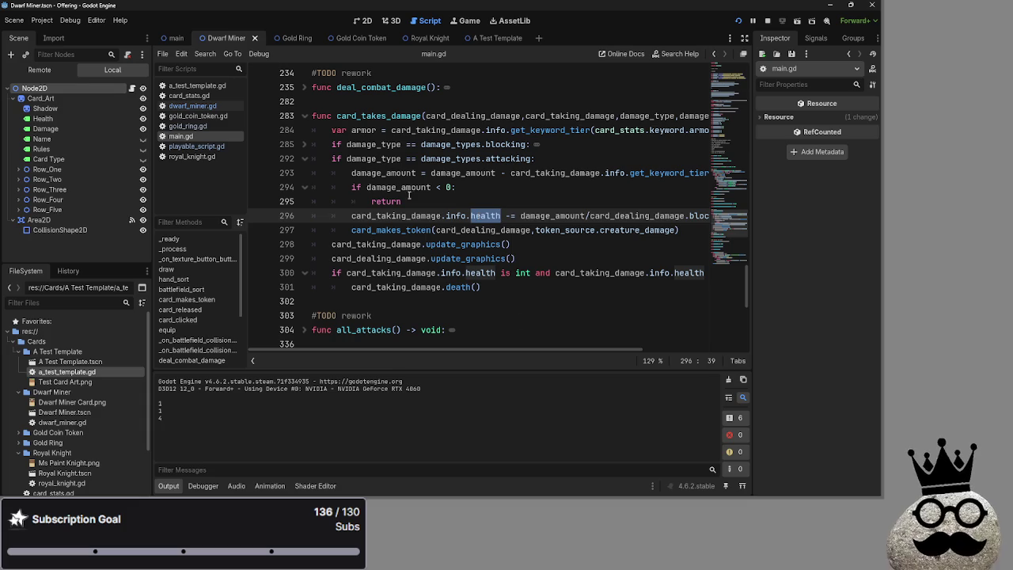
pyautogui.click(317, 145)
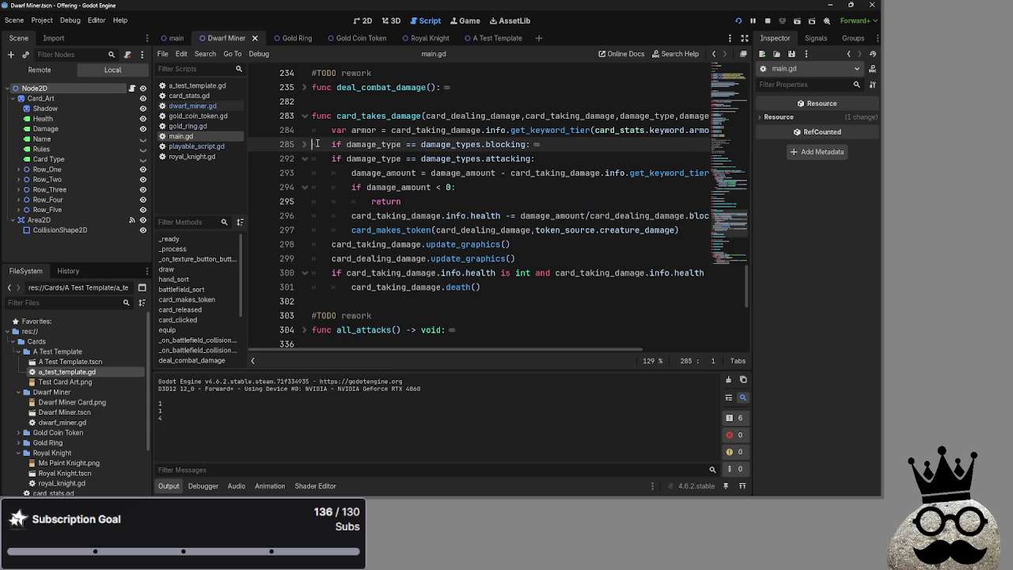
pyautogui.click(304, 144)
# - Insert an indented empty line above the damage_amount check in the attacking branch
pyautogui.click(496, 273)
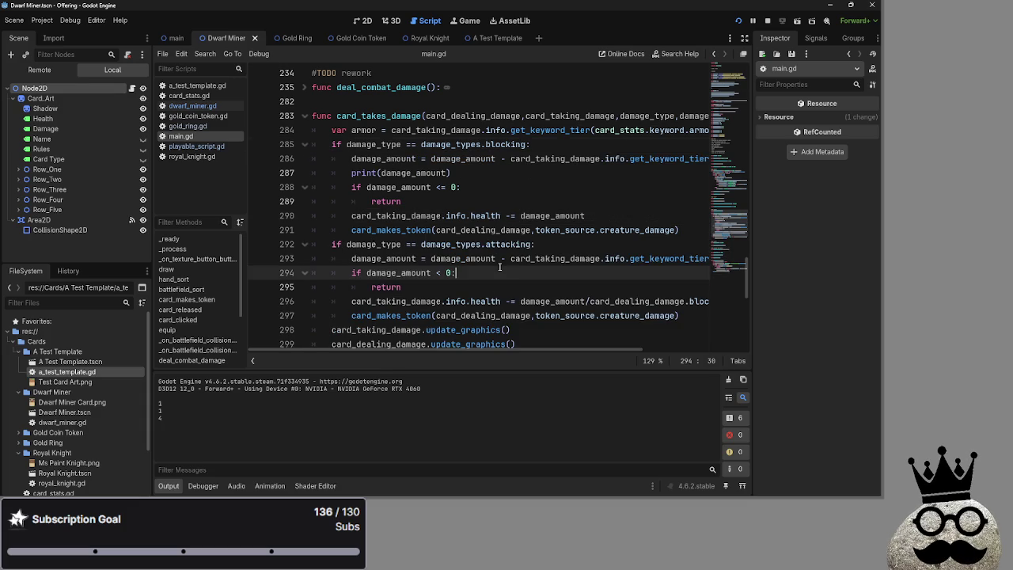
pyautogui.click(314, 271)
pyautogui.press('Return')
pyautogui.click(337, 271)
pyautogui.press('Tab')
pyautogui.press('Tab')
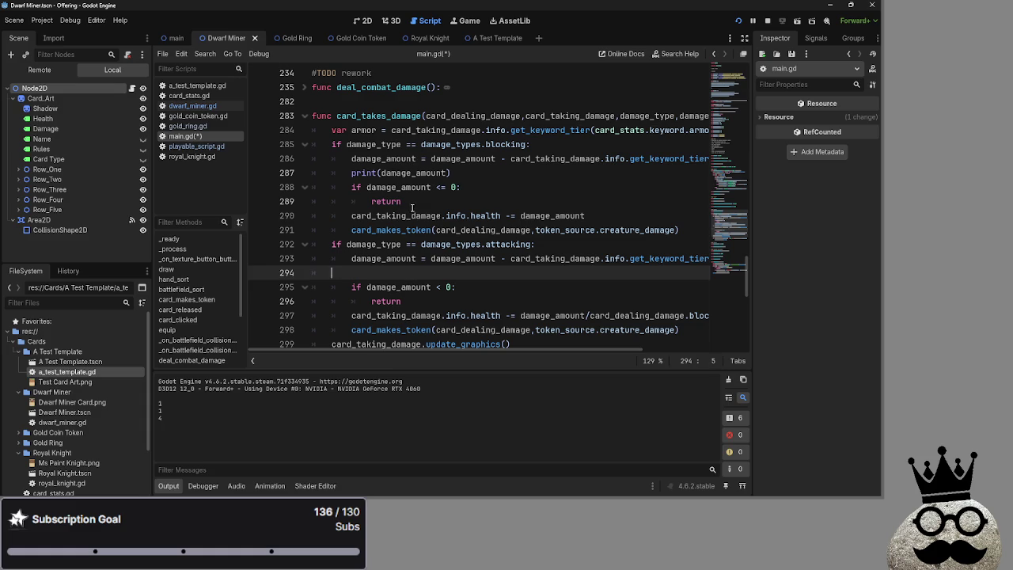
# - Move print(damage_amount) into the attacking branch, delete the leftover empty line, and stop the game
pyautogui.click(467, 184)
pyautogui.moveTo(453, 172)
pyautogui.mouseDown()
pyautogui.moveTo(312, 172)
pyautogui.moveTo(382, 268)
pyautogui.mouseUp()
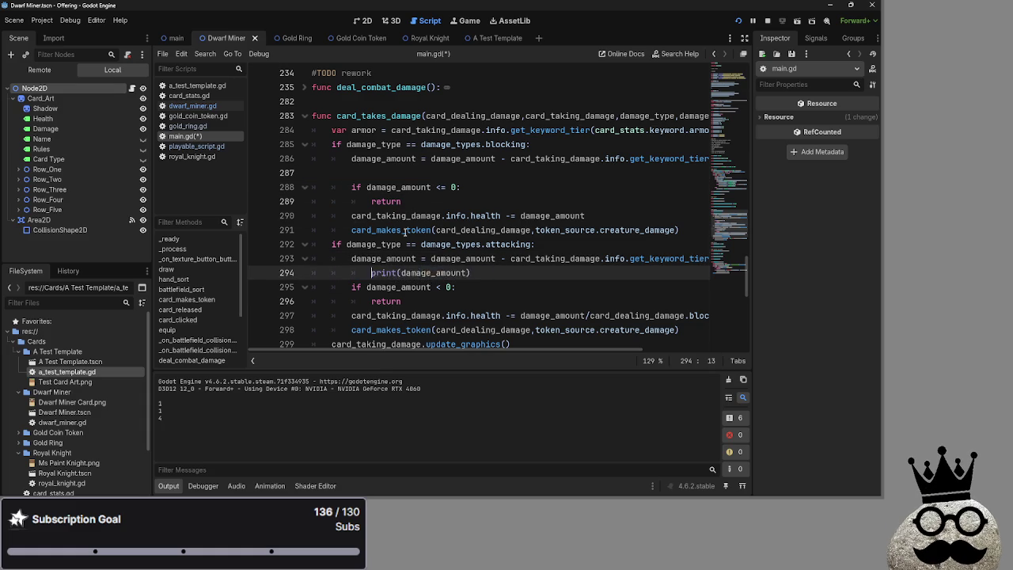
pyautogui.click(375, 170)
pyautogui.press('BackSpace')
pyautogui.hscroll(-5, 546, 349)
pyautogui.scroll(-1, 475, 316)
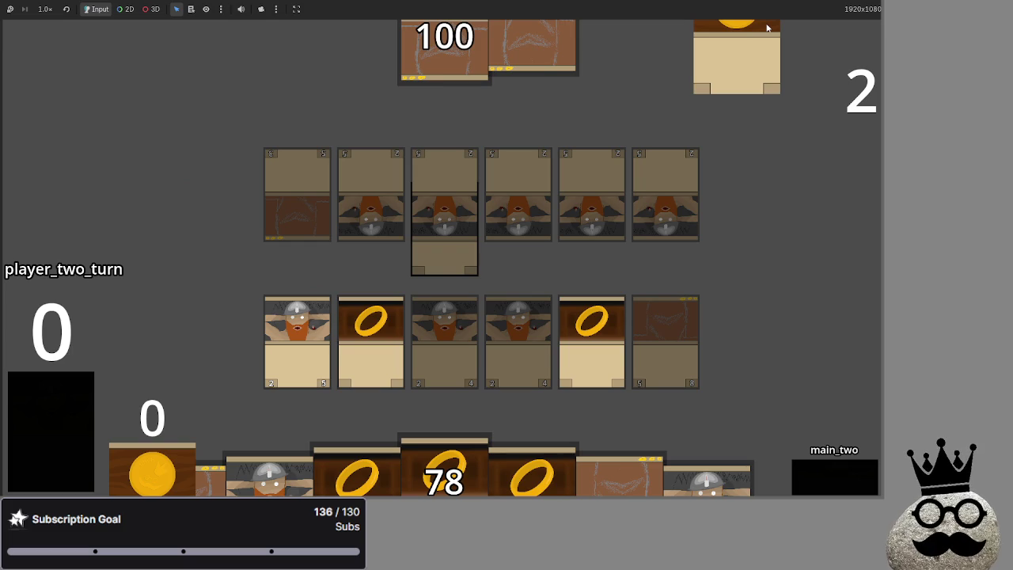
pyautogui.press('F8')
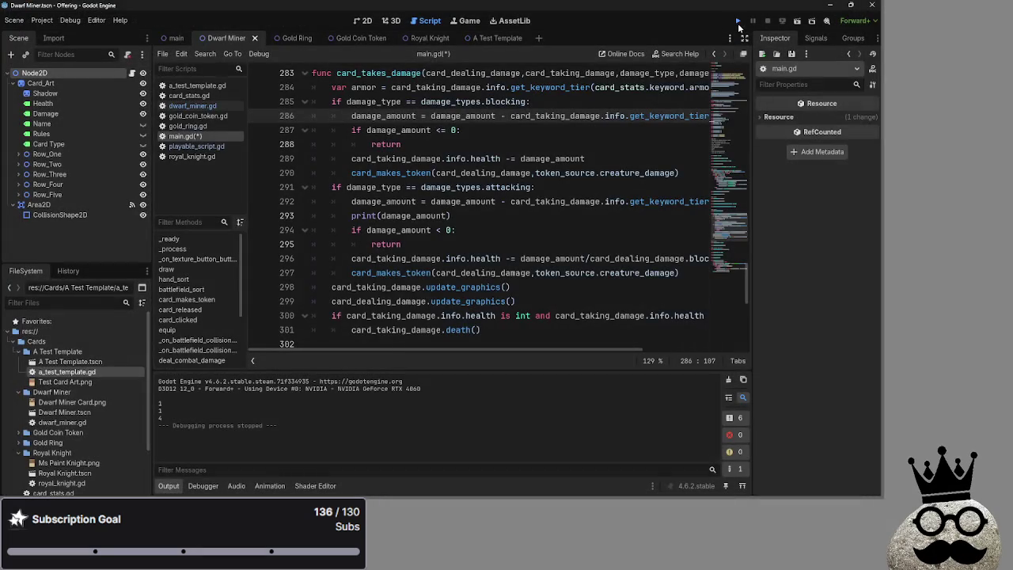
# - Relaunch the card game and play four cards from hand onto the battlefield
pyautogui.click(739, 24)
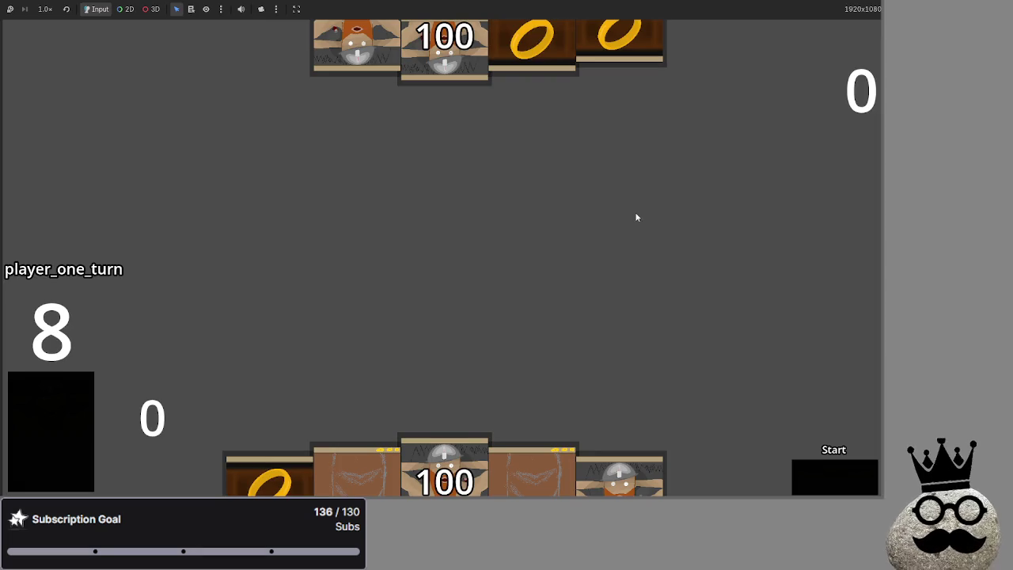
pyautogui.click(452, 427)
pyautogui.click(352, 455)
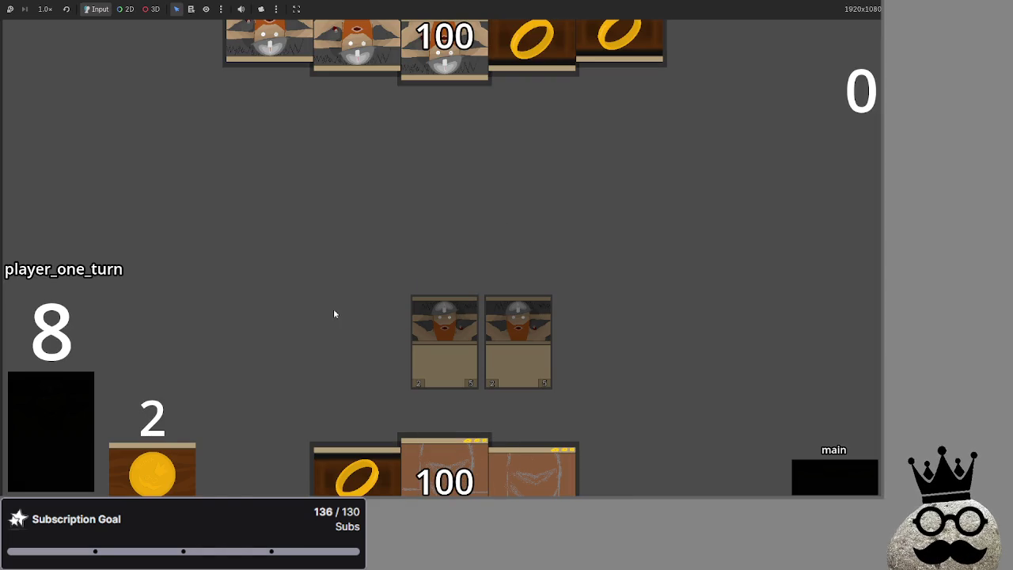
pyautogui.click(277, 459)
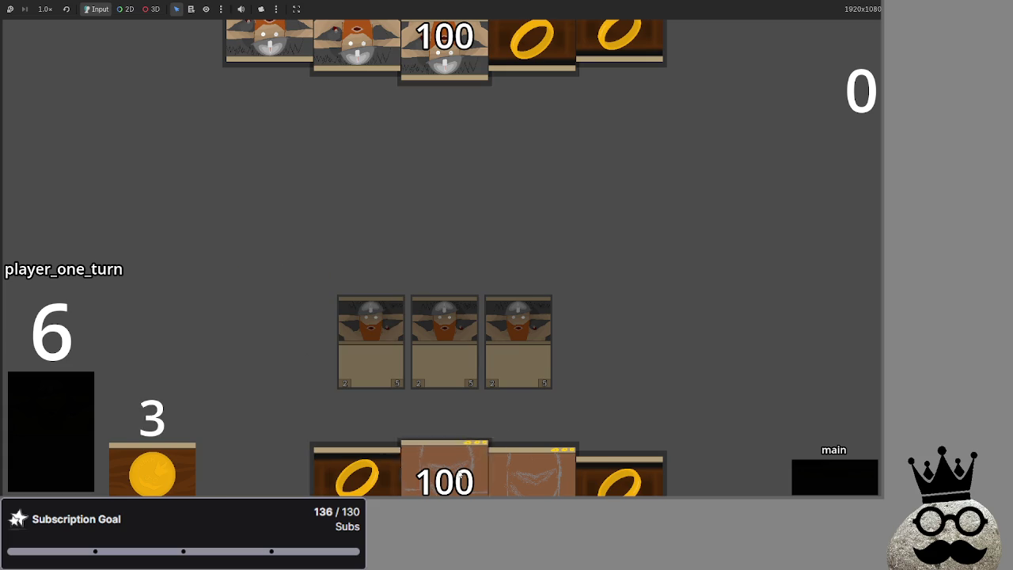
pyautogui.click(530, 471)
pyautogui.hotkey('alt', 'Tab')
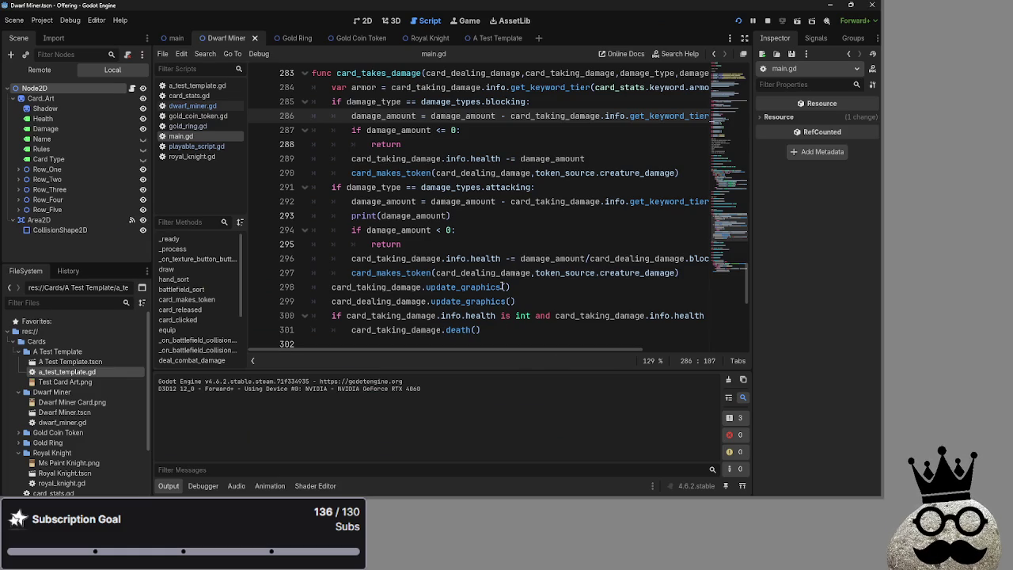
# - Check the uses of damage_amount on line 292, then go back to the running game
pyautogui.doubleClick(459, 201)
pyautogui.moveTo(553, 350)
pyautogui.mouseDown()
pyautogui.moveTo(689, 351)
pyautogui.moveTo(473, 336)
pyautogui.mouseUp()
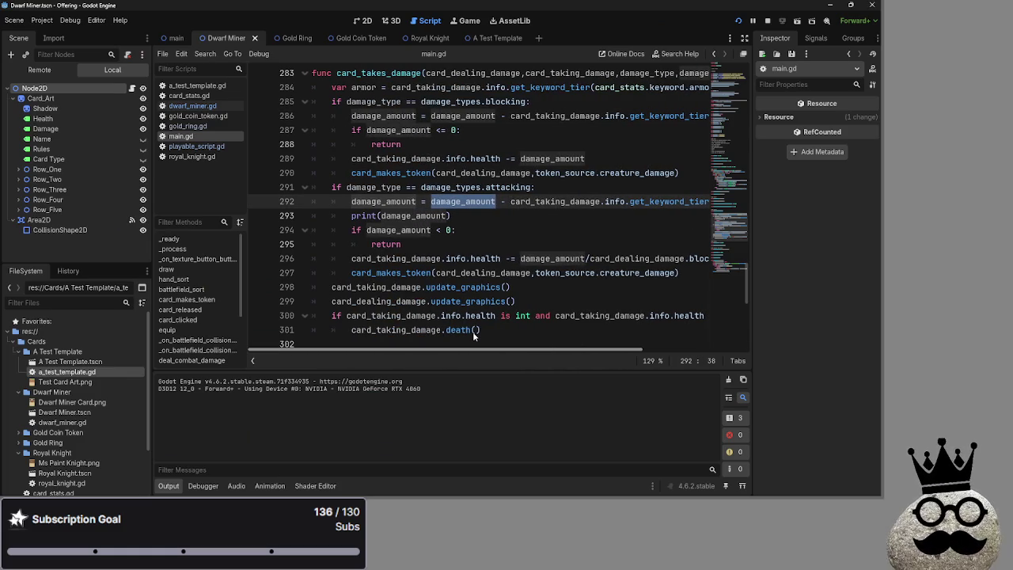
pyautogui.click(526, 201)
pyautogui.hotkey('alt', 'Tab')
pyautogui.hotkey('alt', 'Tab')
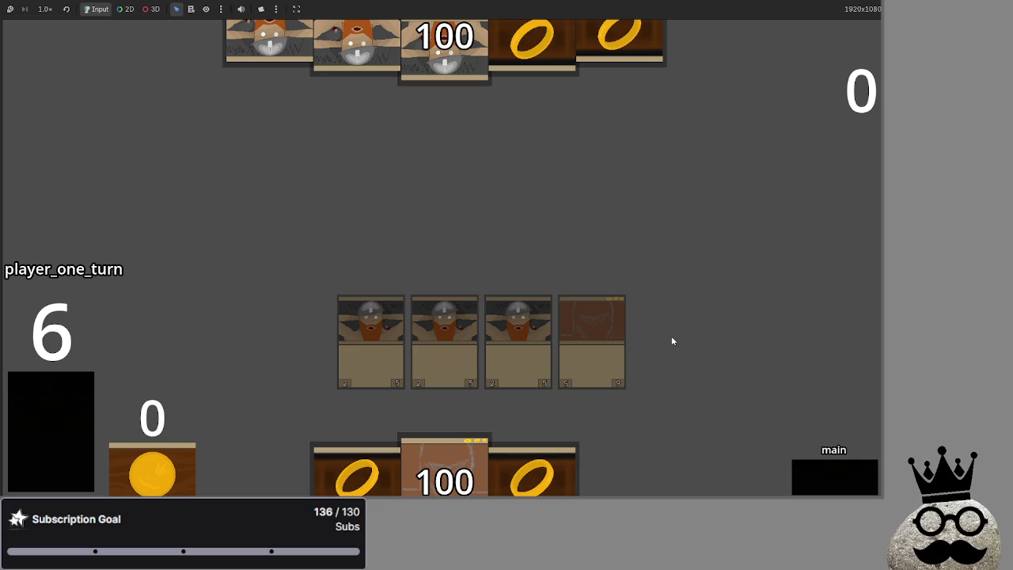
pyautogui.hotkey('alt', 'Tab')
pyautogui.hotkey('alt', 'Tab')
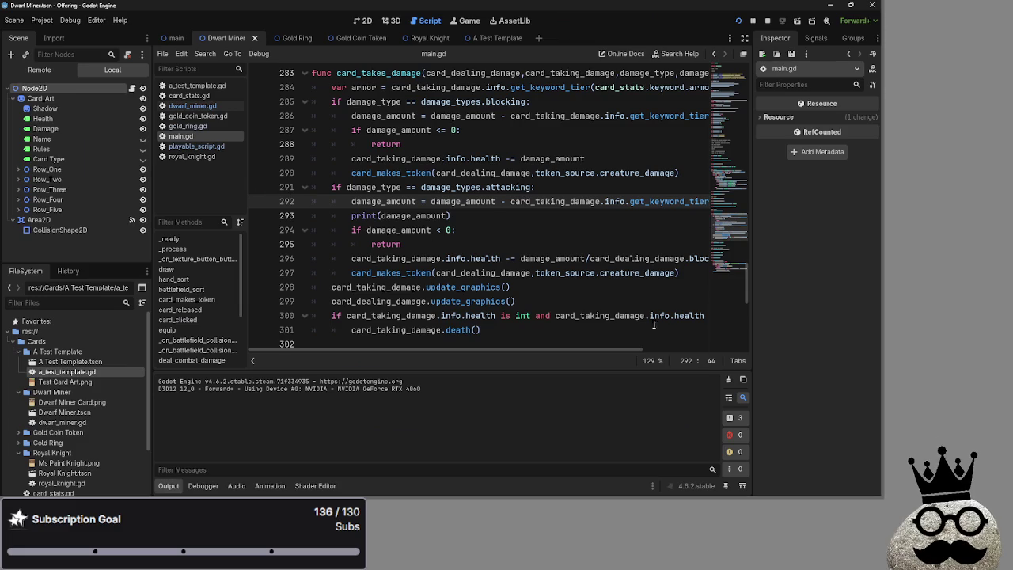
pyautogui.click(390, 201)
pyautogui.doubleClick(555, 201)
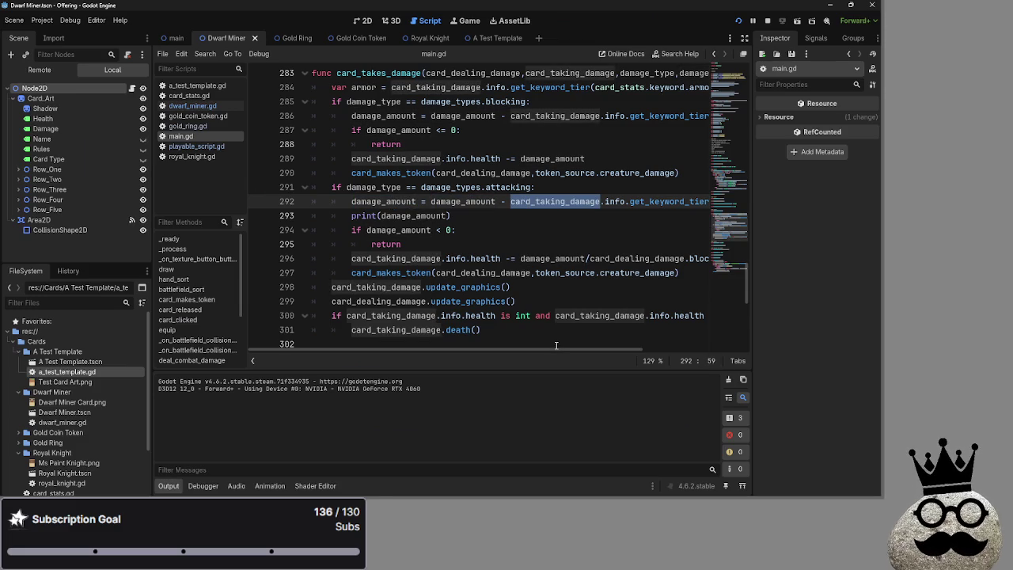
pyautogui.doubleClick(384, 201)
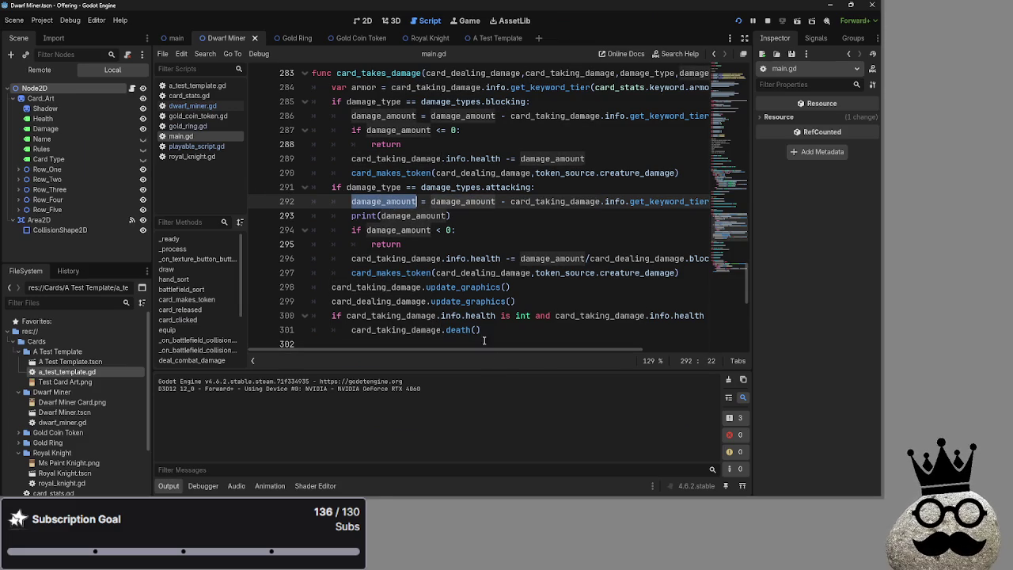
pyautogui.doubleClick(535, 201)
pyautogui.doubleClick(647, 201)
pyautogui.click(537, 201)
pyautogui.doubleClick(536, 201)
pyautogui.doubleClick(369, 201)
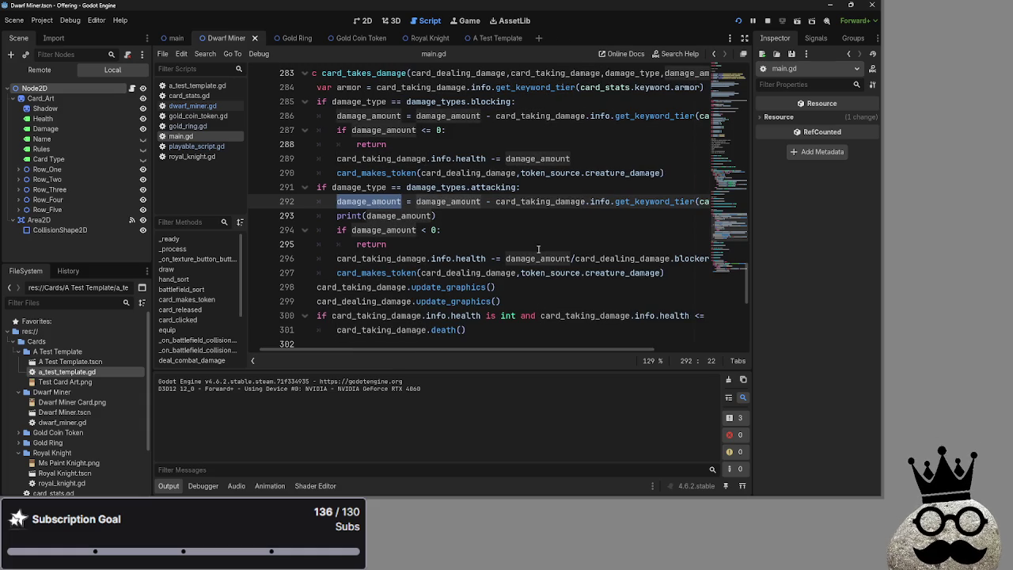
pyautogui.click(467, 216)
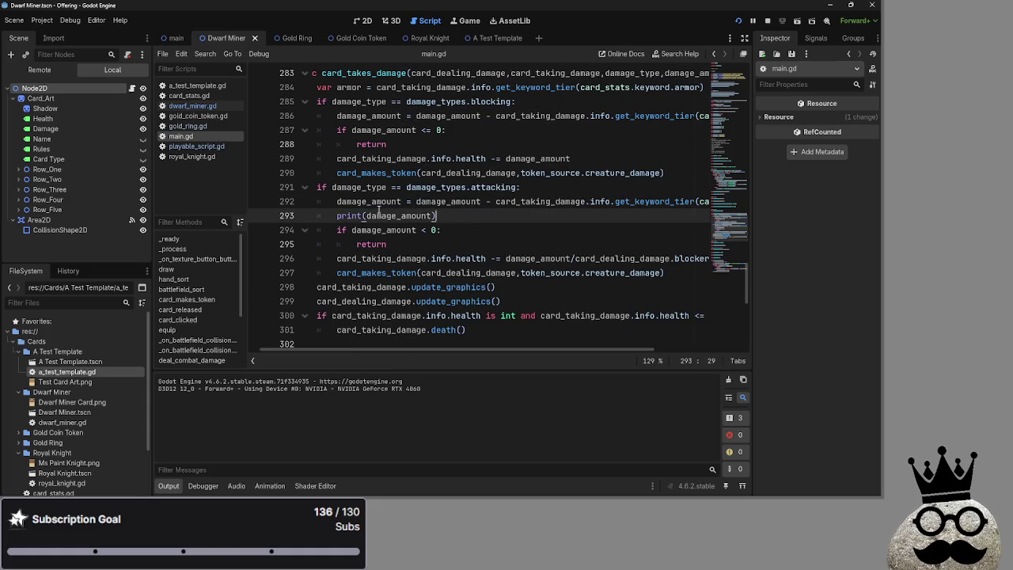
pyautogui.doubleClick(383, 203)
pyautogui.click(471, 215)
pyautogui.doubleClick(371, 203)
pyautogui.click(479, 210)
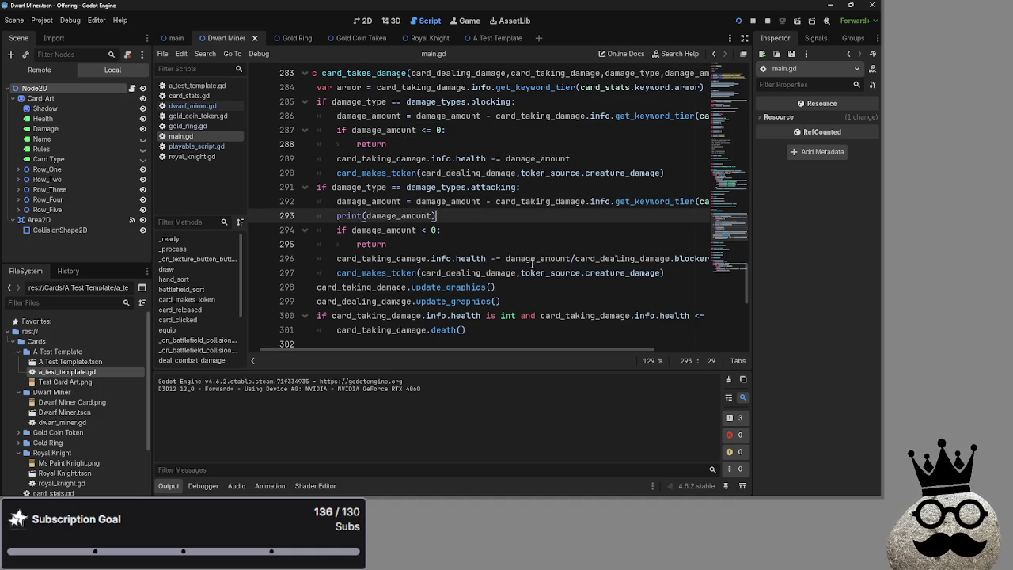
pyautogui.doubleClick(625, 261)
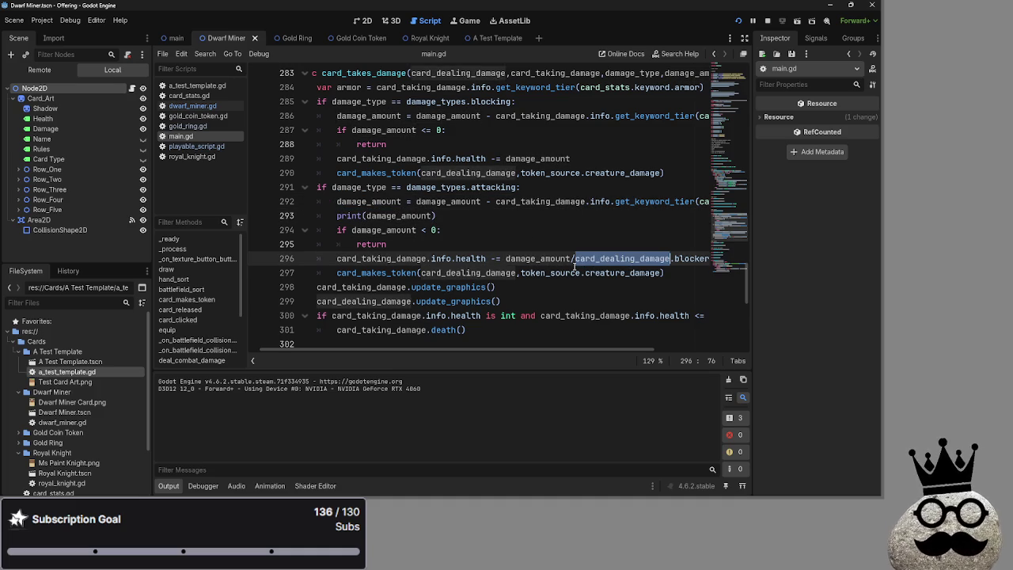
pyautogui.click(480, 248)
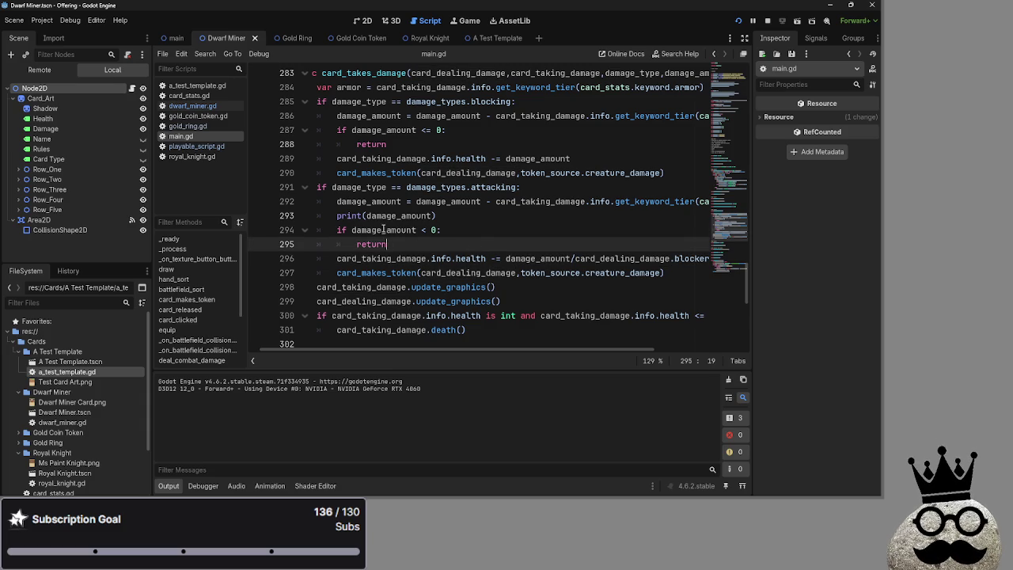
pyautogui.click(482, 234)
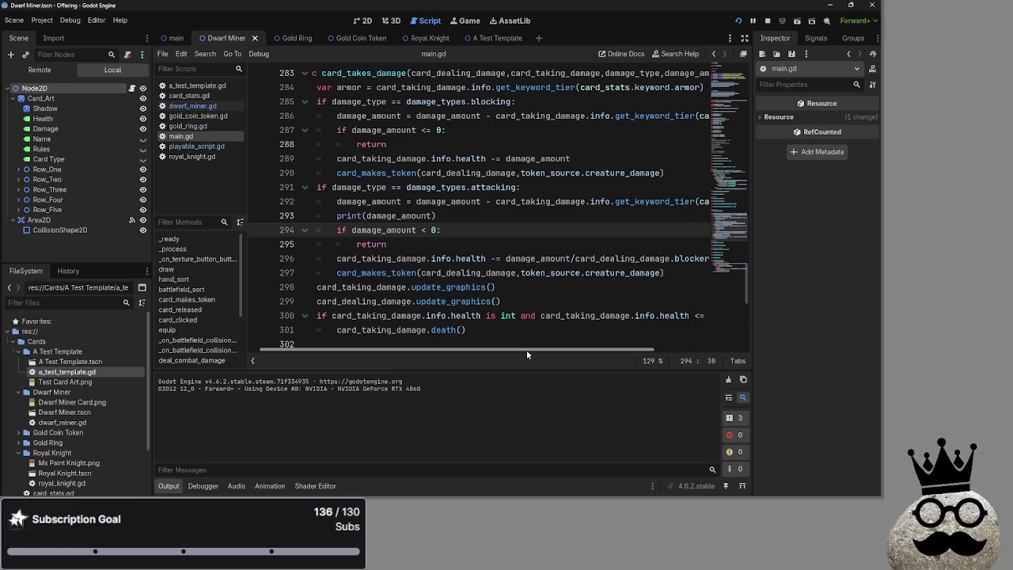
pyautogui.moveTo(529, 349)
pyautogui.mouseDown()
pyautogui.moveTo(591, 357)
pyautogui.moveTo(491, 360)
pyautogui.mouseUp()
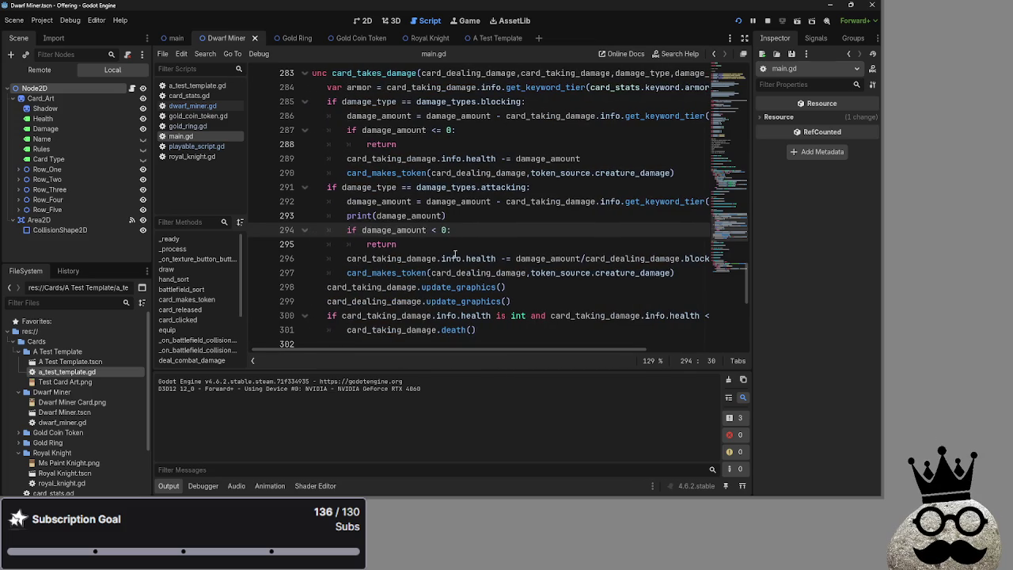
# - Delete the print(damage_amount) debug line 293 and its empty line
pyautogui.click(460, 244)
pyautogui.click(480, 220)
pyautogui.click(485, 243)
pyautogui.click(490, 218)
pyautogui.click(490, 243)
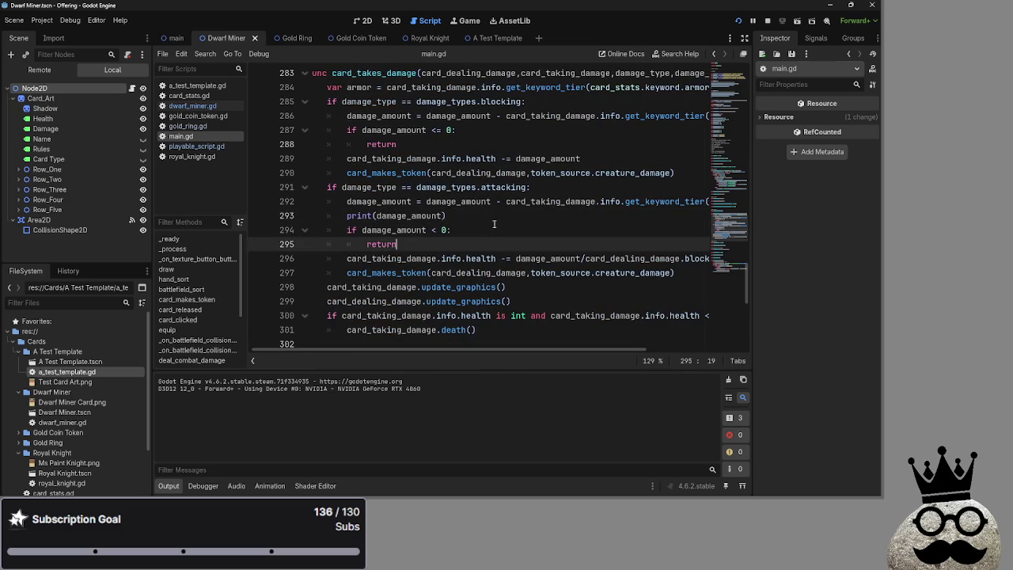
pyautogui.click(490, 219)
pyautogui.hotkey('shift', 'Home')
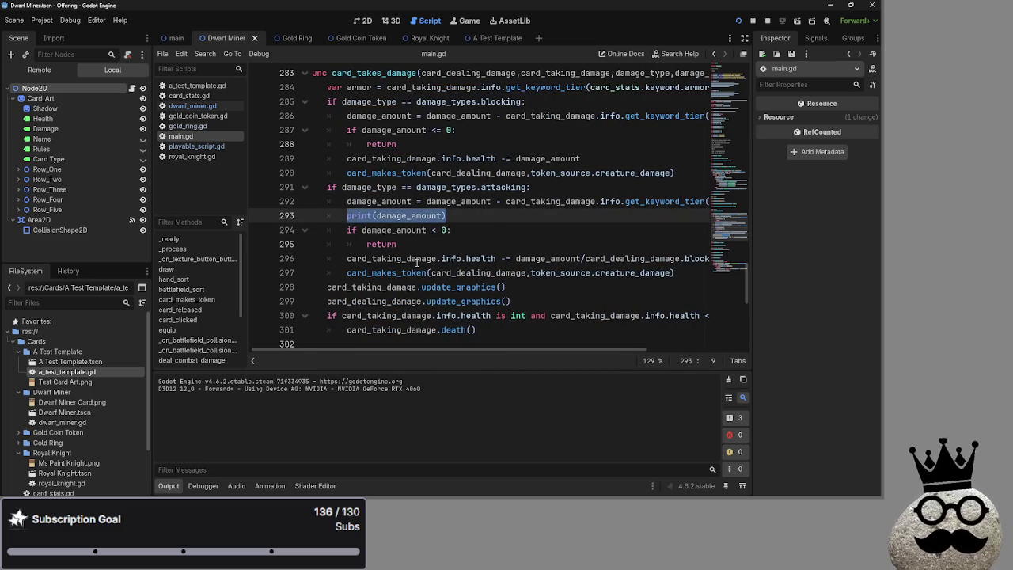
pyautogui.press('BackSpace')
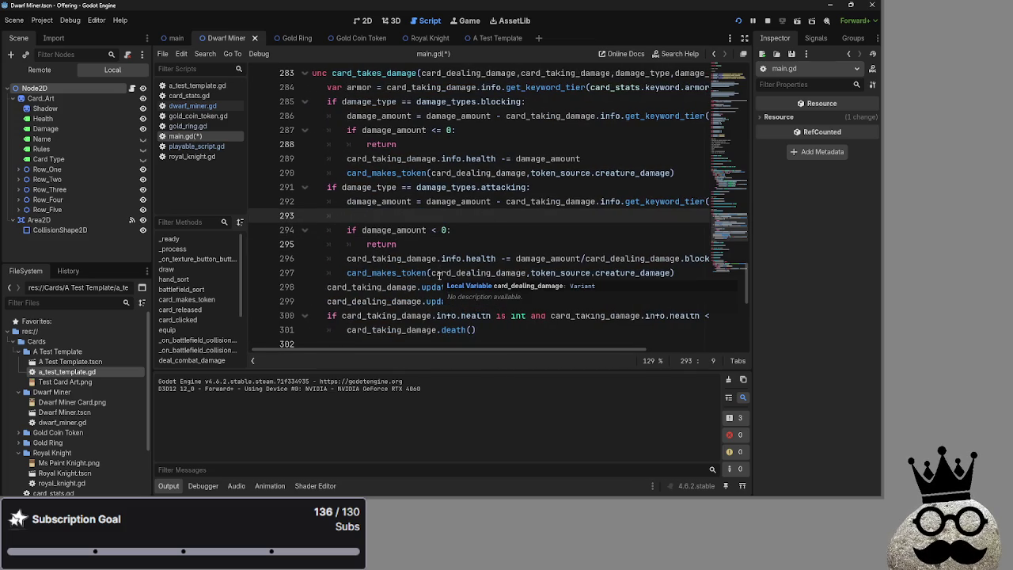
pyautogui.press('BackSpace')
pyautogui.press('BackSpace')
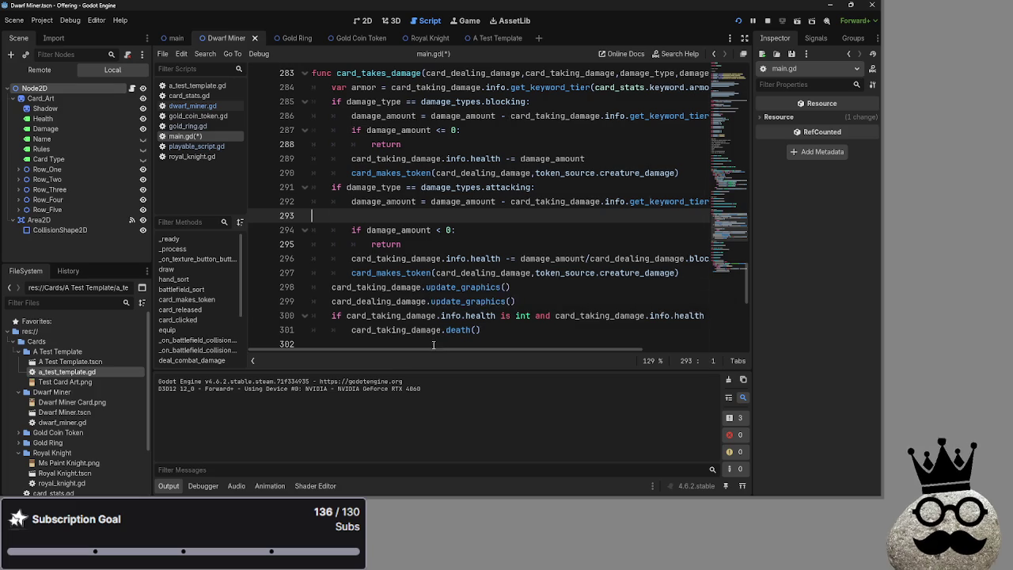
pyautogui.press('BackSpace')
# - Copy the damage_amount/card_dealing_damage.blockers expression onto a new line under the attacking check
pyautogui.doubleClick(379, 203)
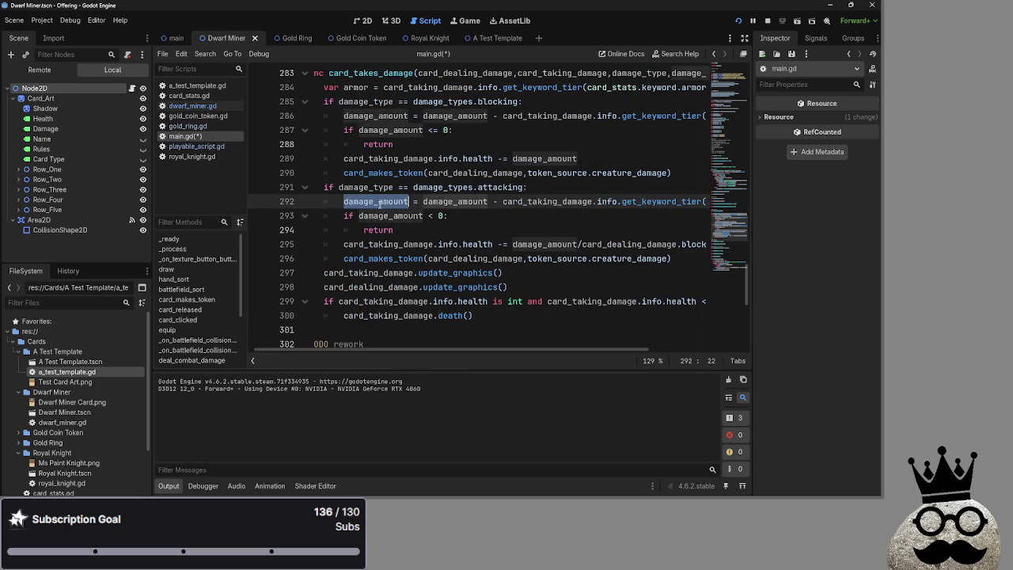
pyautogui.doubleClick(541, 203)
pyautogui.moveTo(538, 349)
pyautogui.mouseDown()
pyautogui.moveTo(658, 349)
pyautogui.moveTo(554, 349)
pyautogui.moveTo(597, 347)
pyautogui.mouseUp()
pyautogui.moveTo(448, 245); pyautogui.dragTo(659, 246)
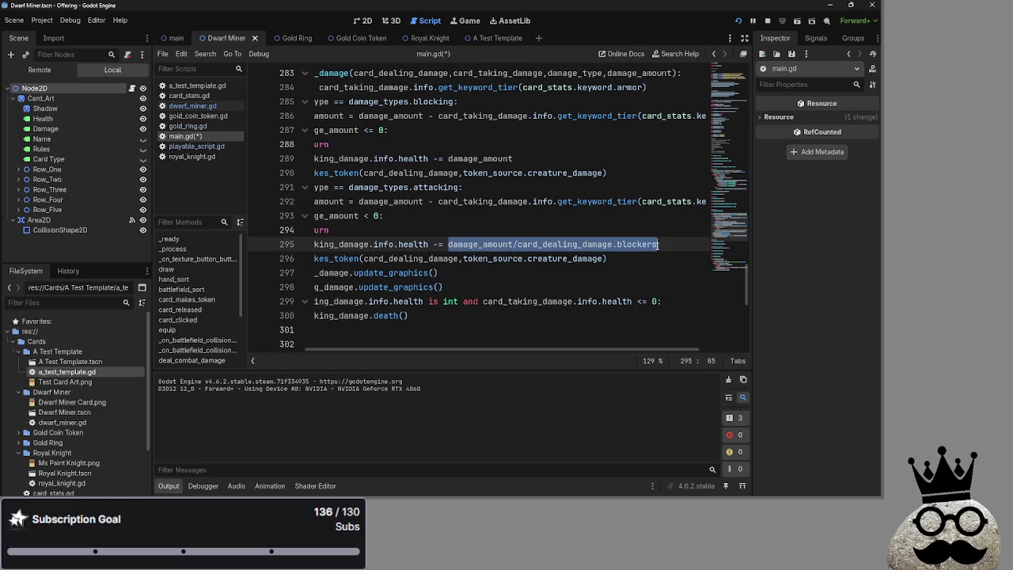
pyautogui.hotkey('ctrl', 'c')
pyautogui.click(660, 187)
pyautogui.press('Return')
pyautogui.hotkey('ctrl', 'v')
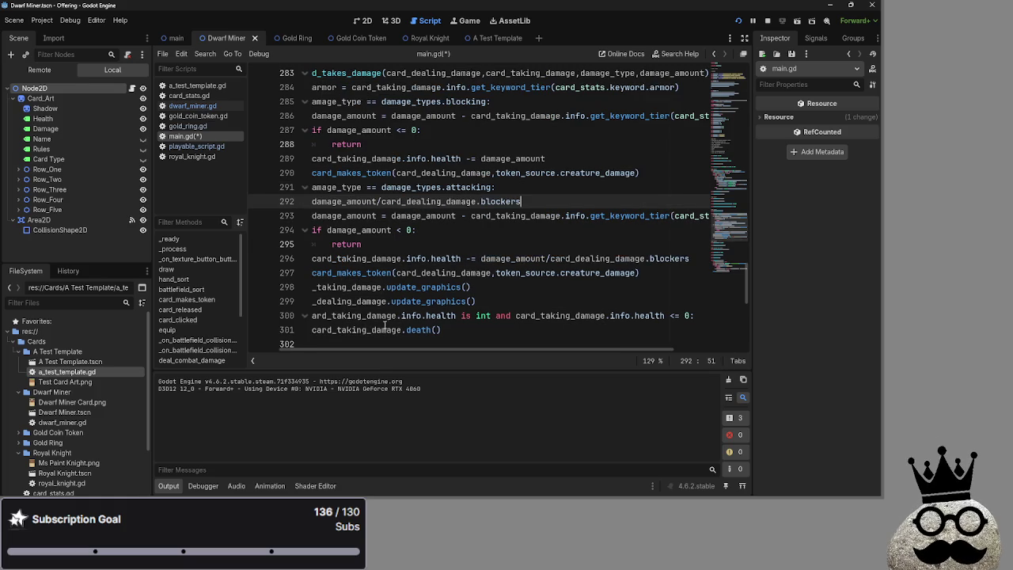
# - Prefix the new line 292 with 'damage_amout =' so damage is divided across blockers
pyautogui.moveTo(372, 349); pyautogui.dragTo(336, 349)
pyautogui.click(353, 201)
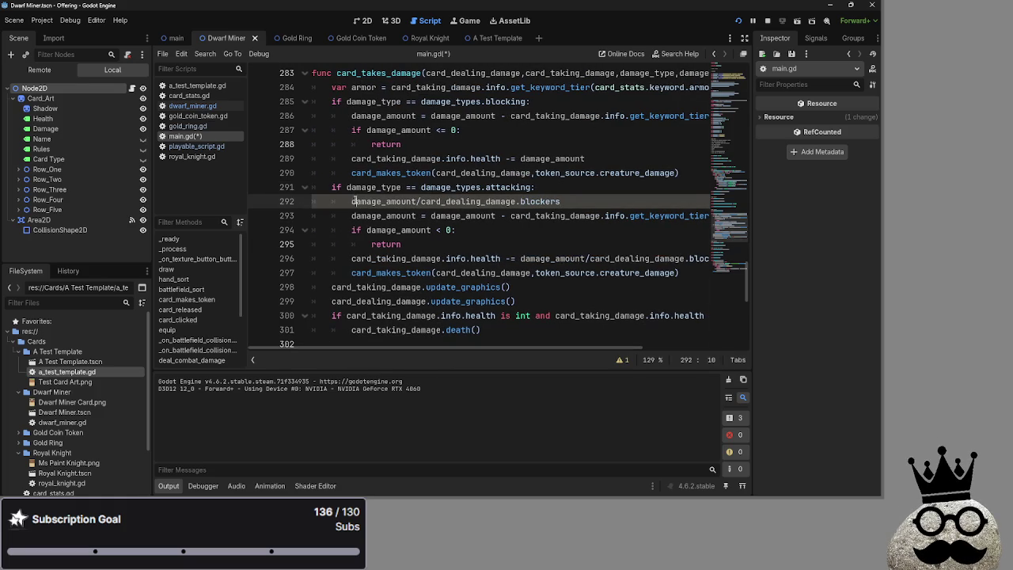
pyautogui.write('damage_amout =')
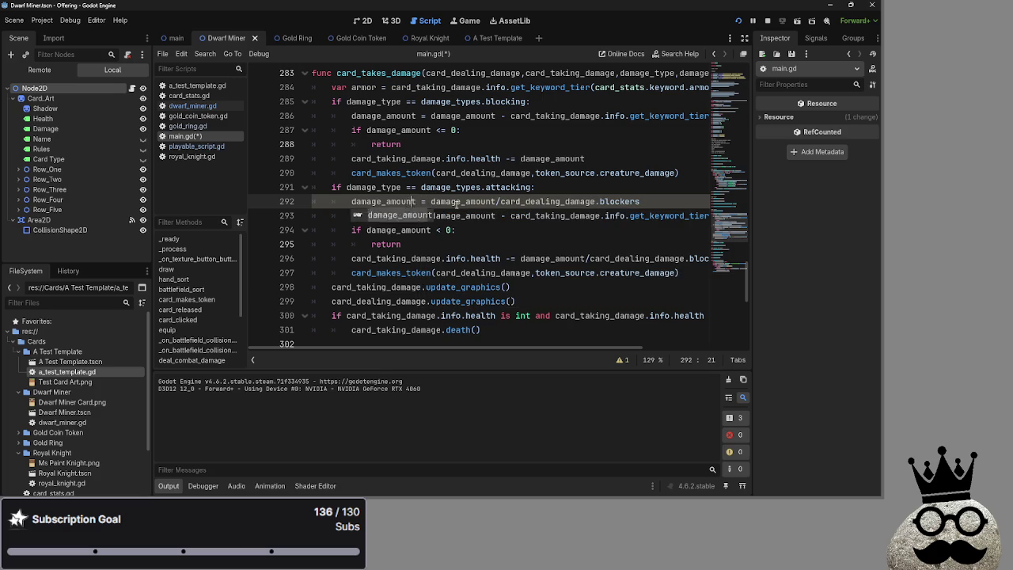
pyautogui.click(458, 201)
pyautogui.doubleClick(391, 201)
pyautogui.doubleClick(464, 201)
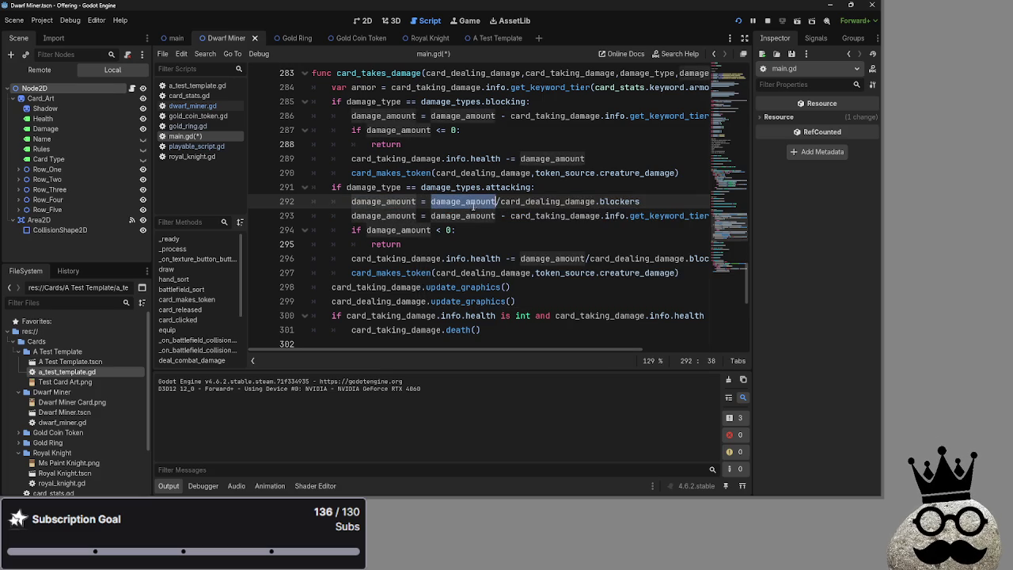
pyautogui.click(501, 201)
# - Review the card_dealing_damage, blockers and damage_amount references on line 292 and the armor line
pyautogui.doubleClick(546, 201)
pyautogui.click(560, 201)
pyautogui.doubleClick(560, 201)
pyautogui.click(612, 201)
pyautogui.doubleClick(559, 201)
pyautogui.click(620, 201)
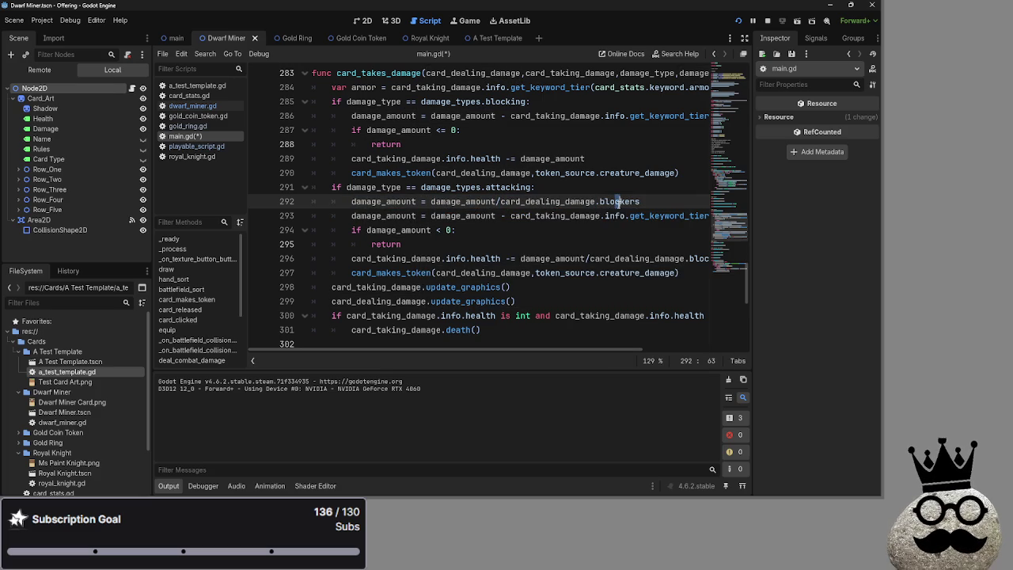
pyautogui.click(610, 201)
pyautogui.doubleClick(611, 201)
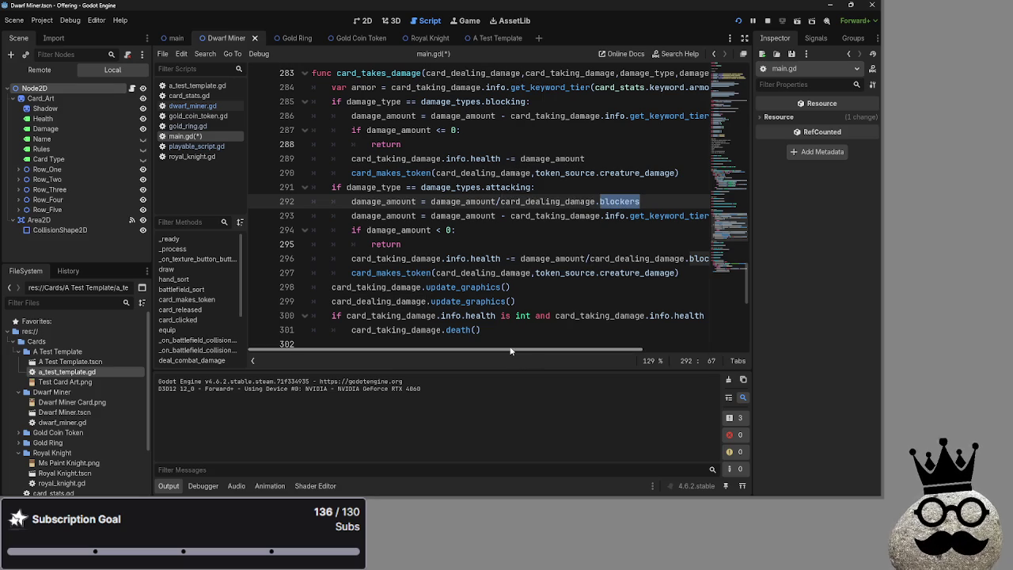
pyautogui.doubleClick(463, 215)
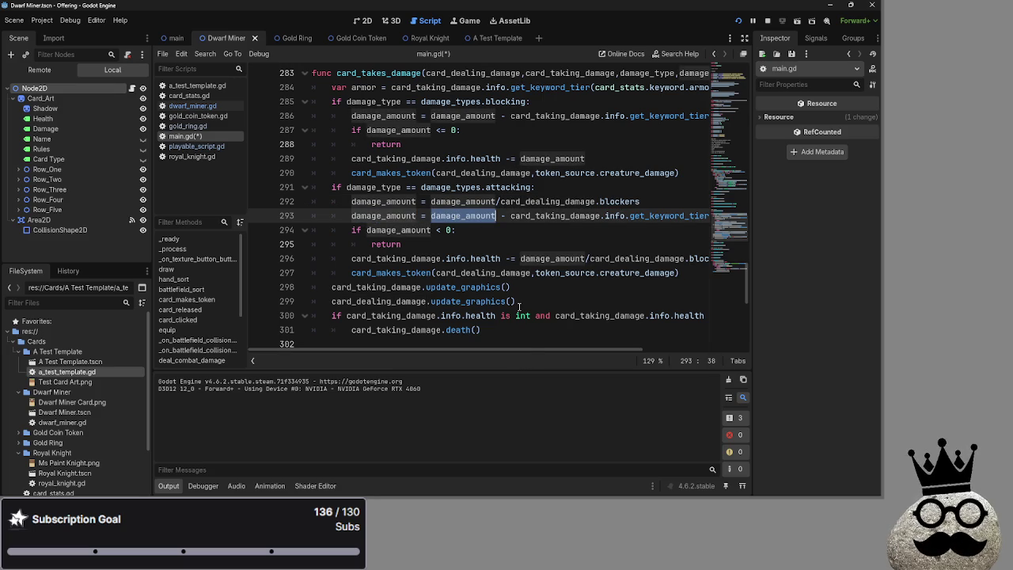
pyautogui.moveTo(539, 353)
pyautogui.mouseDown()
pyautogui.moveTo(669, 347)
pyautogui.moveTo(539, 344)
pyautogui.mouseUp()
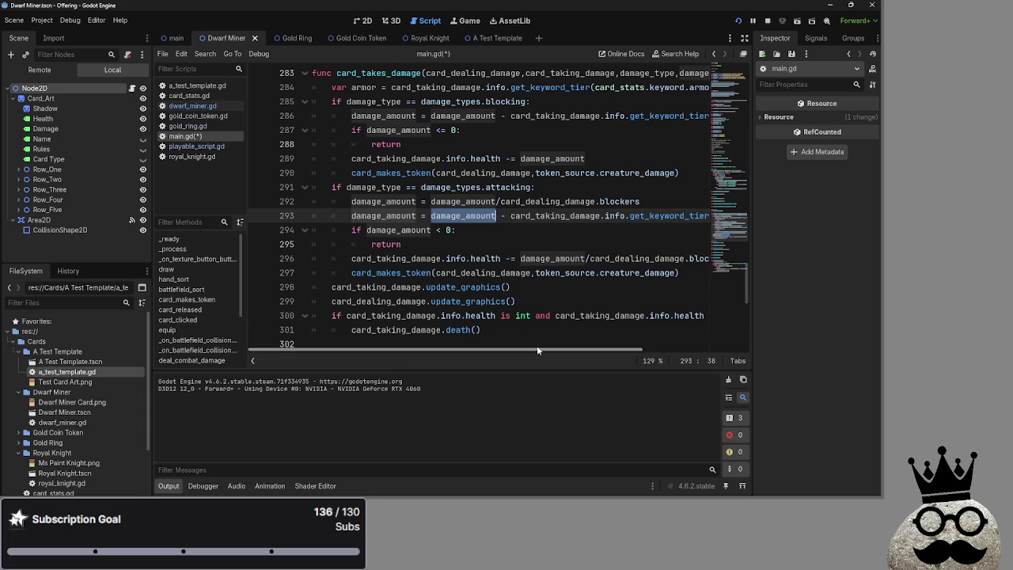
# - Change the damage check on line 294 to return early when damage_amount <= 0
pyautogui.click(352, 229)
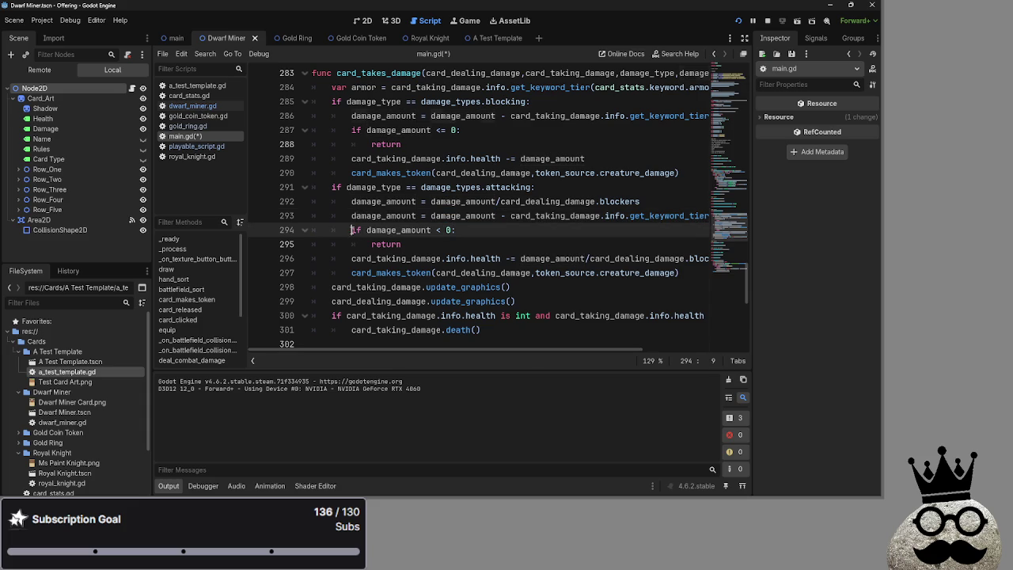
pyautogui.click(401, 244)
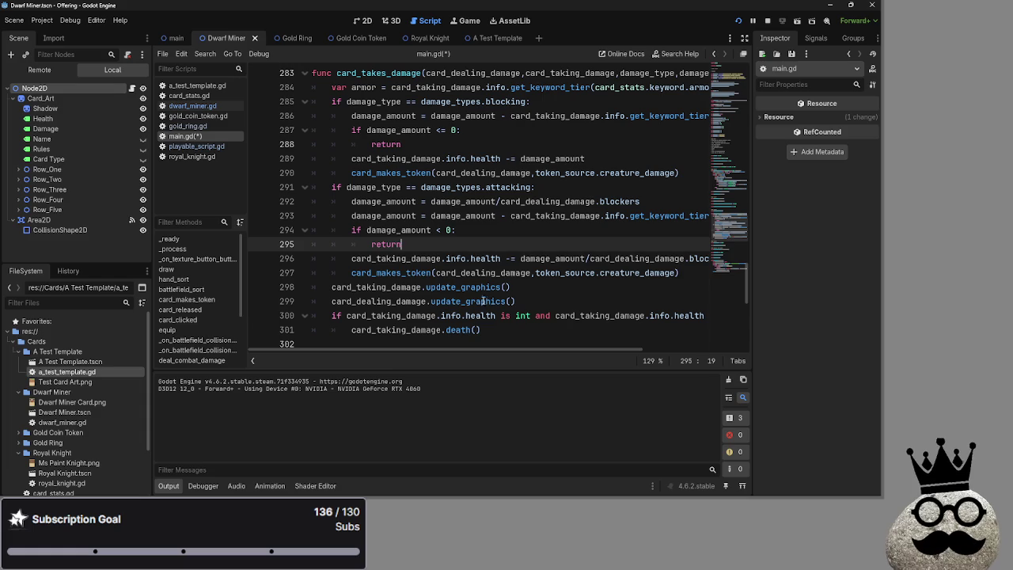
pyautogui.click(441, 229)
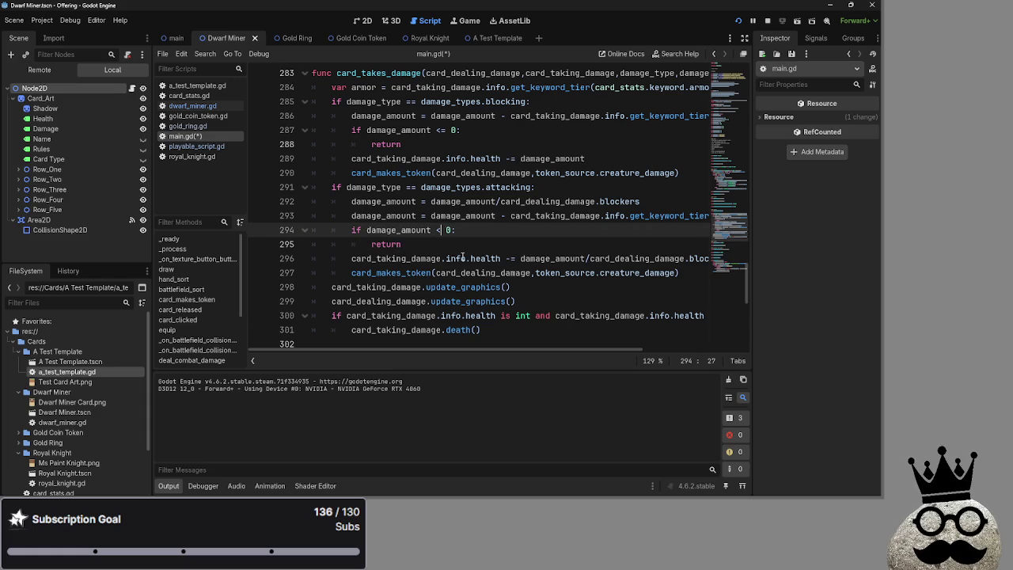
pyautogui.write('=')
pyautogui.click(466, 130)
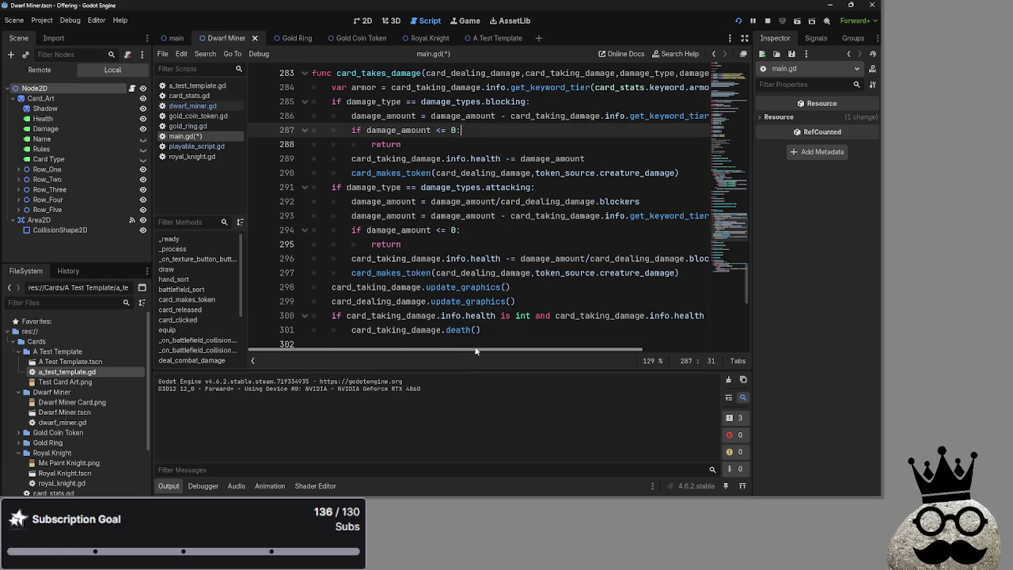
pyautogui.moveTo(475, 351); pyautogui.dragTo(479, 351)
# - Remove the division by blockers from the health subtraction line and relaunch the game
pyautogui.click(464, 258)
pyautogui.doubleClick(464, 258)
pyautogui.click(530, 337)
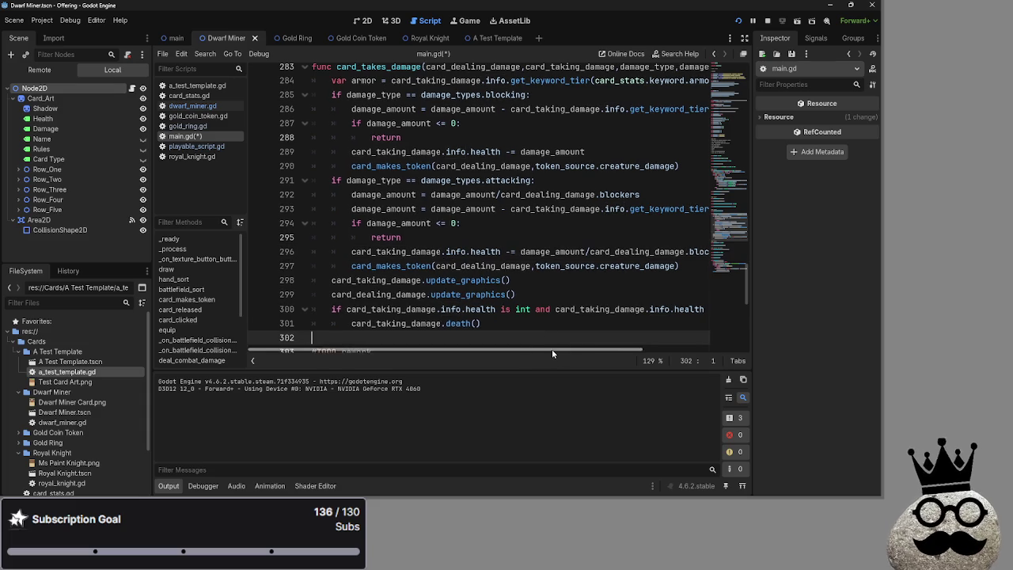
pyautogui.moveTo(552, 349); pyautogui.dragTo(613, 349)
pyautogui.click(649, 251)
pyautogui.moveTo(649, 251); pyautogui.dragTo(491, 251)
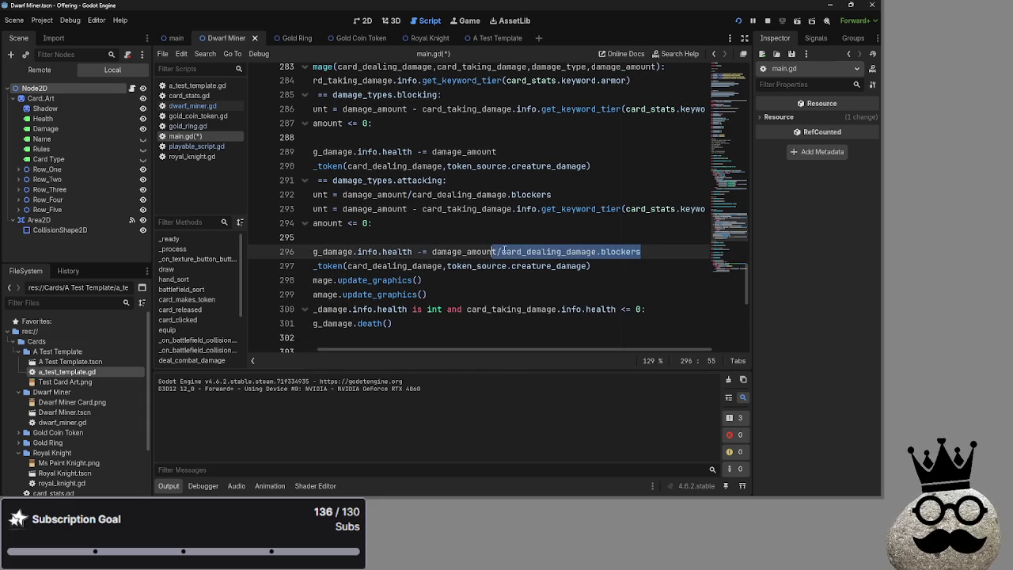
pyautogui.press('BackSpace')
pyautogui.write('t')
pyautogui.click(767, 20)
pyautogui.click(737, 21)
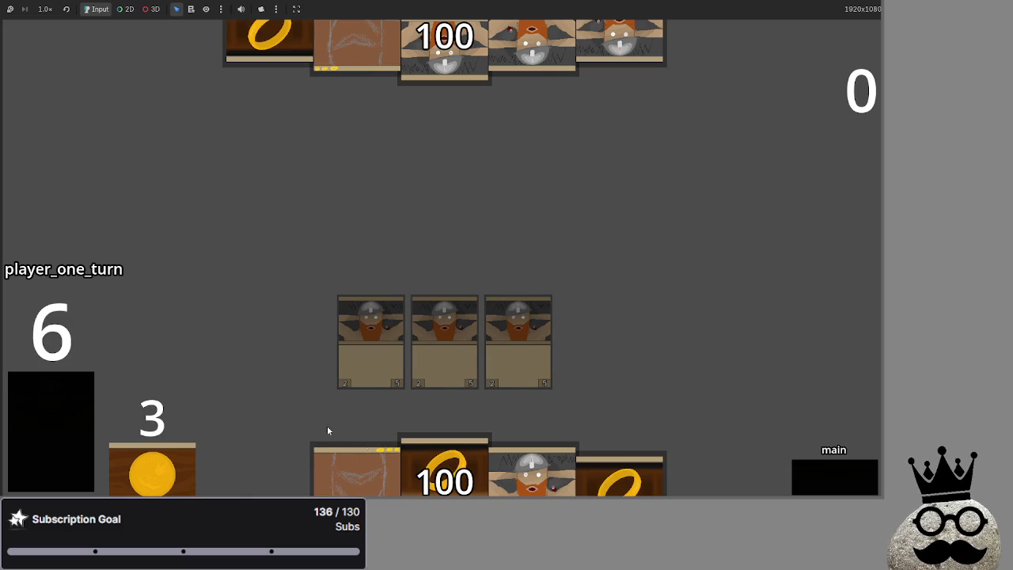
# - Advance player one's turn from attack to block, then return to the editor
pyautogui.click(823, 477)
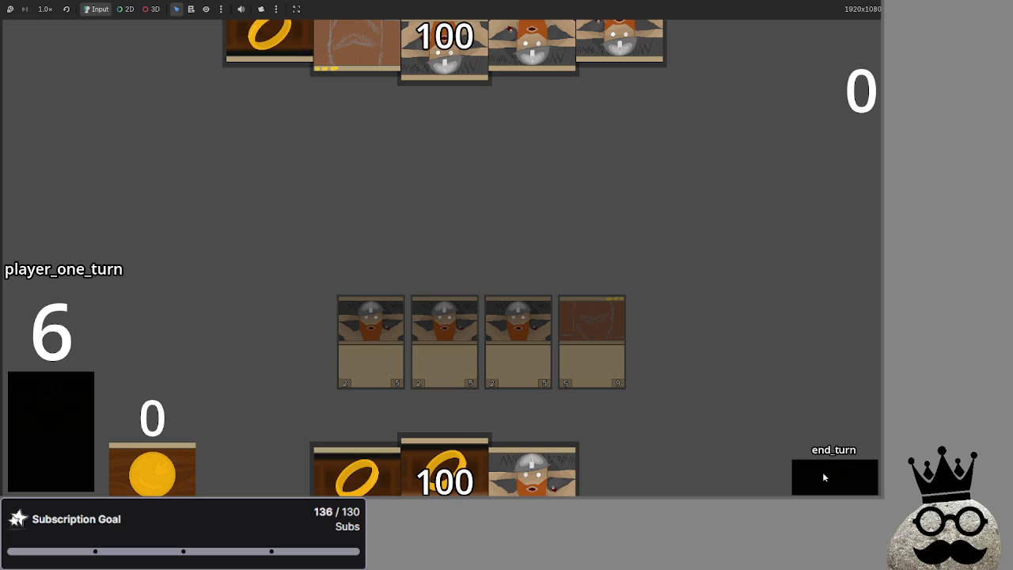
pyautogui.hotkey('alt', 'Tab')
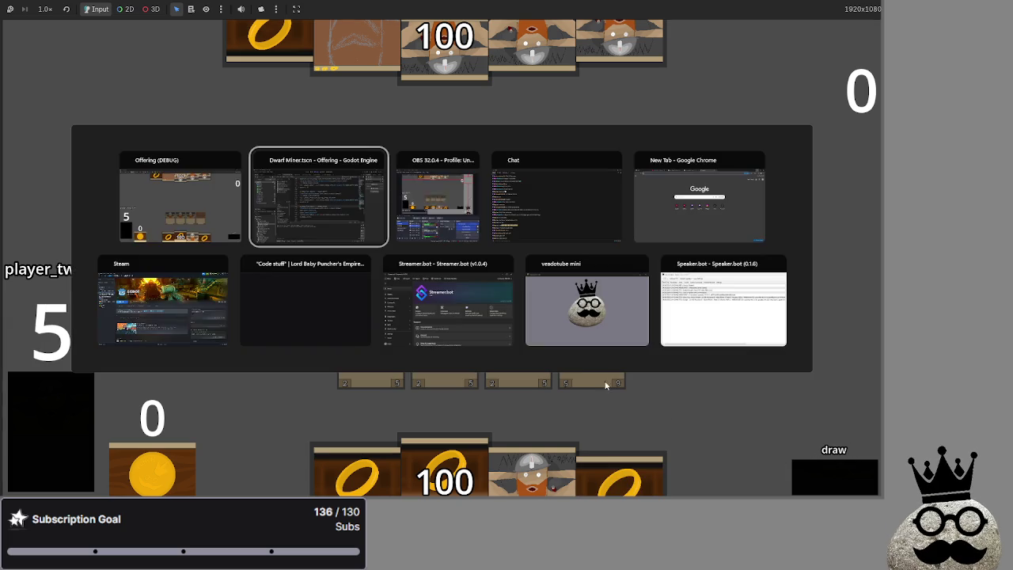
# - Add a TODO item 'big card pop up on right' below 'fix death problems' in main.gd
pyautogui.scroll(6, 287, 253)
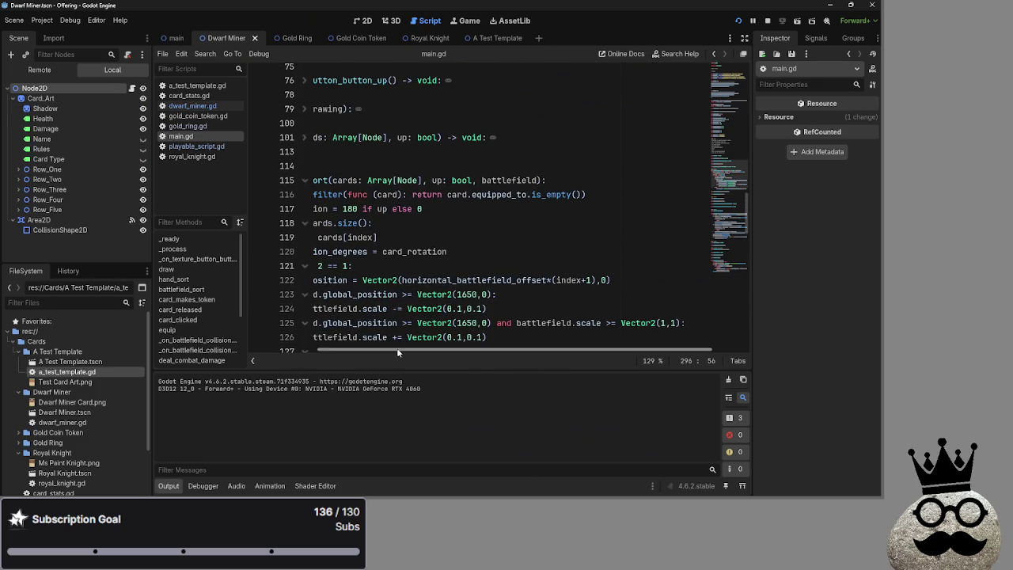
pyautogui.scroll(8, 288, 253)
pyautogui.scroll(-2, 453, 212)
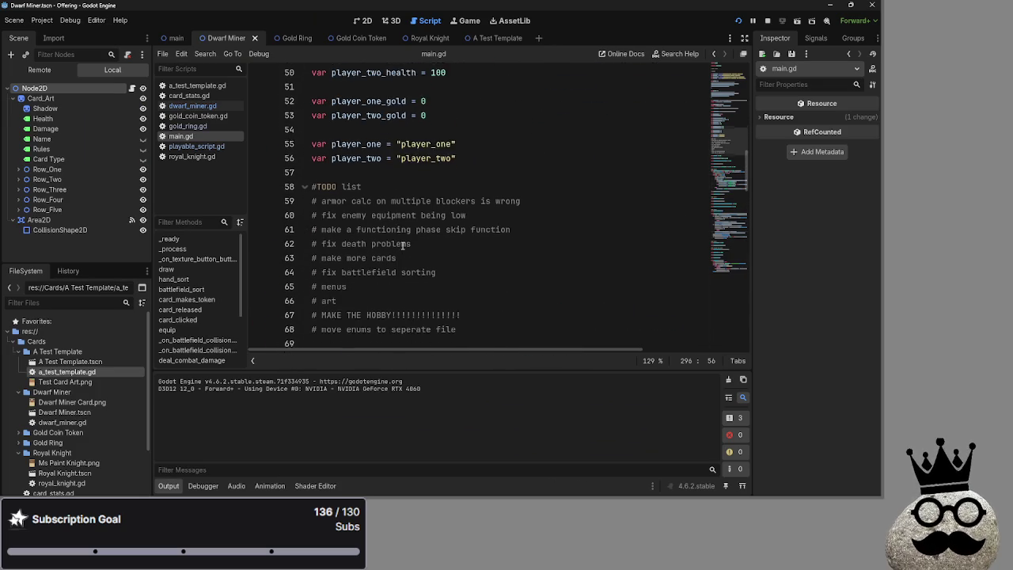
pyautogui.click(453, 212)
pyautogui.press('Down')
pyautogui.press('Up')
pyautogui.press('Down')
pyautogui.press('Up')
pyautogui.press('Down')
pyautogui.press('Up')
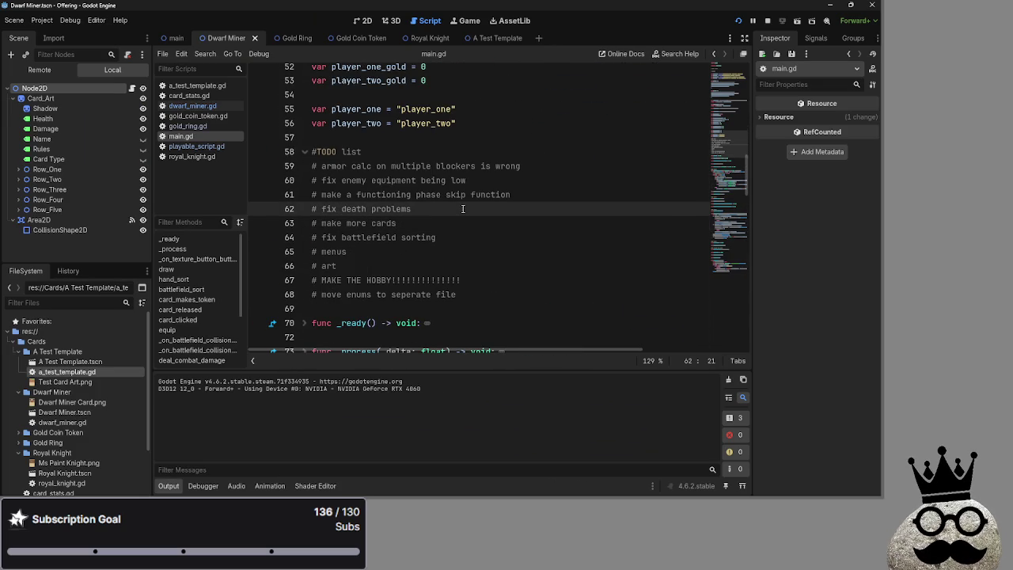
pyautogui.press('Return')
pyautogui.write('big card pop u')
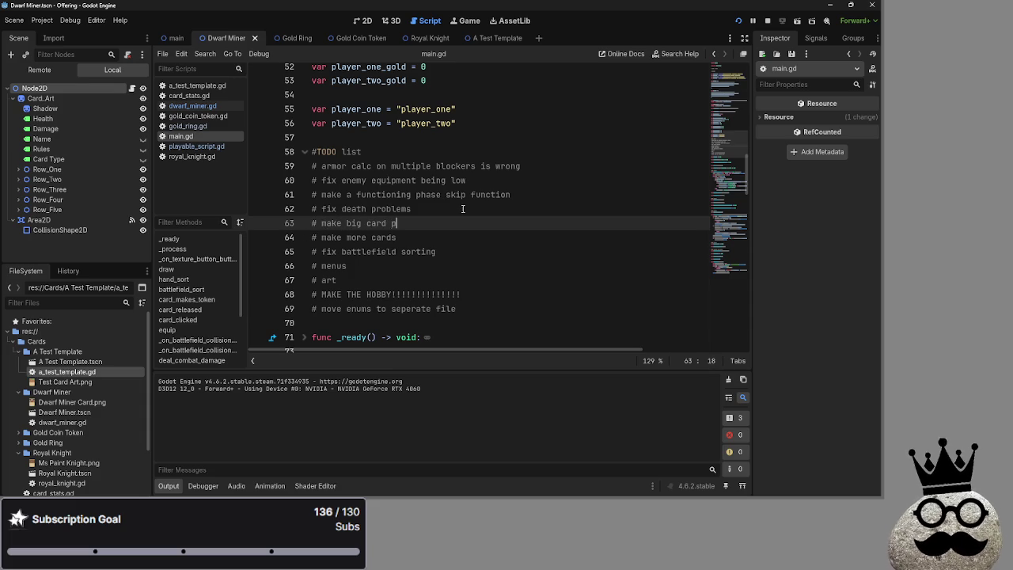
pyautogui.write('p o')
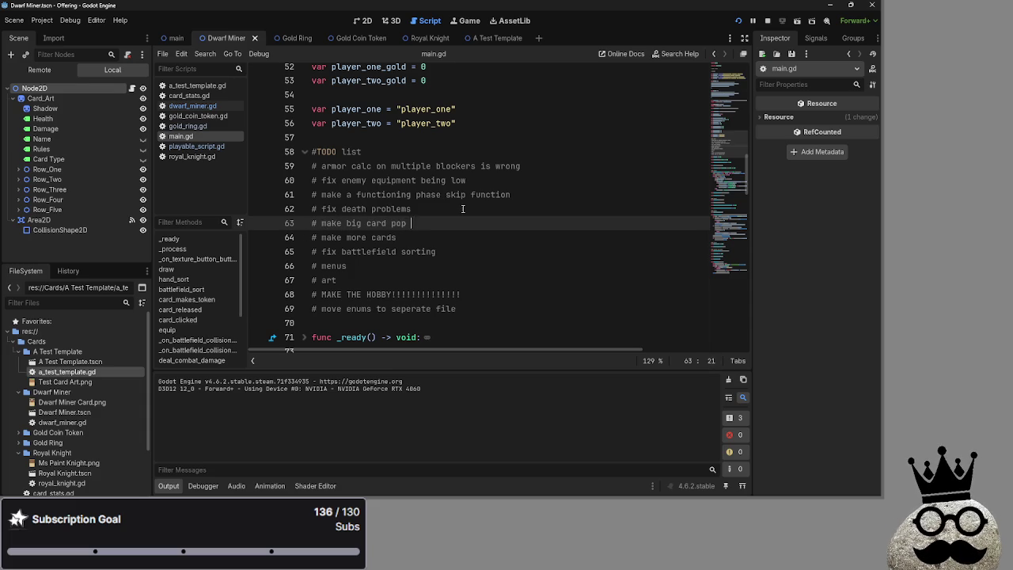
pyautogui.write('n right click')
# - Review the phase skip TODO line, then switch to the running game
pyautogui.click(463, 209)
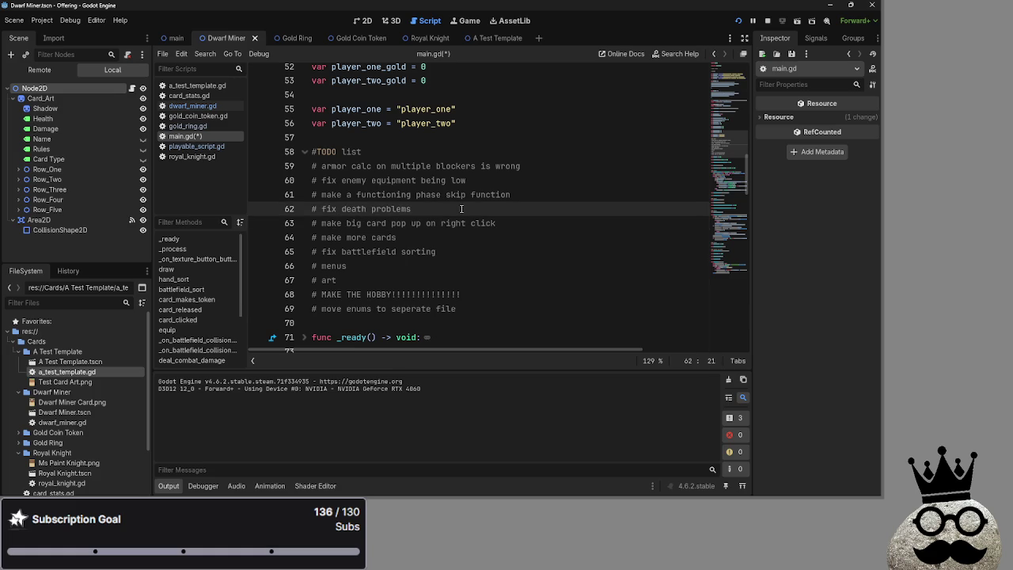
pyautogui.moveTo(309, 189); pyautogui.dragTo(570, 191)
pyautogui.click(570, 191)
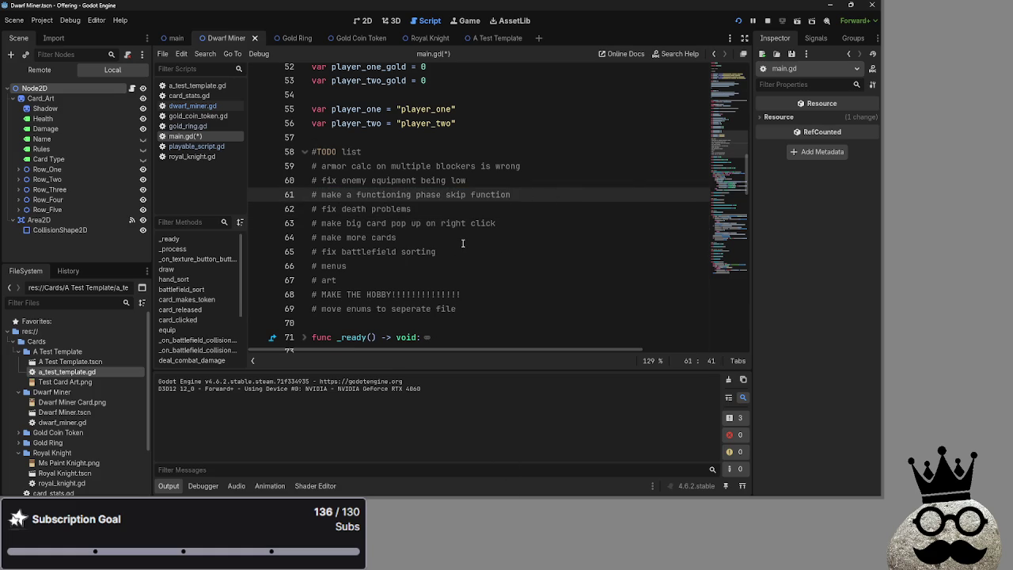
pyautogui.hotkey('alt', 'Tab')
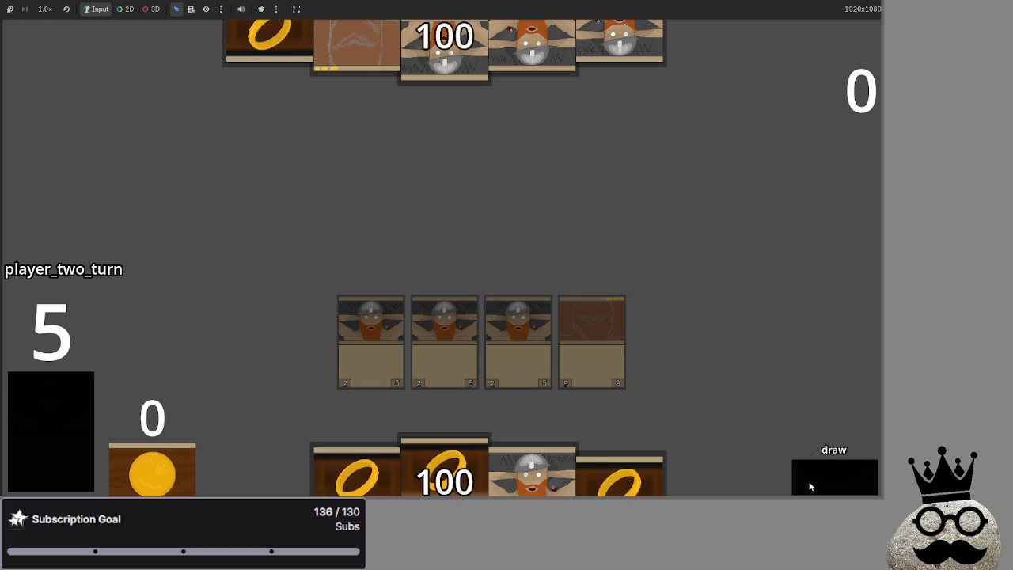
# - Advance the current turn through block, damage and main_two, then pass to player one
pyautogui.click(812, 478)
pyautogui.click(813, 478)
pyautogui.click(812, 478)
pyautogui.click(813, 478)
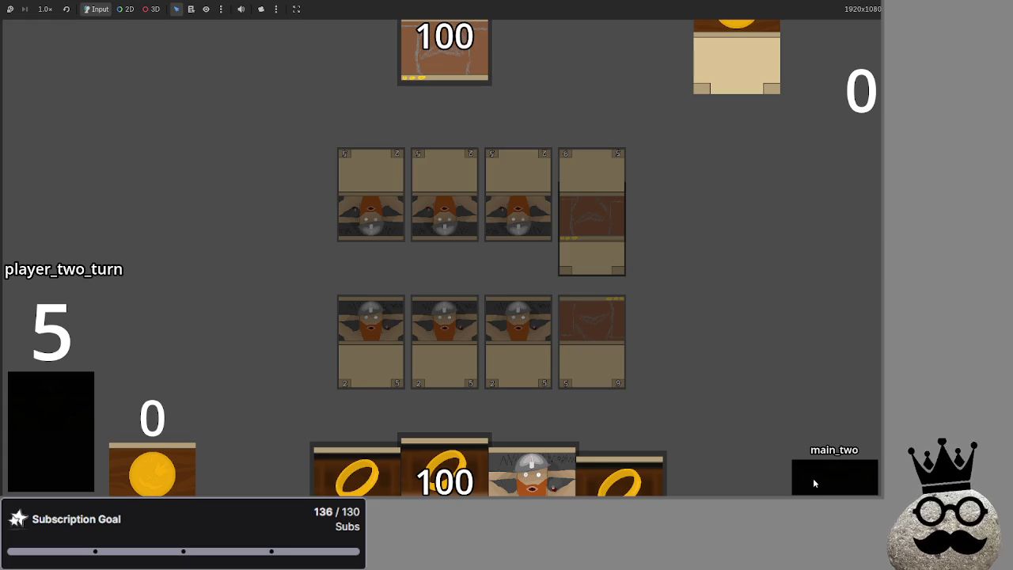
pyautogui.click(813, 478)
# - Play player one's turn through refresh, draw, attack, block, damage and end turn
pyautogui.click(813, 478)
pyautogui.click(813, 478)
pyautogui.click(812, 478)
pyautogui.click(813, 478)
pyautogui.click(812, 478)
pyautogui.click(812, 478)
pyautogui.click(812, 478)
pyautogui.click(813, 478)
# - Run player two's turn to an attack dropping the bottom score to 94, then stop the game
pyautogui.click(813, 478)
pyautogui.click(812, 478)
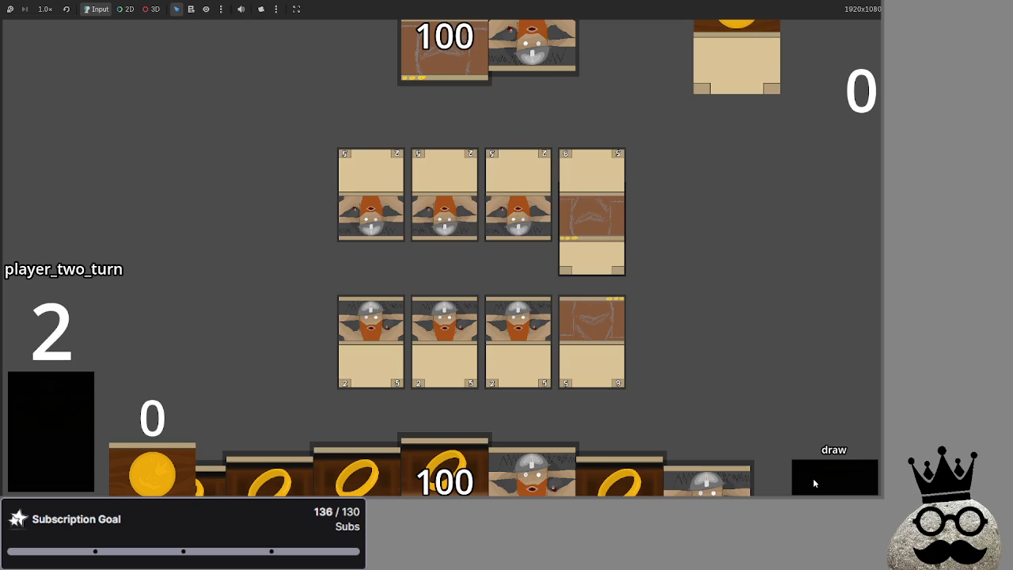
pyautogui.click(813, 478)
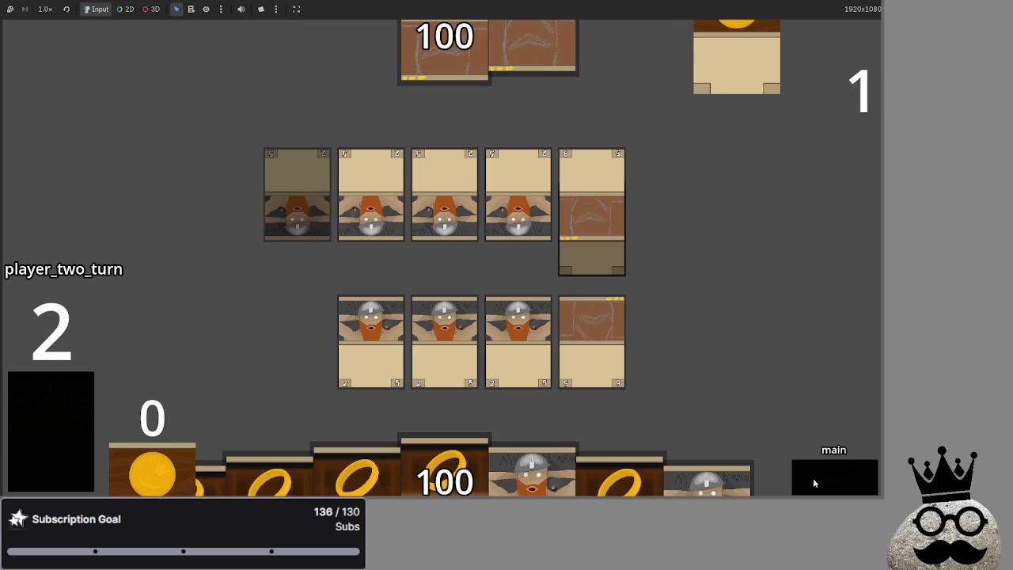
pyautogui.click(812, 478)
pyautogui.click(813, 478)
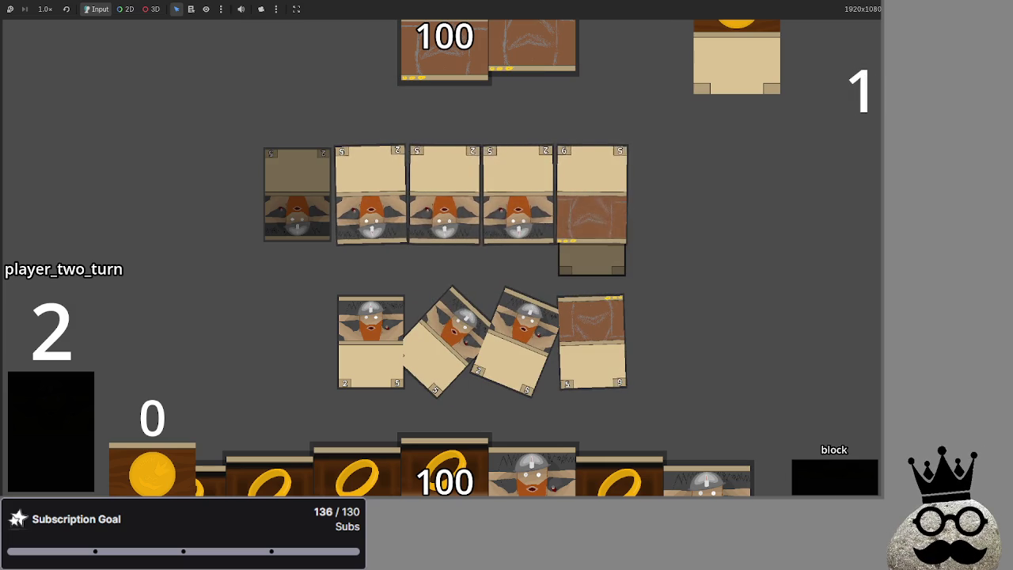
pyautogui.click(841, 477)
pyautogui.click(840, 488)
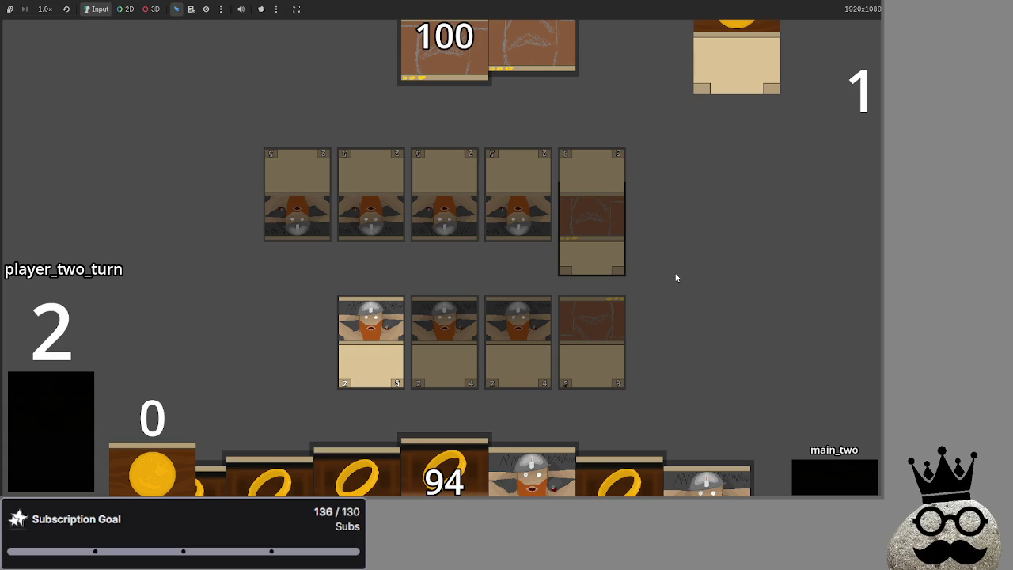
pyautogui.press('F8')
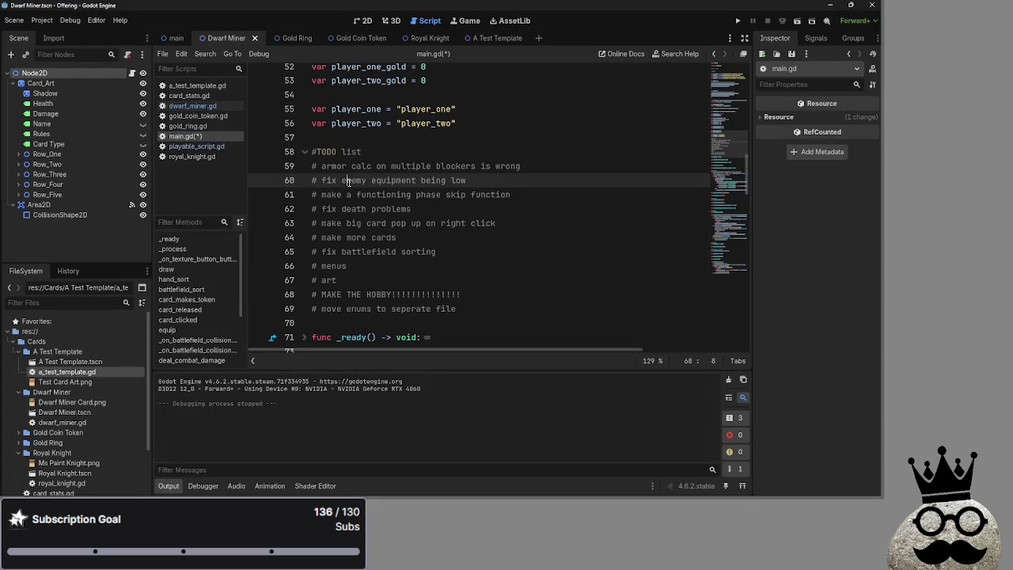
# - Delete the 'armor calc on multiple blockers is wrong' TODO line in main.gd and rerun the game
pyautogui.click(317, 165)
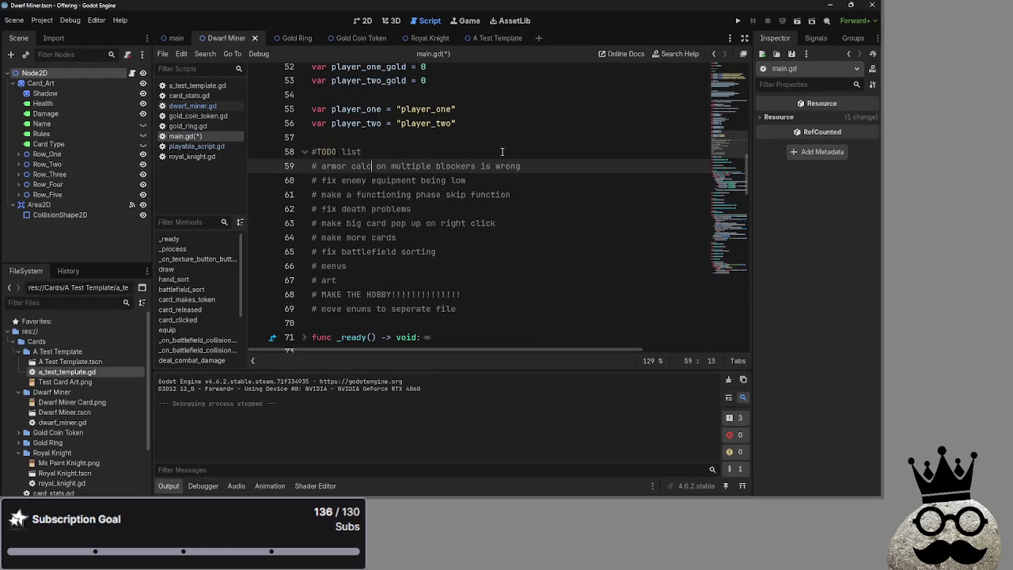
pyautogui.moveTo(559, 161); pyautogui.dragTo(310, 165)
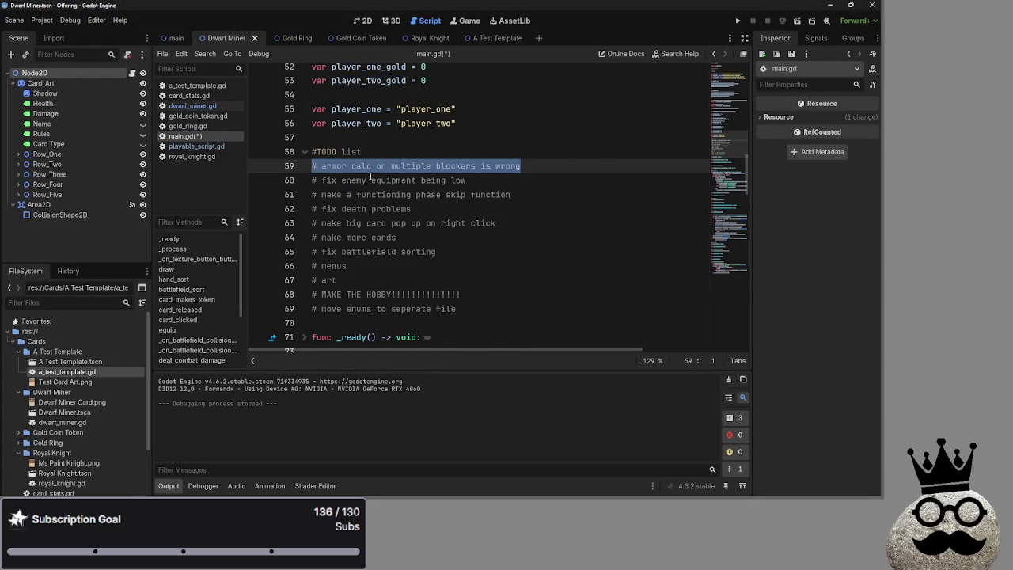
pyautogui.press('BackSpace')
pyautogui.press('BackSpace')
pyautogui.click(489, 167)
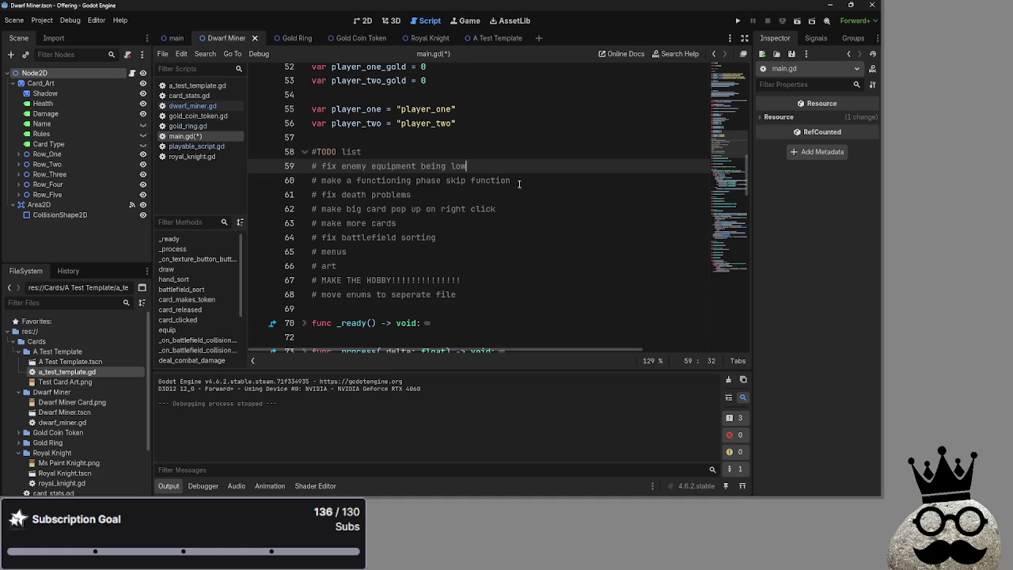
pyautogui.click(458, 192)
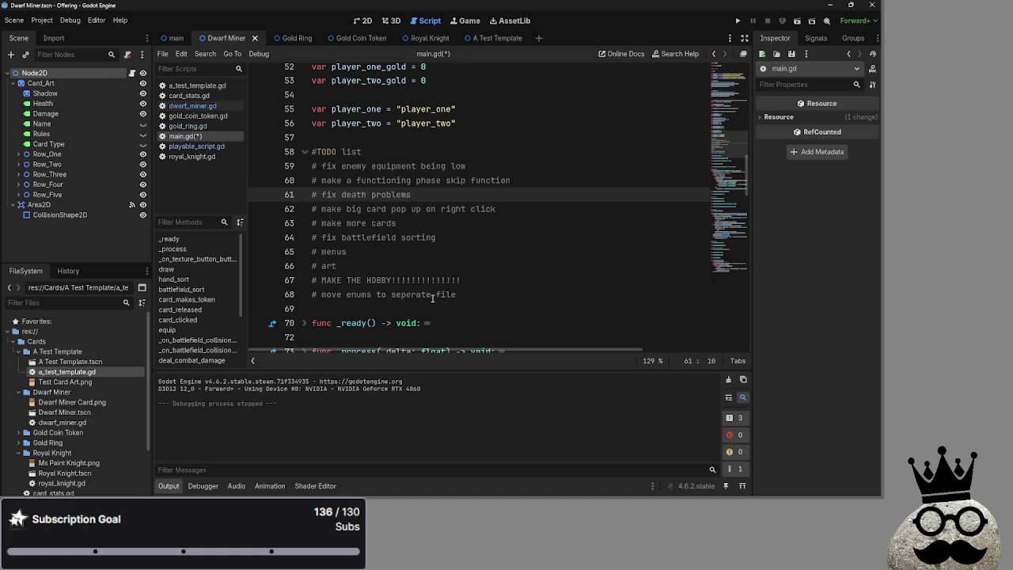
pyautogui.scroll(-20, 432, 297)
pyautogui.click(738, 21)
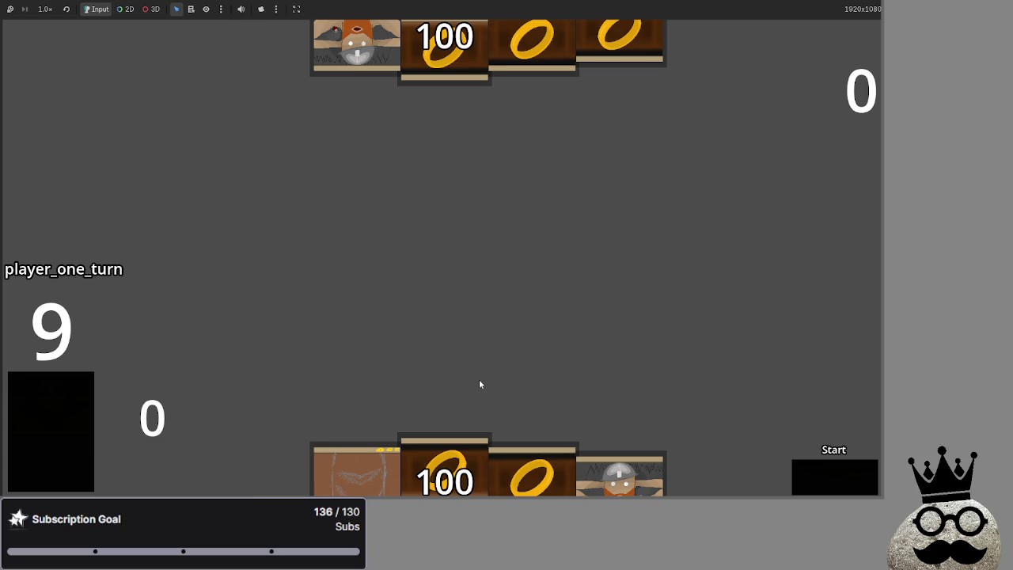
# - Play hand cards for both players and pass turns until player one draws two cards
pyautogui.moveTo(620, 475); pyautogui.dragTo(611, 287)
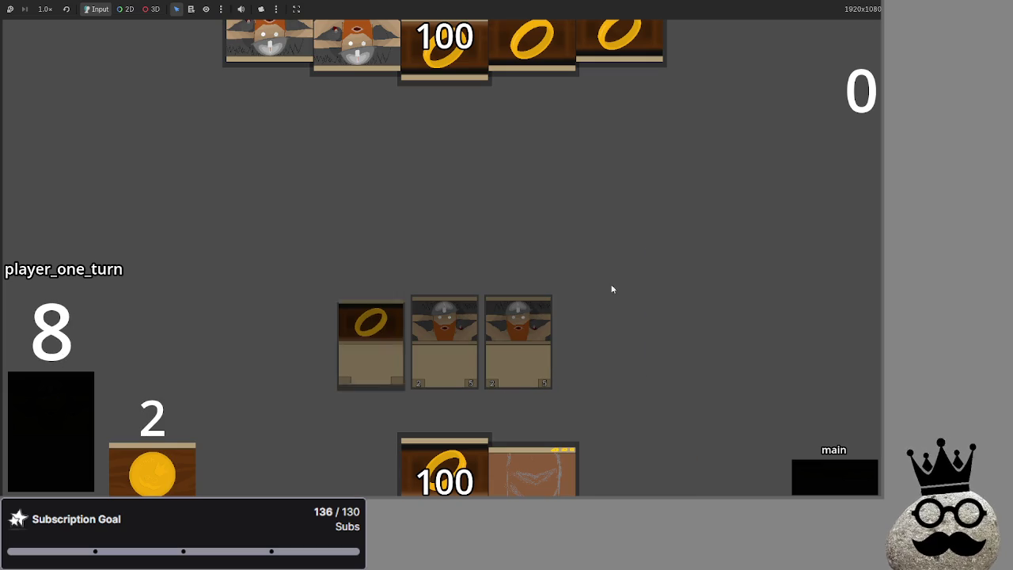
pyautogui.click(821, 472)
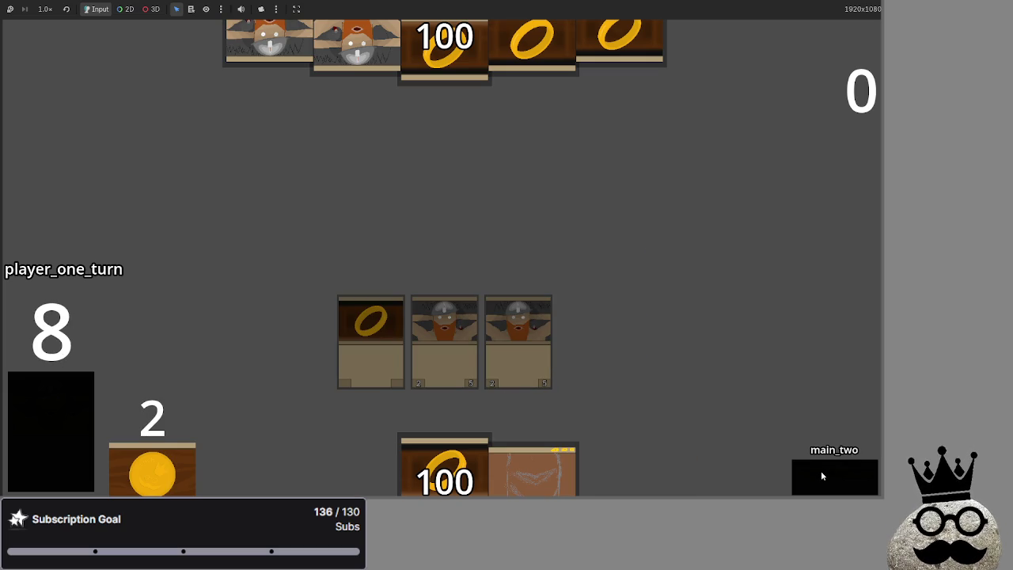
pyautogui.click(821, 471)
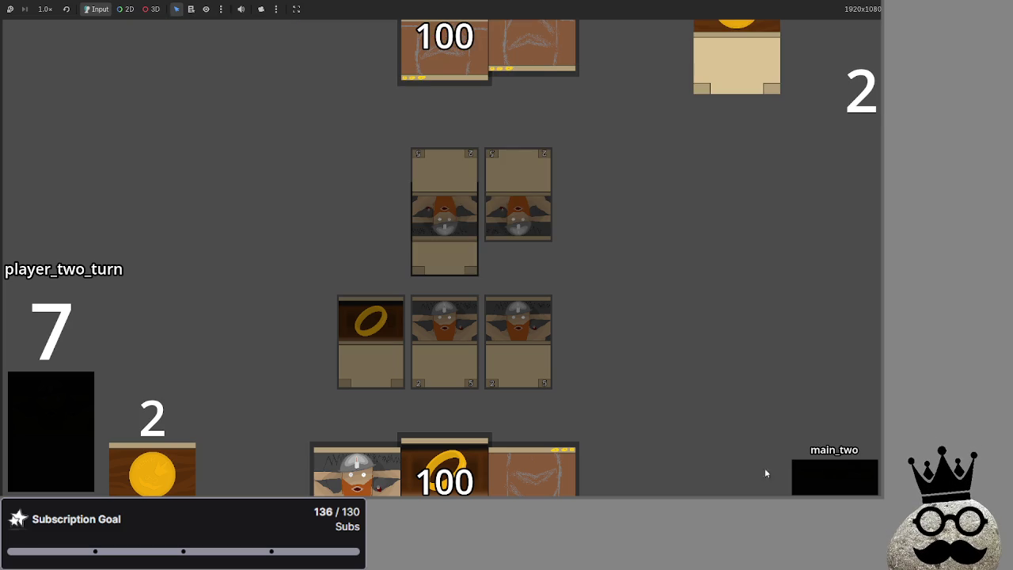
pyautogui.moveTo(546, 473); pyautogui.dragTo(583, 333)
pyautogui.click(832, 481)
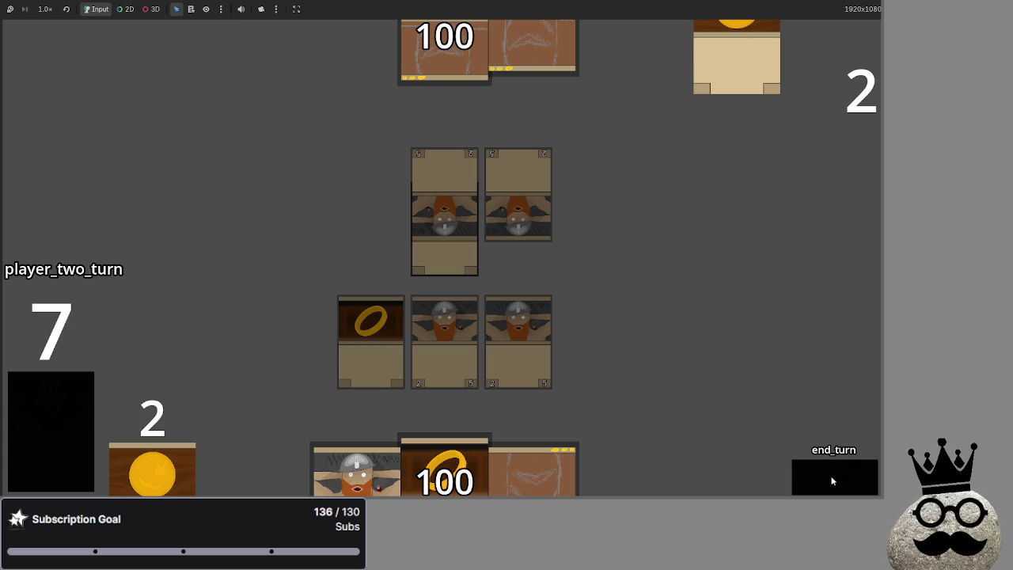
pyautogui.click(832, 481)
pyautogui.click(832, 481)
pyautogui.click(832, 481)
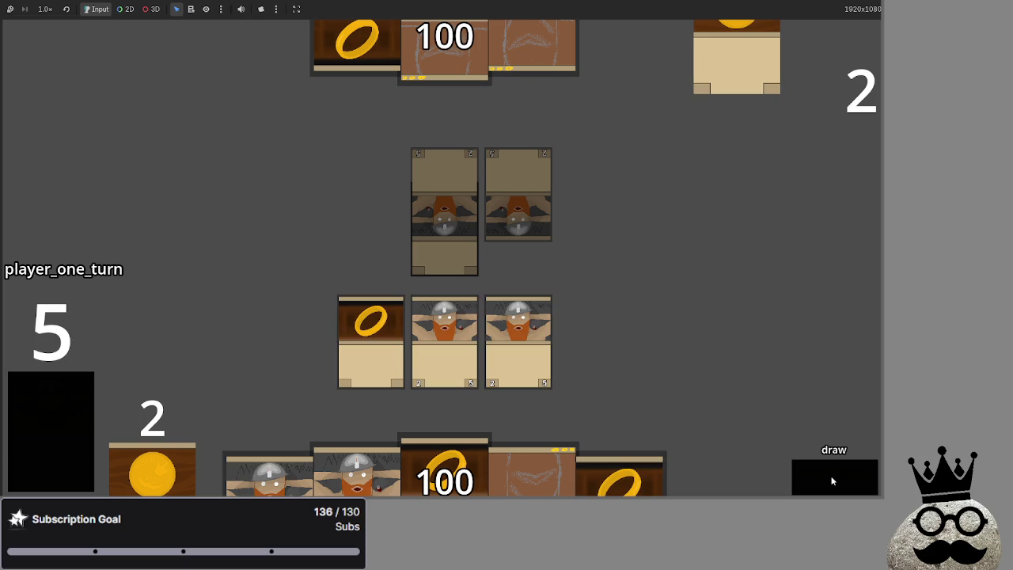
# - Play ring, dwarf and the 100 card onto player one's board row
pyautogui.click(451, 465)
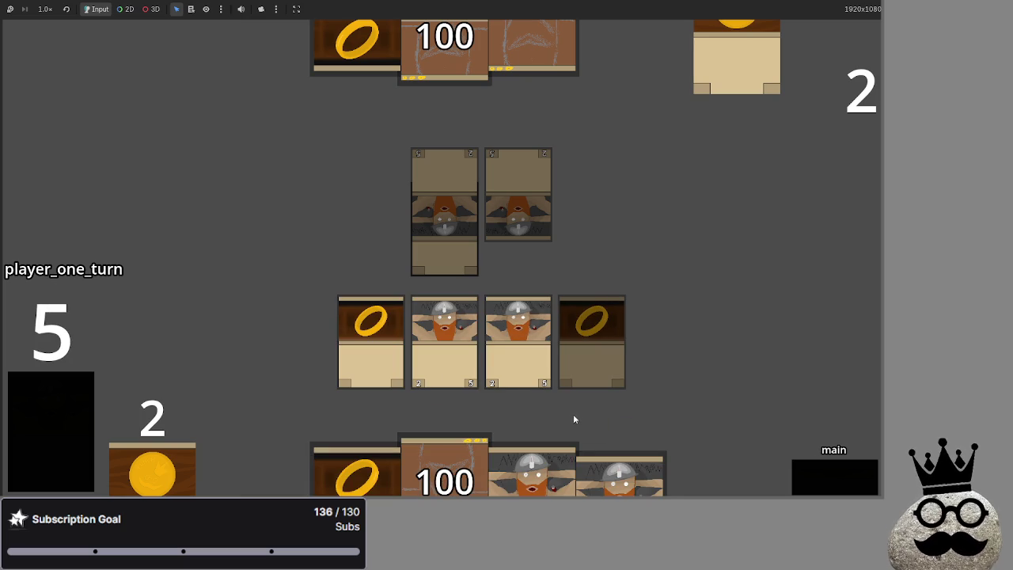
pyautogui.click(524, 478)
pyautogui.click(527, 475)
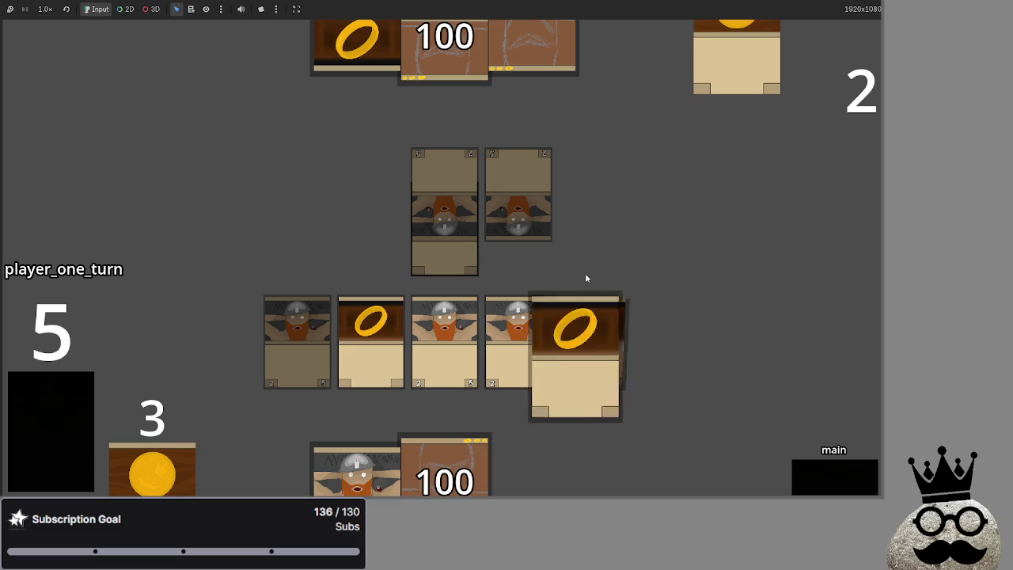
pyautogui.click(530, 473)
pyautogui.moveTo(445, 466); pyautogui.dragTo(514, 256)
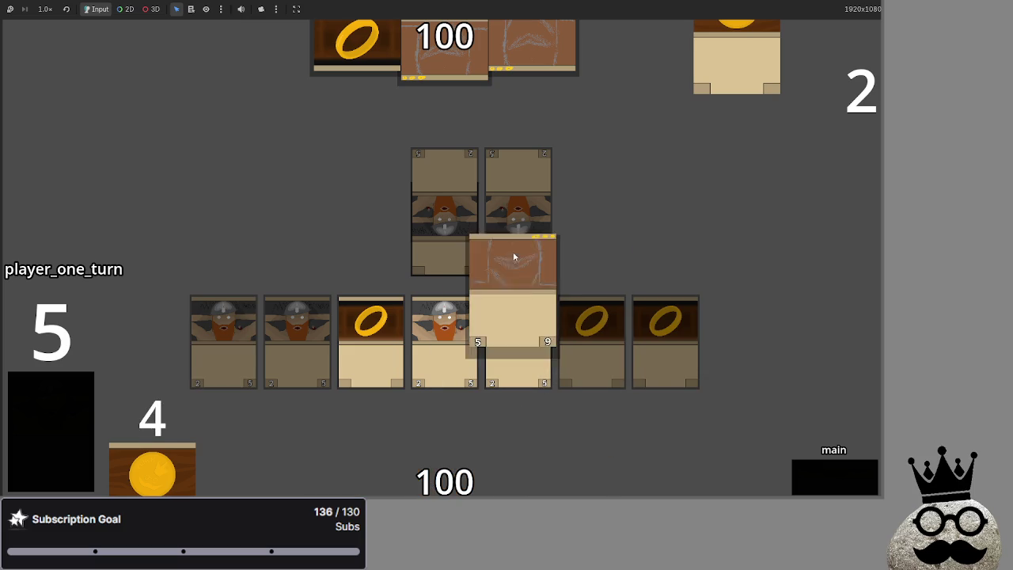
# - Attack to drop the top score to 96, end the turn, then stop the game and open playable_script.gd
pyautogui.click(819, 483)
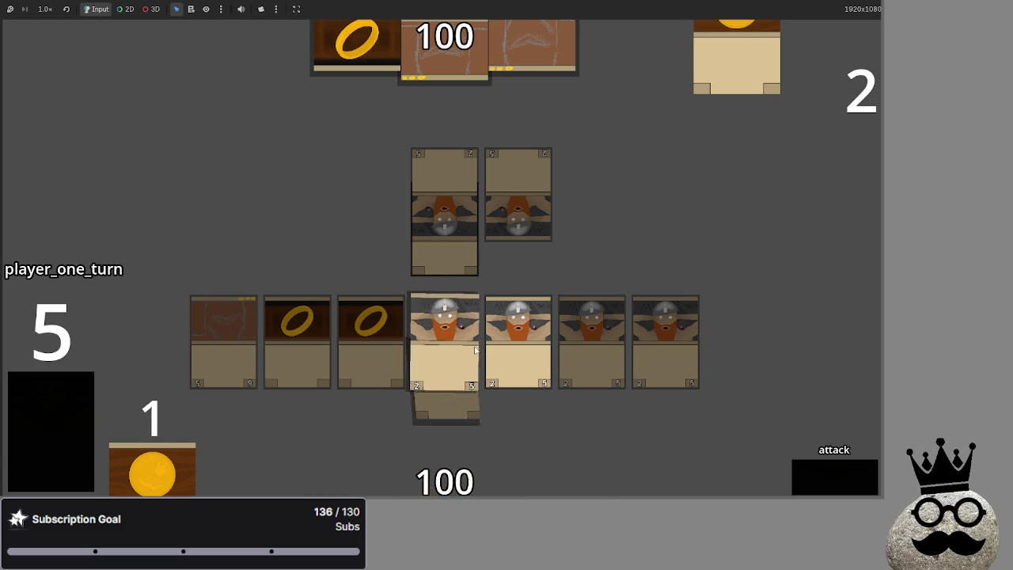
pyautogui.click(802, 470)
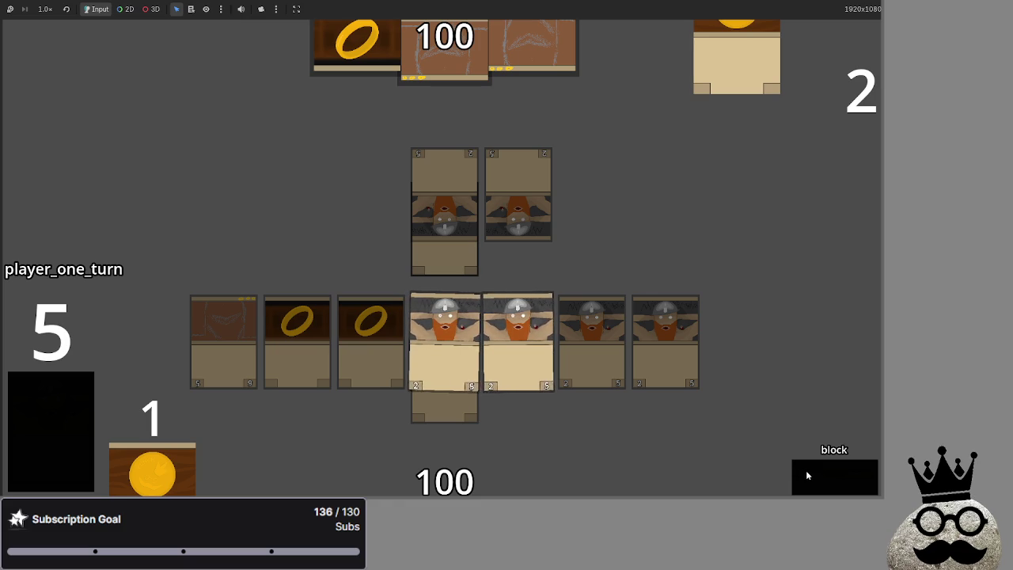
pyautogui.click(806, 470)
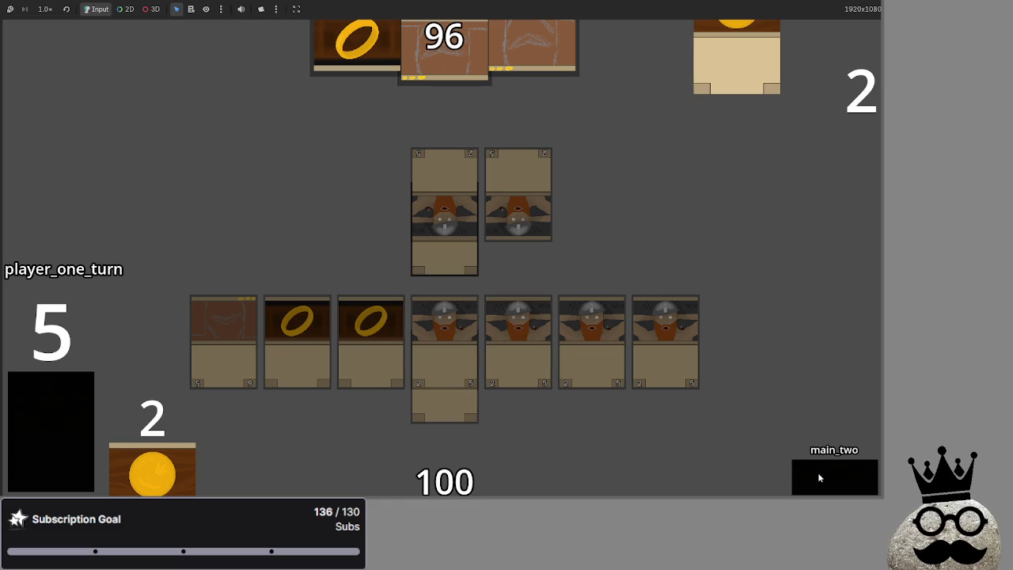
pyautogui.click(811, 470)
pyautogui.click(810, 470)
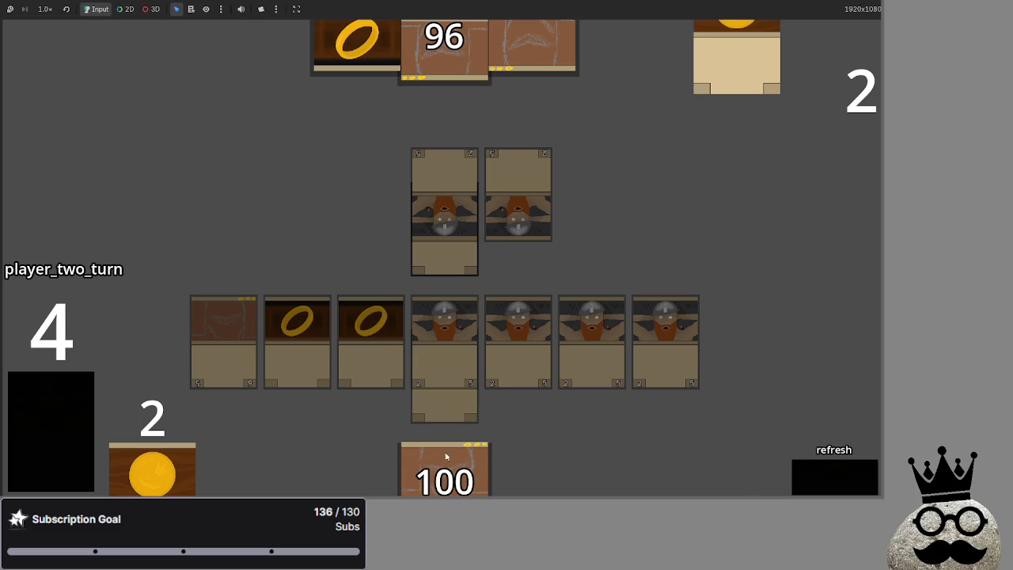
pyautogui.click(815, 475)
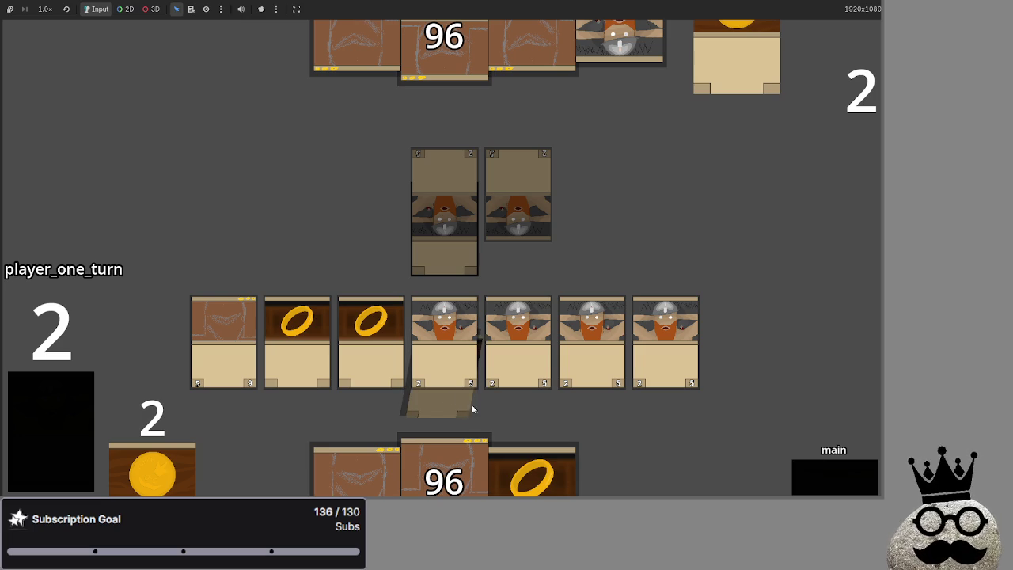
pyautogui.press('F8')
pyautogui.click(189, 146)
# - Add print(equipped_to) on a new line 50 in playable_script.gd's equipment check
pyautogui.scroll(4, 443, 197)
pyautogui.scroll(-6, 458, 207)
pyautogui.scroll(-2, 448, 225)
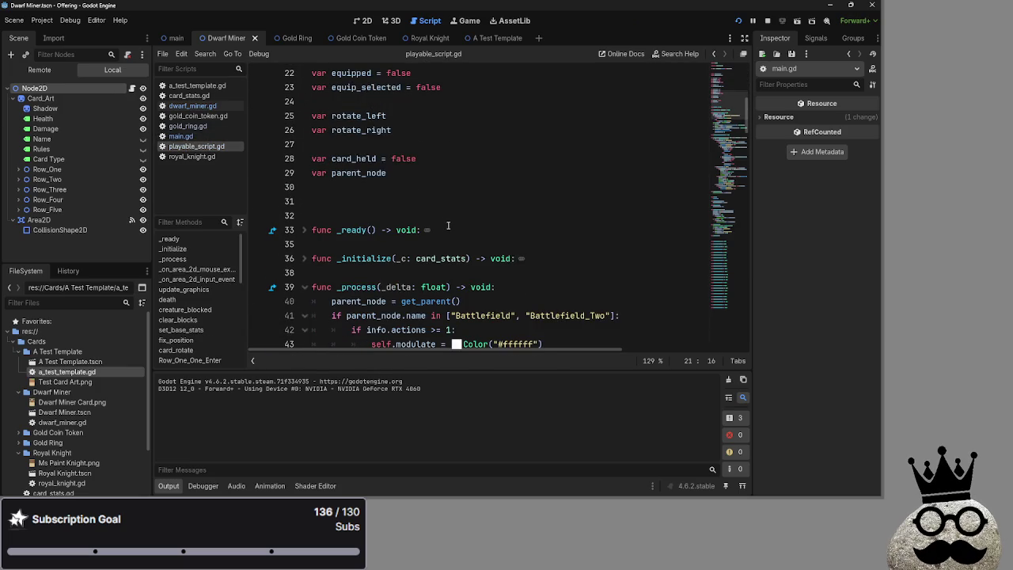
pyautogui.click(569, 246)
pyautogui.press('Return')
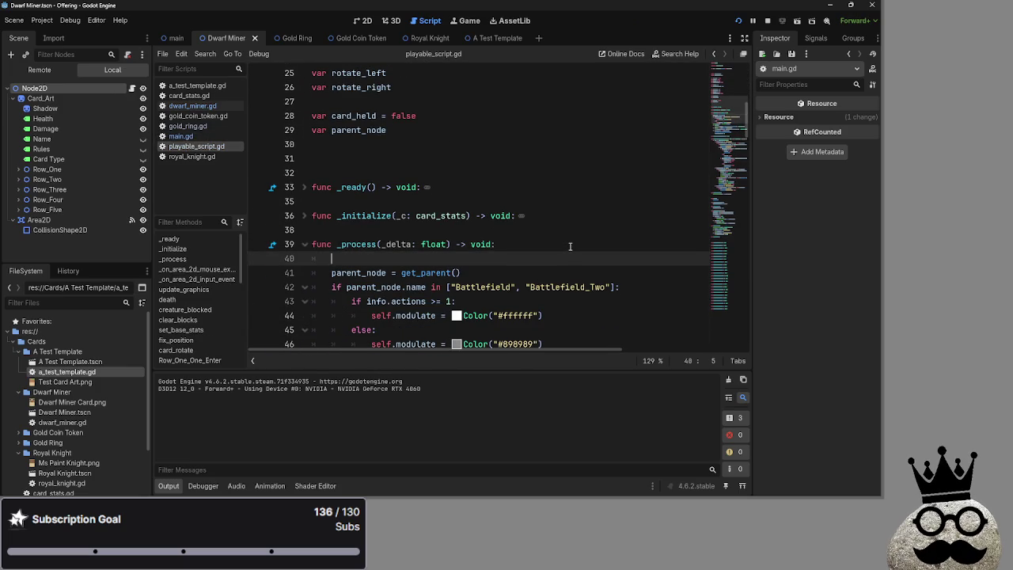
pyautogui.scroll(-3, 570, 246)
pyautogui.press('BackSpace')
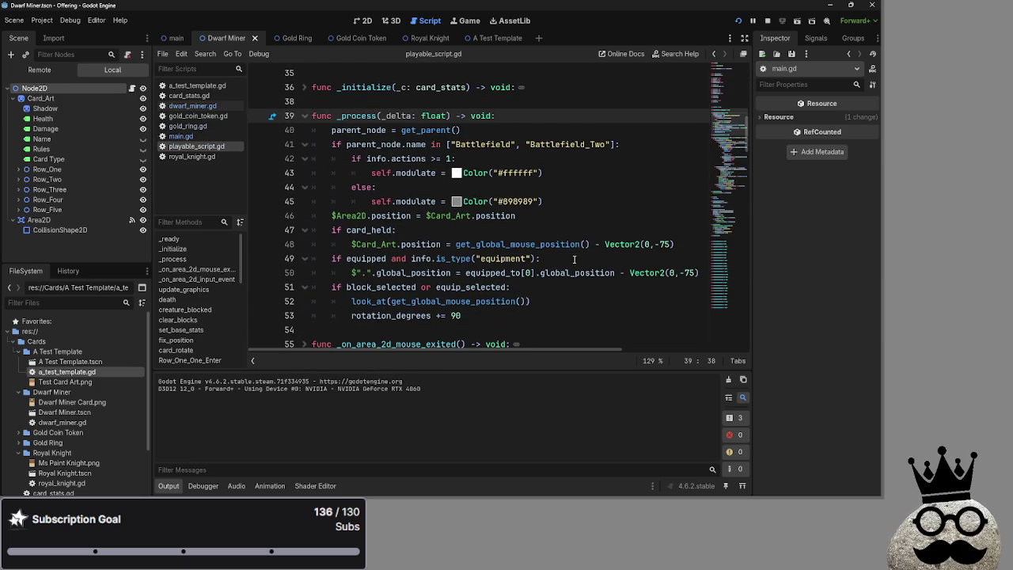
pyautogui.click(576, 259)
pyautogui.press('Return')
pyautogui.scroll(5, 576, 262)
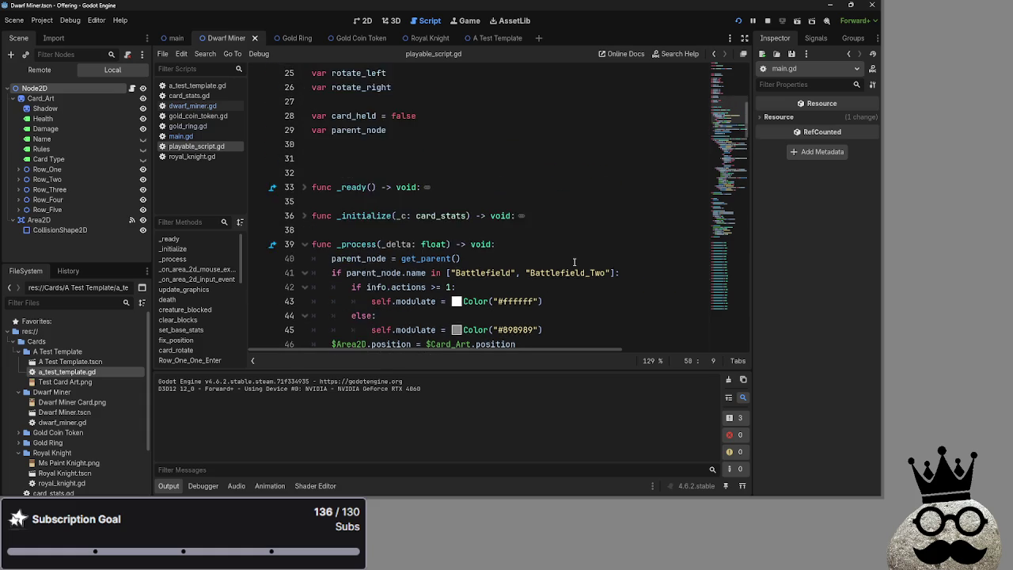
pyautogui.write('print(')
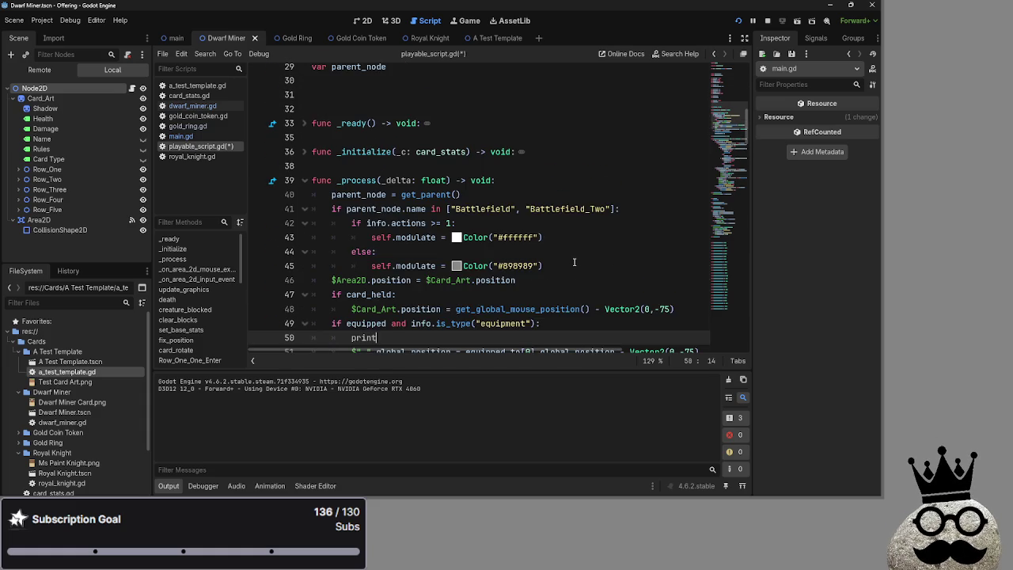
pyautogui.press('BackSpace')
pyautogui.press('BackSpace')
pyautogui.write('equippe')
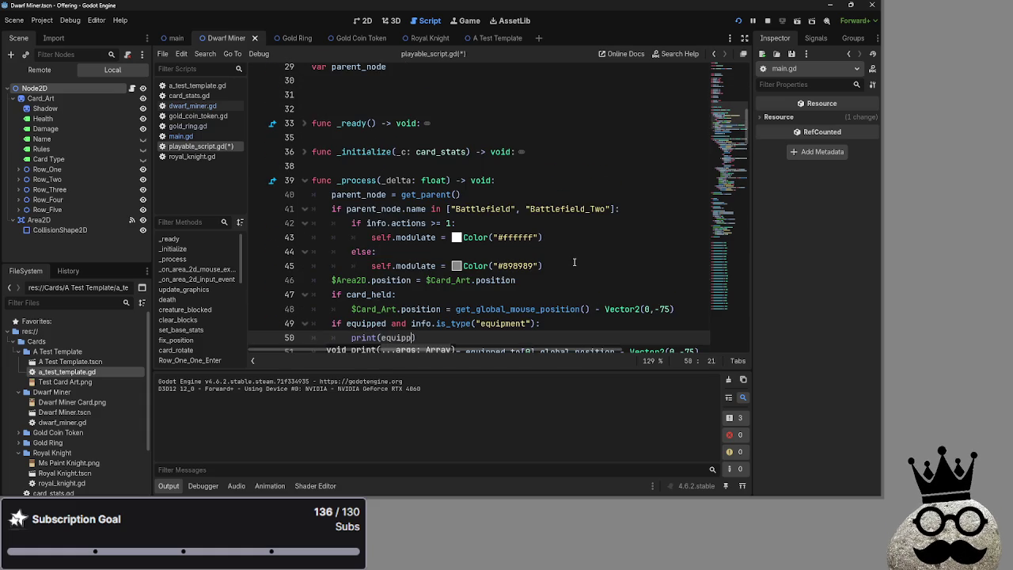
pyautogui.write('d')
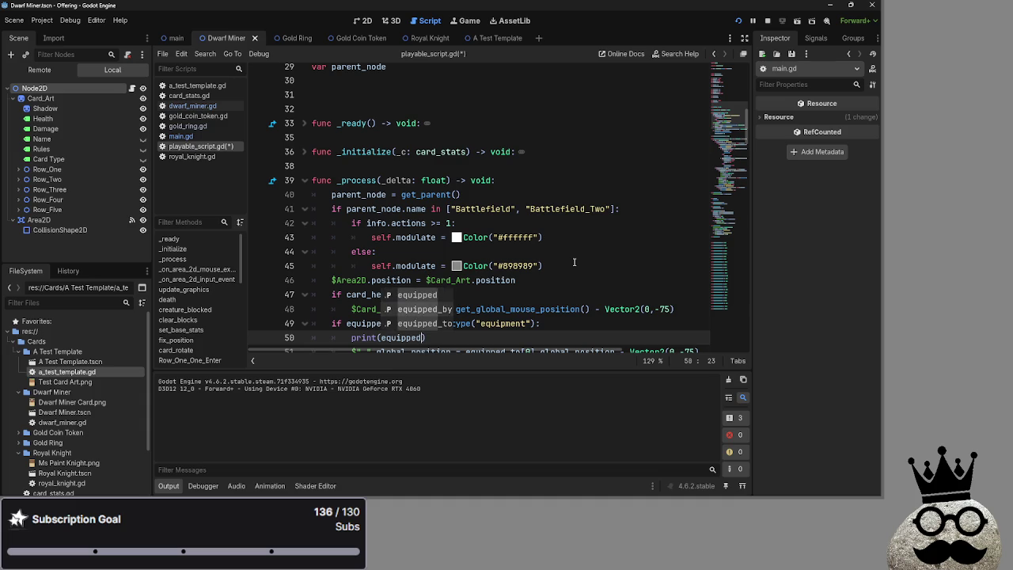
pyautogui.write('_to')
pyautogui.scroll(-2, 575, 262)
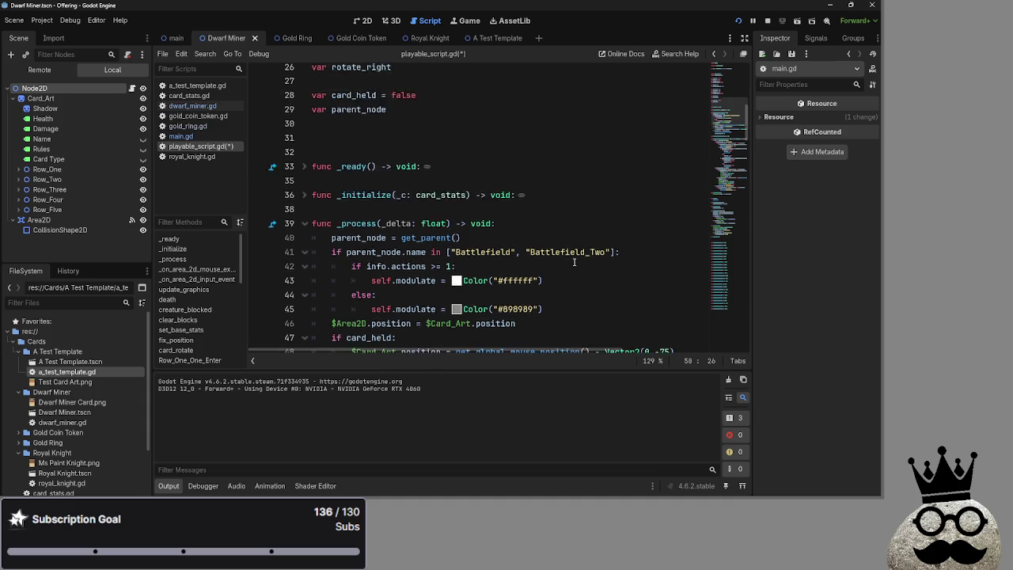
# - Compare equipped_to on lines 50 and 51, then stop and relaunch the game
pyautogui.doubleClick(385, 251)
pyautogui.click(449, 253)
pyautogui.click(448, 253)
pyautogui.doubleClick(494, 266)
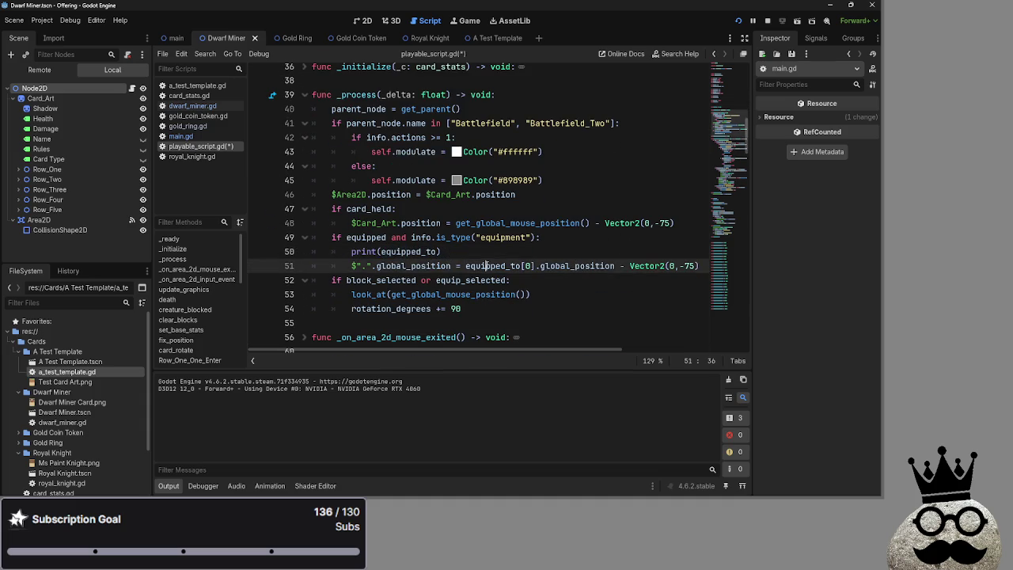
pyautogui.click(487, 254)
pyautogui.click(767, 21)
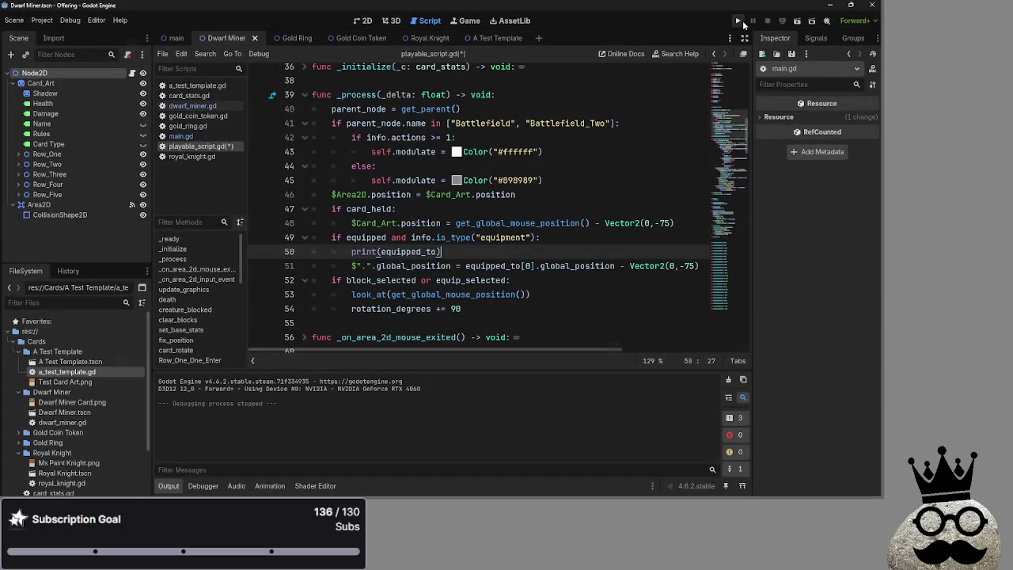
pyautogui.click(740, 22)
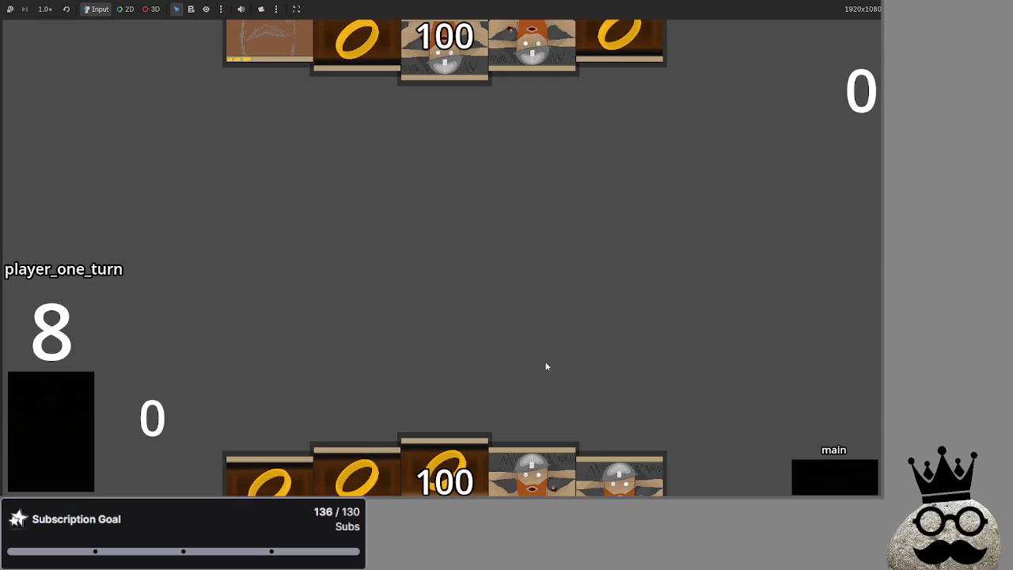
# - Play dwarf and ring cards onto the battlefield and draw new cards from the deck
pyautogui.moveTo(531, 470); pyautogui.dragTo(567, 274)
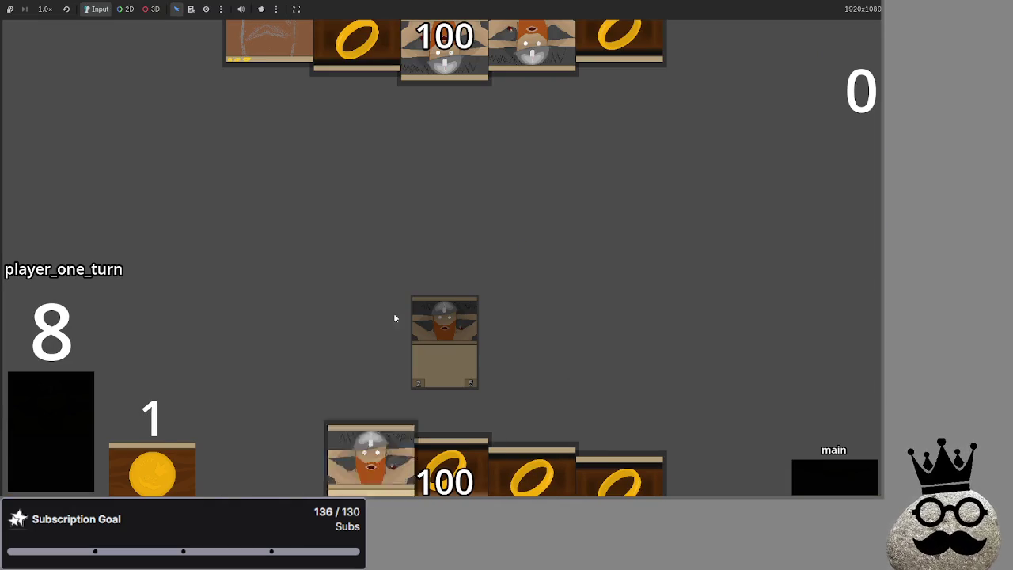
pyautogui.moveTo(371, 459); pyautogui.dragTo(519, 340)
pyautogui.moveTo(357, 471); pyautogui.dragTo(430, 333)
pyautogui.moveTo(446, 467)
pyautogui.mouseDown()
pyautogui.moveTo(468, 211)
pyautogui.moveTo(504, 207)
pyautogui.moveTo(518, 254)
pyautogui.mouseUp()
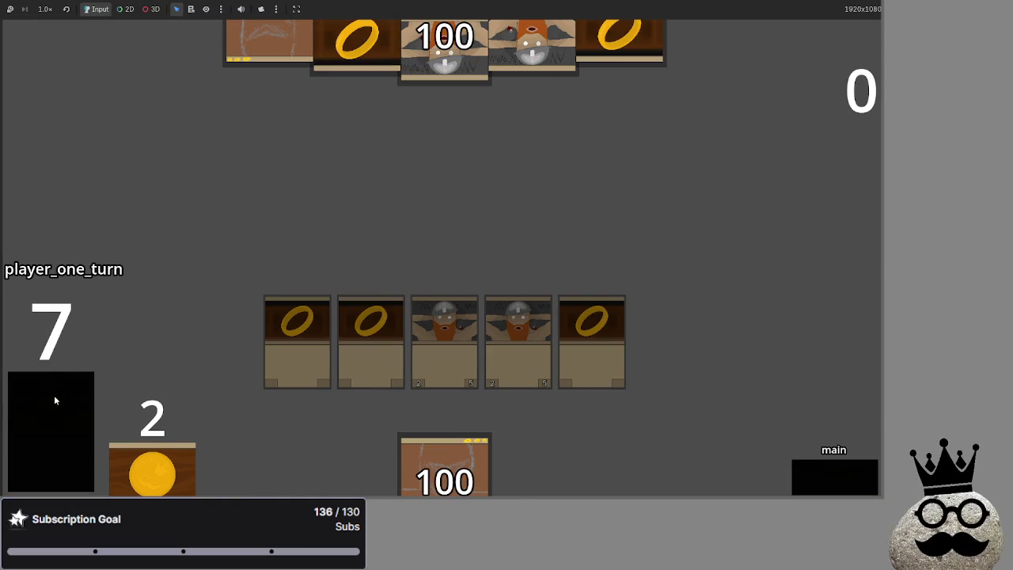
pyautogui.click(54, 400)
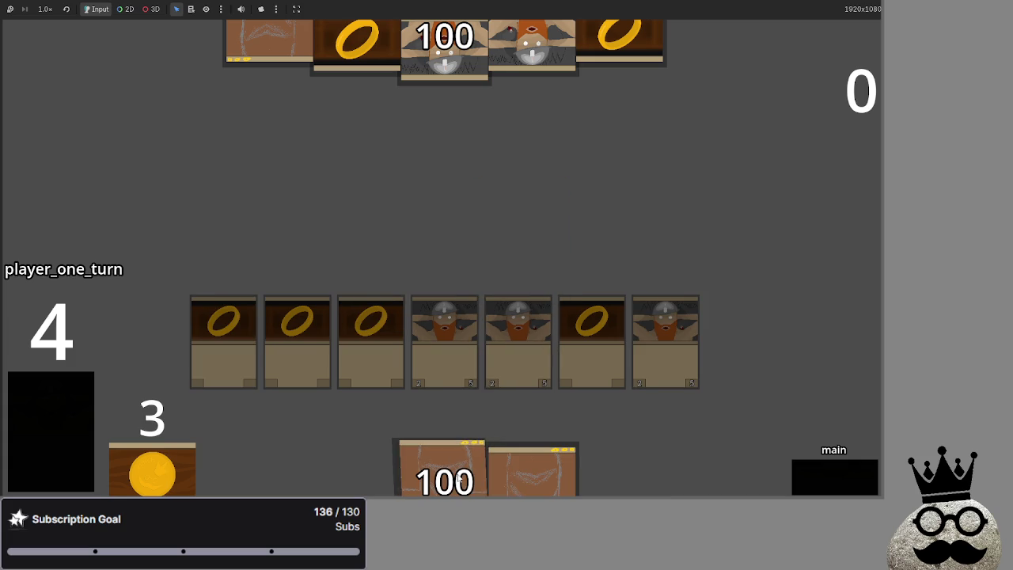
pyautogui.moveTo(459, 479); pyautogui.dragTo(567, 290)
# - Advance through attack and damage, then end the turn and pass to player two
pyautogui.click(820, 473)
pyautogui.click(821, 472)
pyautogui.click(821, 472)
pyautogui.click(821, 472)
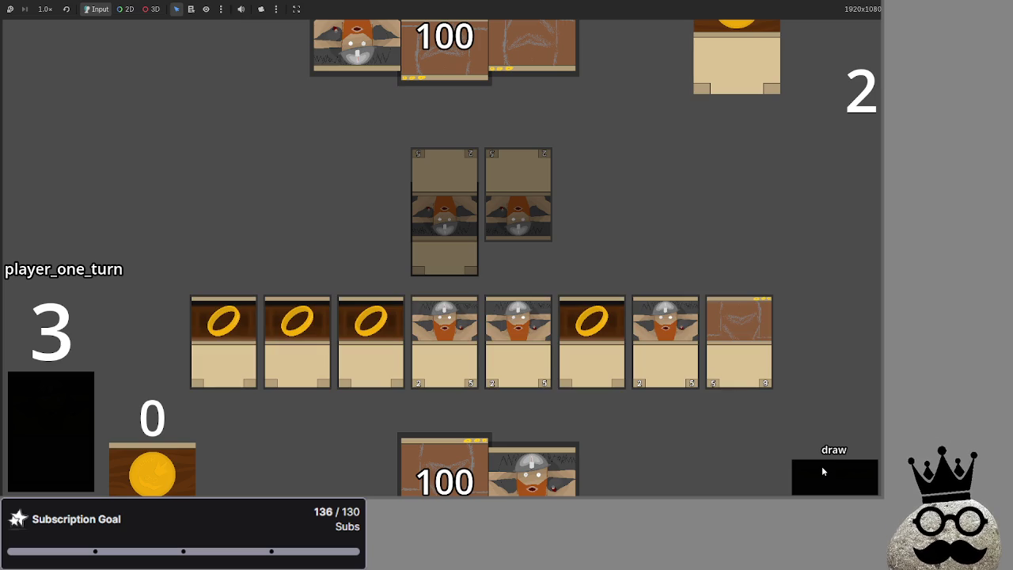
# - Draw two cards, play the ring card, advance phases back to player one, then return to the editor
pyautogui.click(822, 471)
pyautogui.click(821, 471)
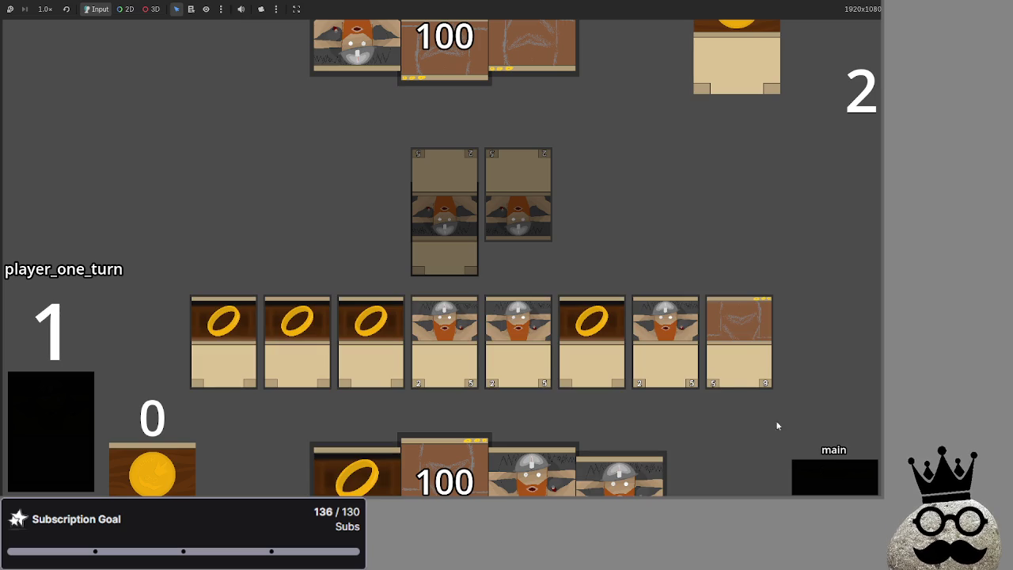
pyautogui.click(590, 359)
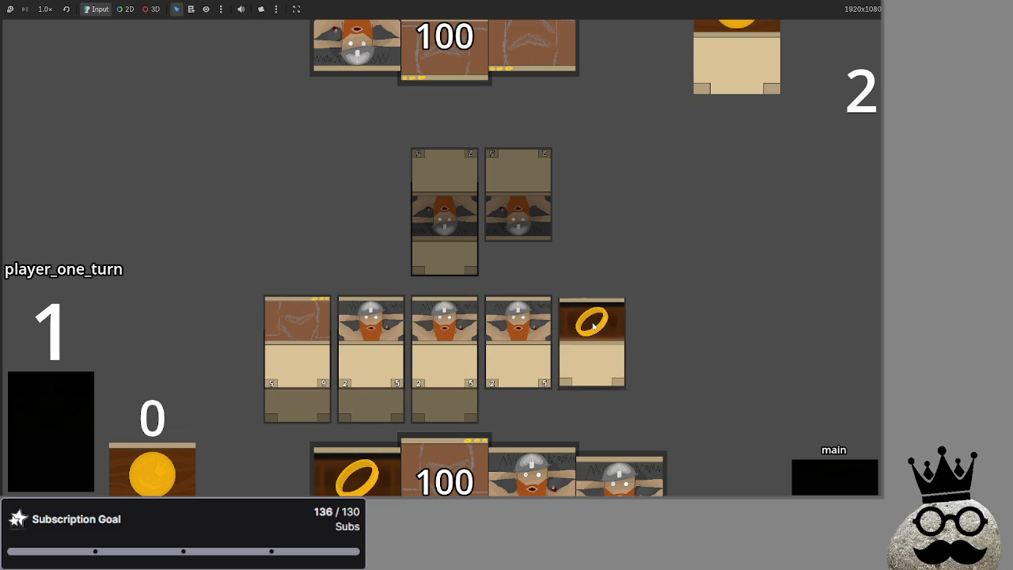
pyautogui.click(845, 474)
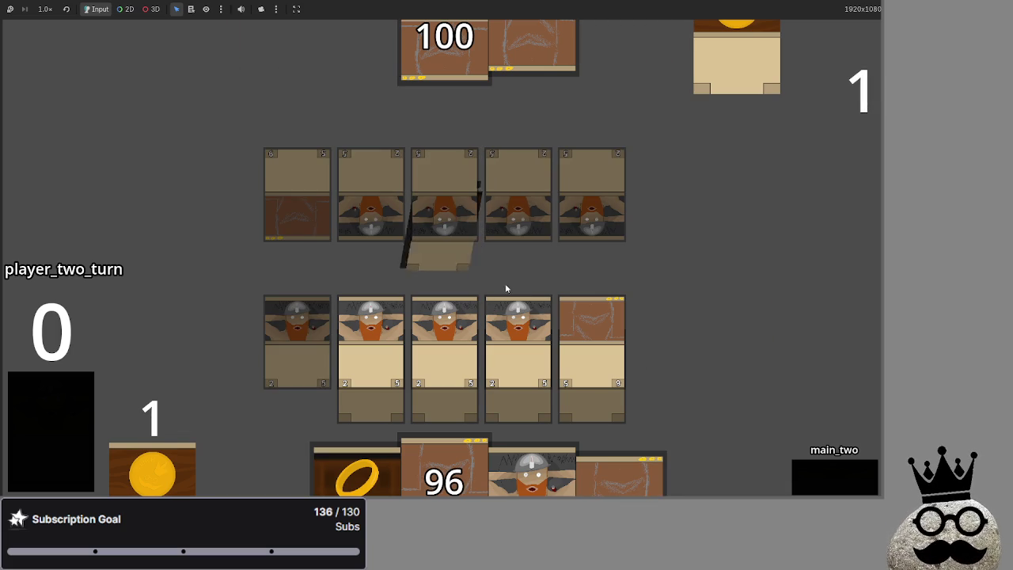
pyautogui.click(825, 492)
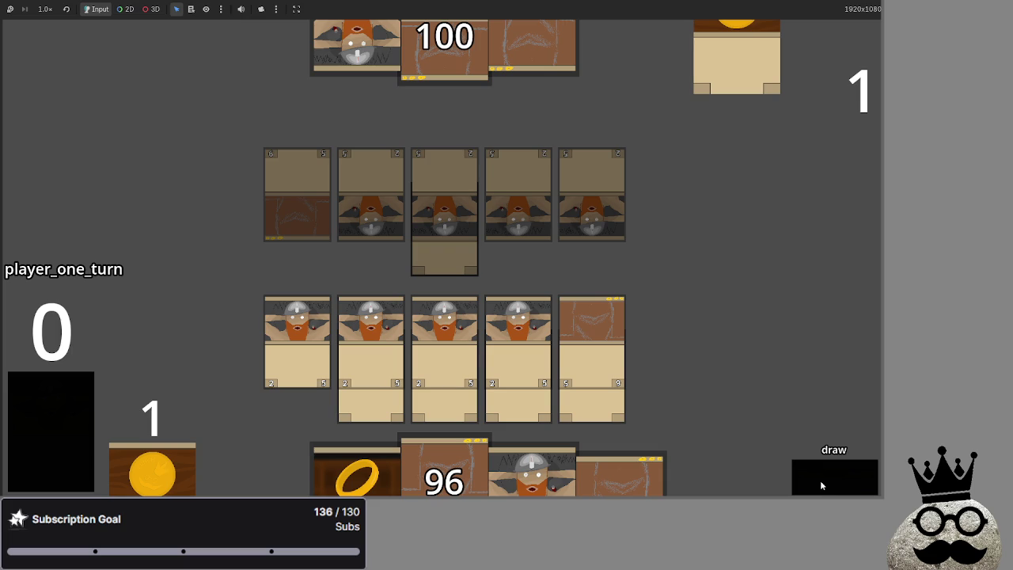
pyautogui.click(820, 480)
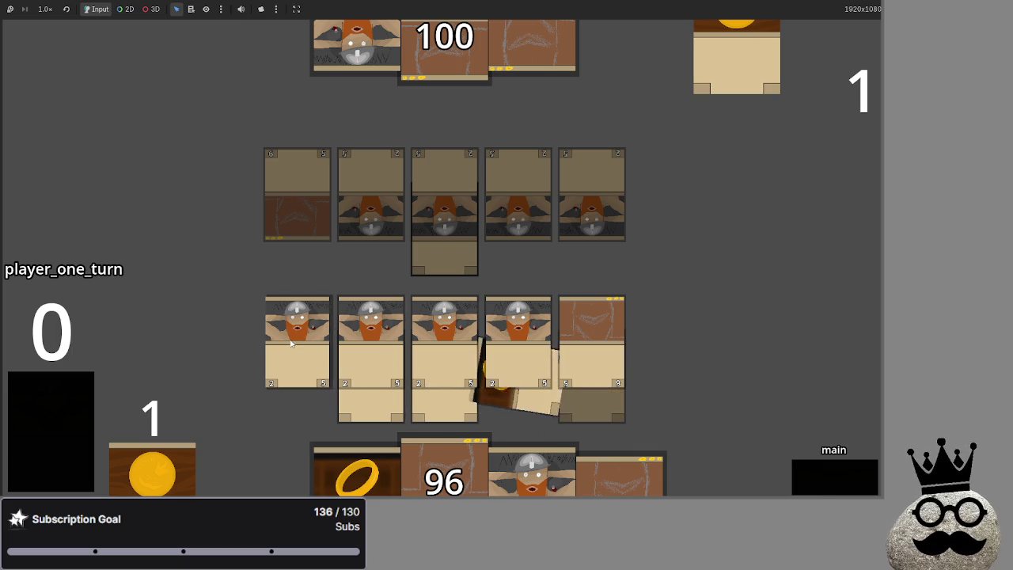
pyautogui.hotkey('alt', 'Tab')
pyautogui.hotkey('alt', 'Tab')
pyautogui.hotkey('alt', 'Tab')
pyautogui.hotkey('alt', 'Tab')
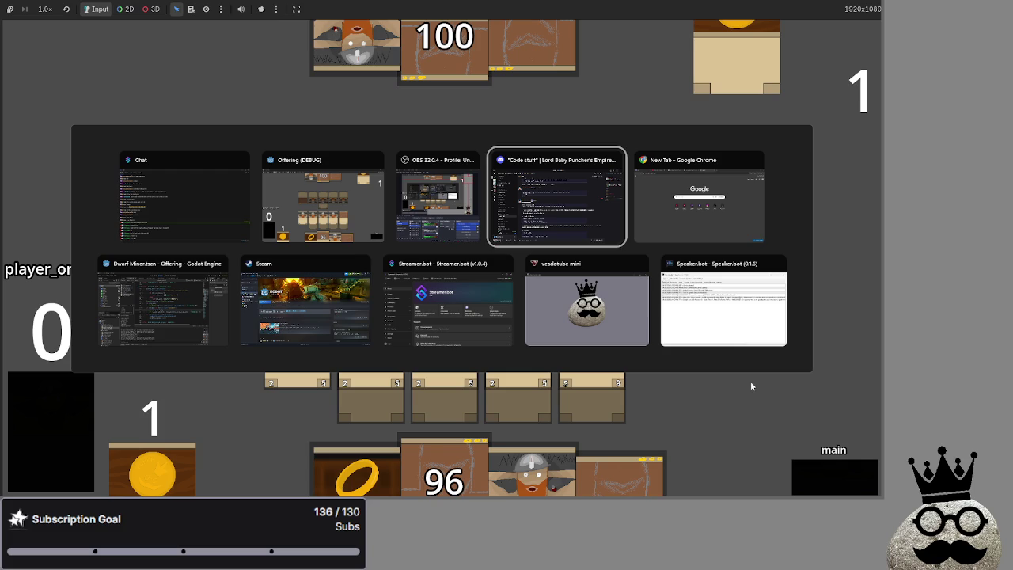
pyautogui.click(175, 314)
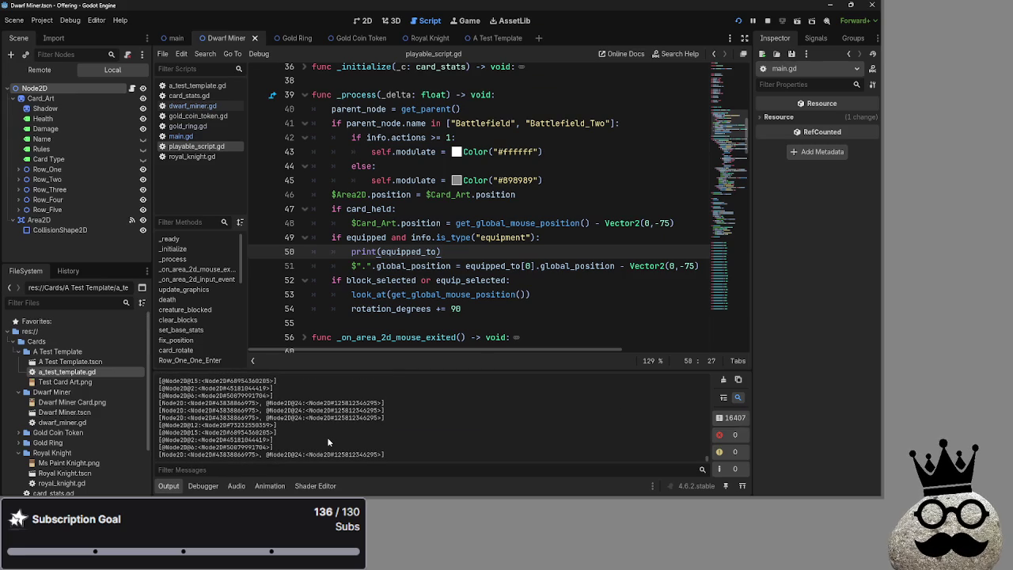
# - Look at the running game window, then switch back to the Godot editor
pyautogui.hotkey('alt', 'Tab')
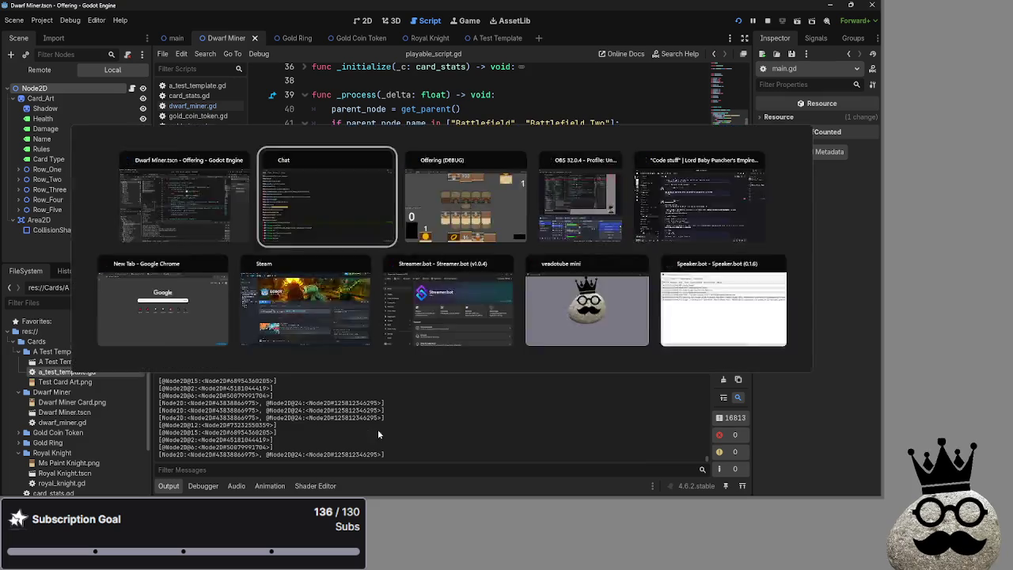
pyautogui.hotkey('alt', 'Tab')
pyautogui.hotkey('alt', 'Tab')
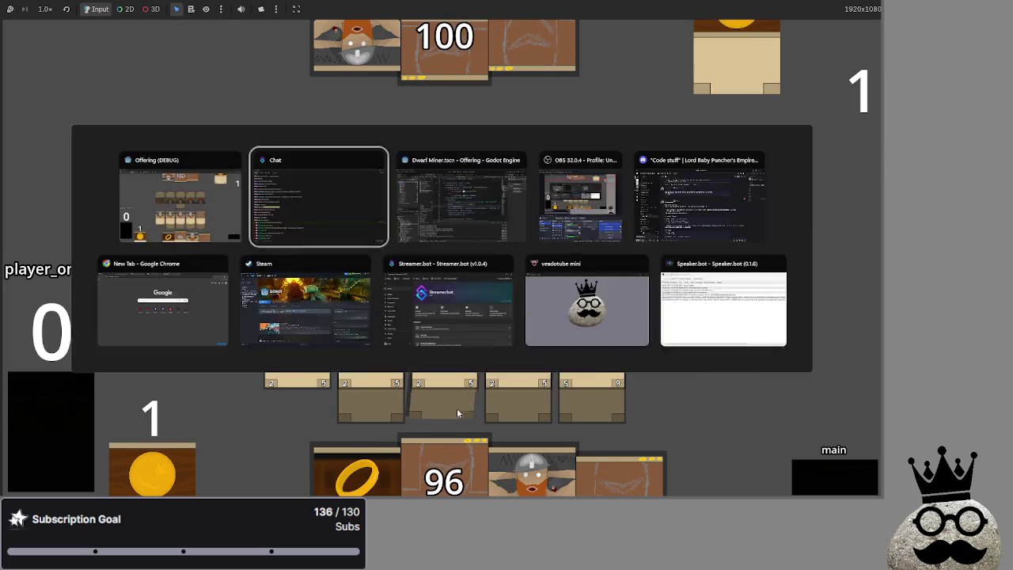
pyautogui.hotkey('alt', 'Tab')
pyautogui.hotkey('alt', 'Tab')
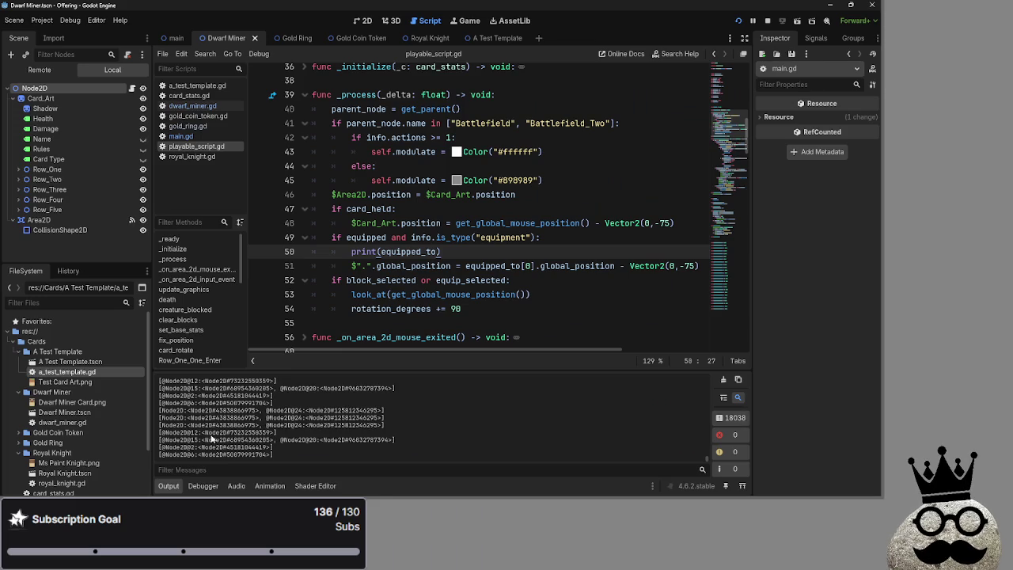
# - Inspect the equipped_by and equipped_to variable declarations, then open main.gd
pyautogui.scroll(7, 364, 148)
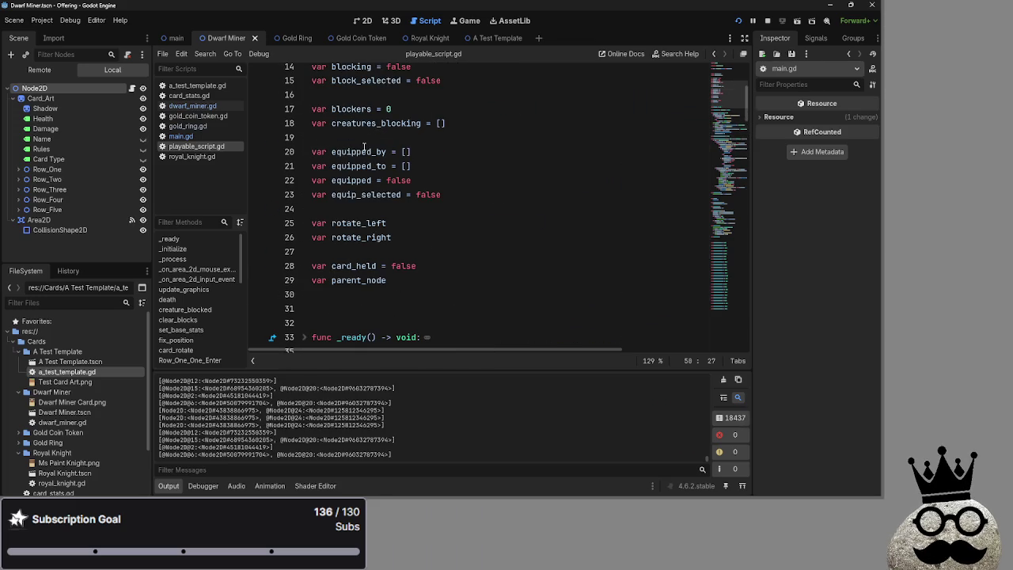
pyautogui.doubleClick(360, 151)
pyautogui.doubleClick(360, 165)
pyautogui.click(451, 166)
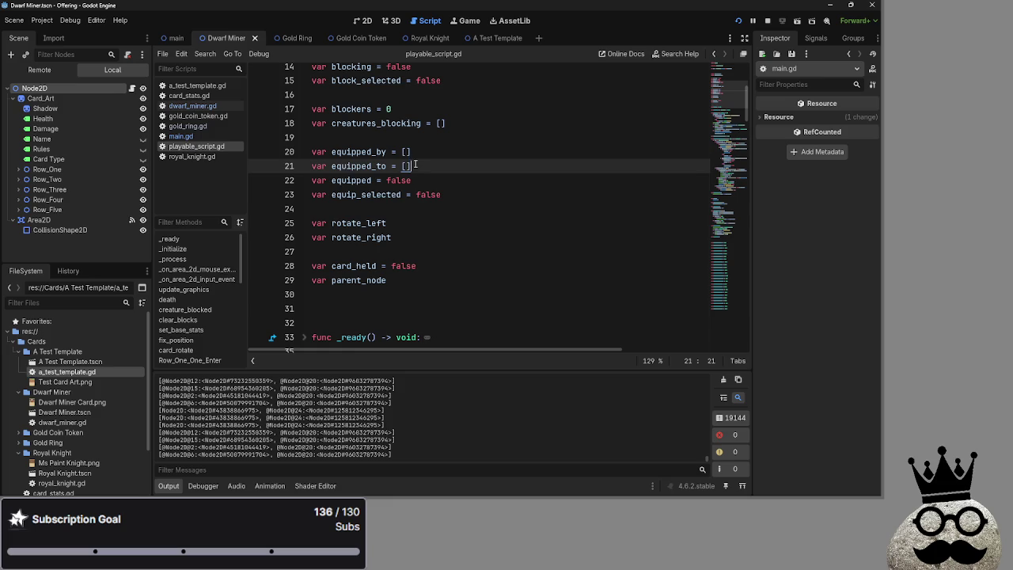
pyautogui.click(178, 137)
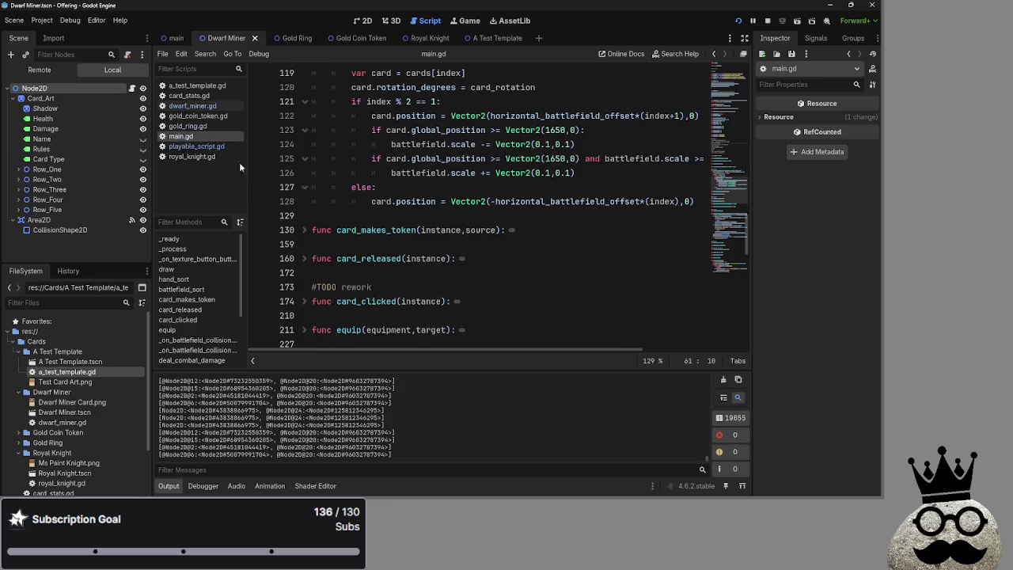
# - Fold card_takes_damage and bot_equips, and read check_for_equipment before folding it again
pyautogui.scroll(2, 505, 225)
pyautogui.scroll(-10, 418, 205)
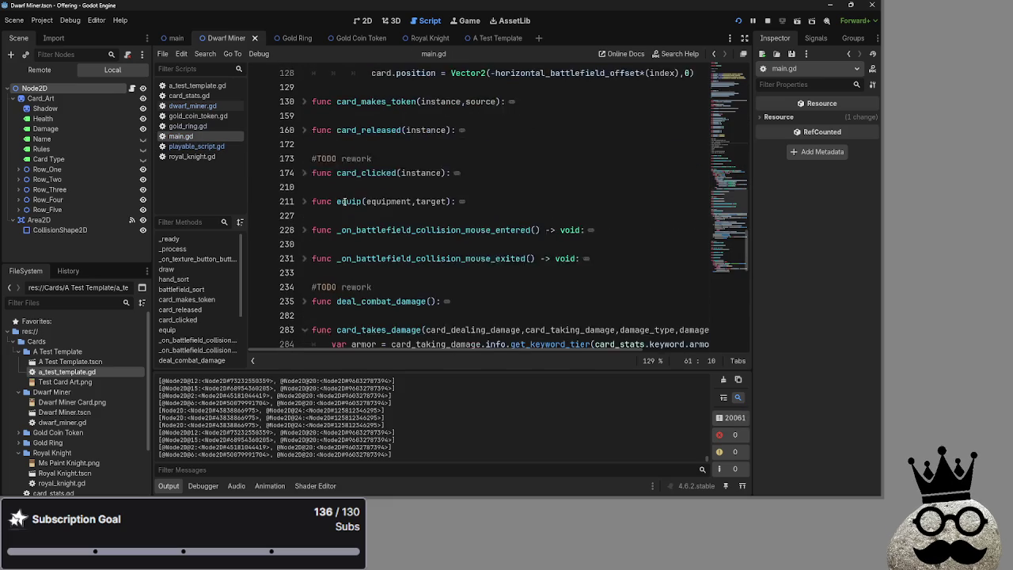
pyautogui.click(298, 114)
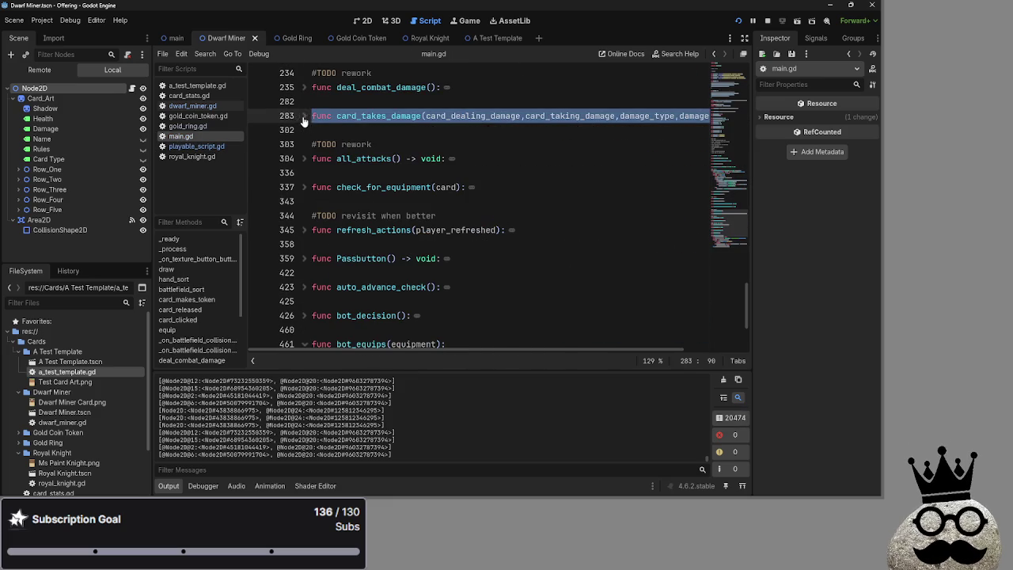
pyautogui.click(331, 101)
pyautogui.scroll(-3, 423, 222)
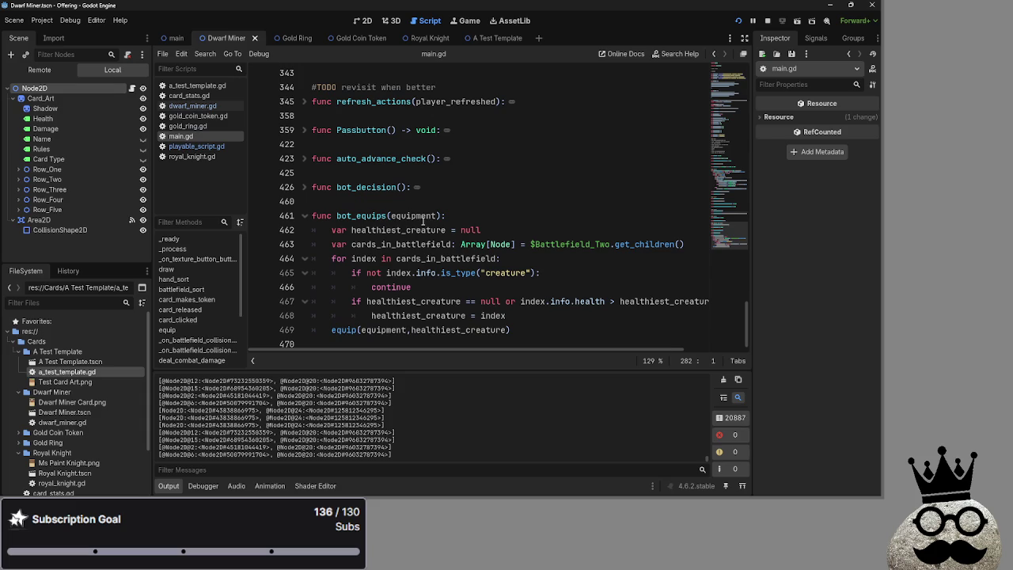
pyautogui.click(302, 216)
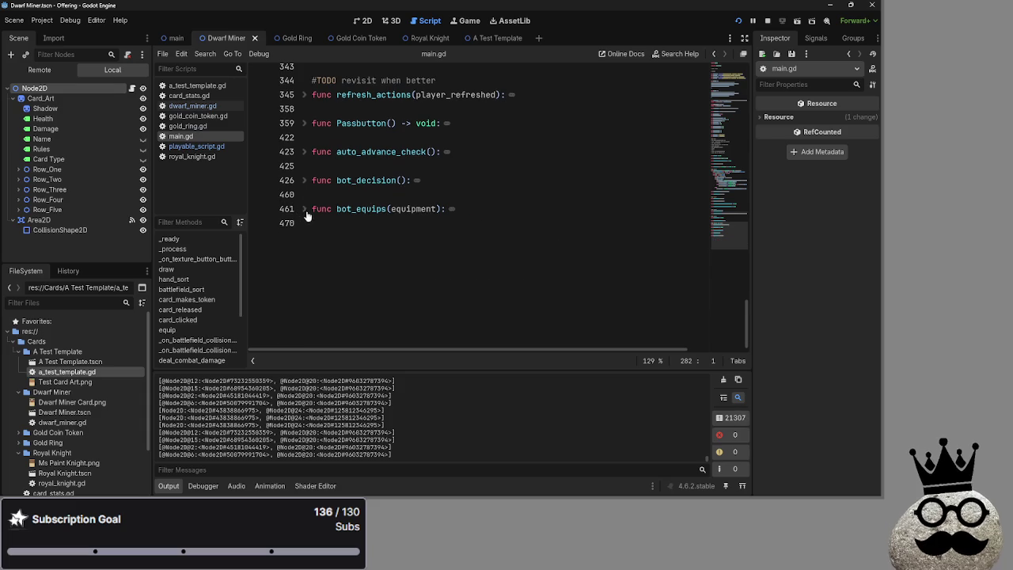
pyautogui.scroll(5, 351, 222)
pyautogui.click(350, 240)
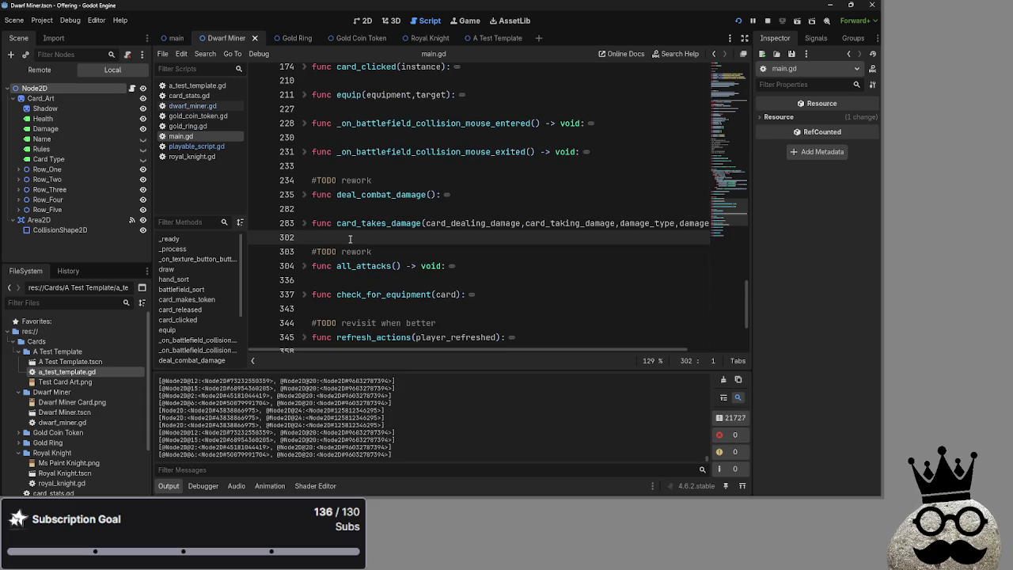
pyautogui.click(305, 294)
pyautogui.scroll(-3, 306, 206)
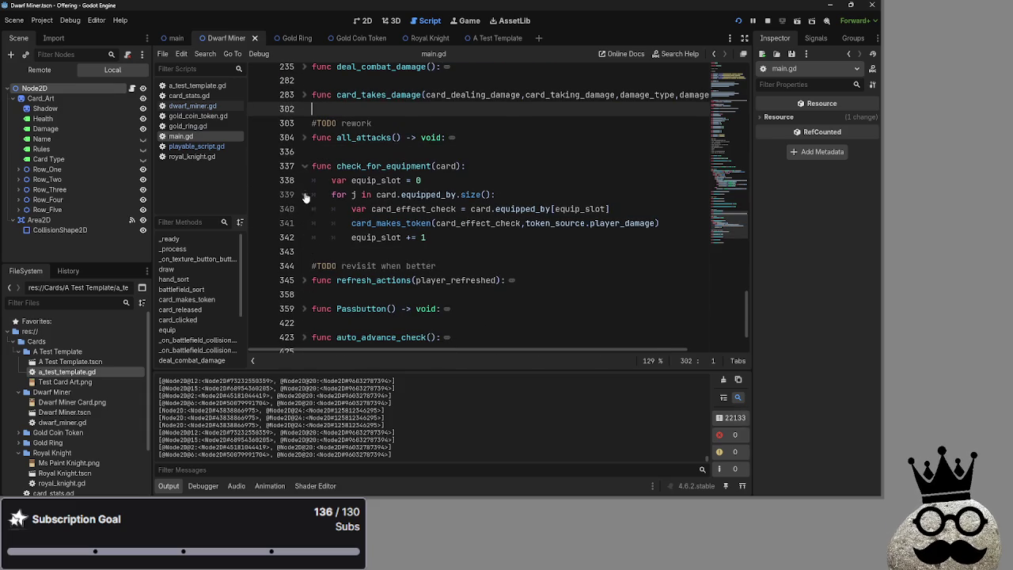
pyautogui.click(305, 166)
# - Read through card_clicked, fold it, and unfold the equip() function in main.gd
pyautogui.scroll(7, 352, 252)
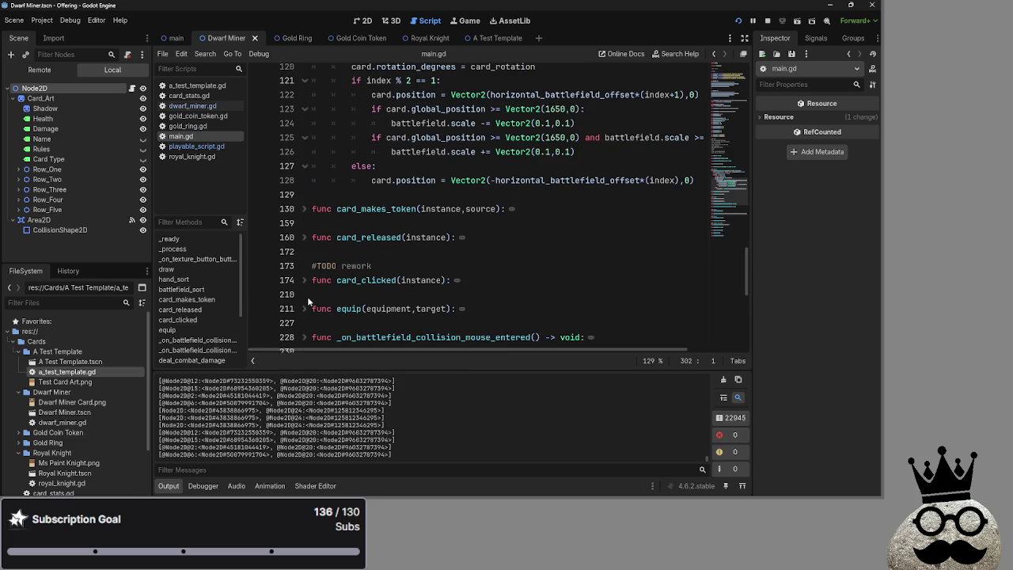
pyautogui.click(310, 279)
pyautogui.scroll(-15, 450, 261)
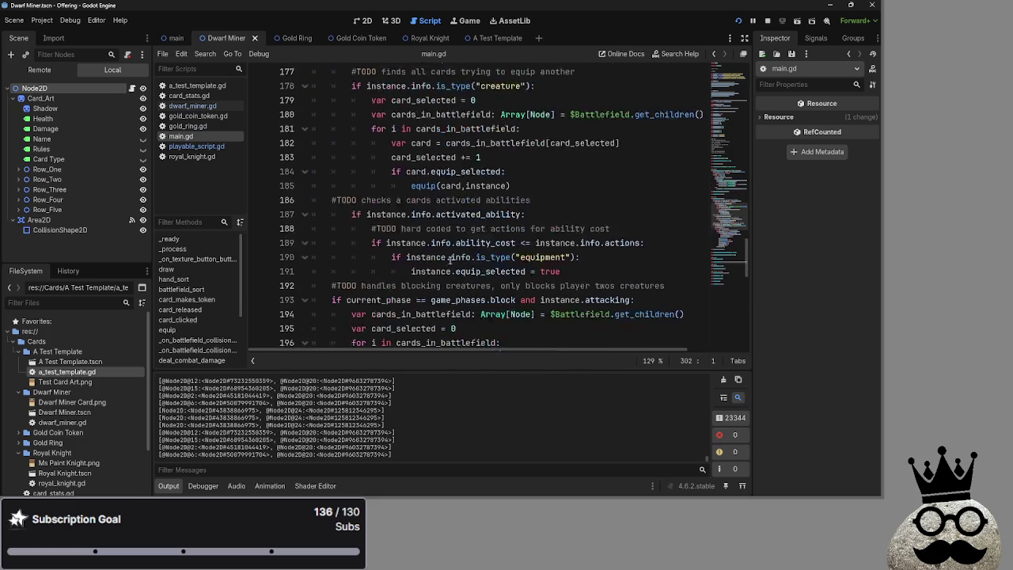
pyautogui.scroll(3, 450, 261)
pyautogui.click(425, 223)
pyautogui.scroll(2, 425, 223)
pyautogui.click(305, 152)
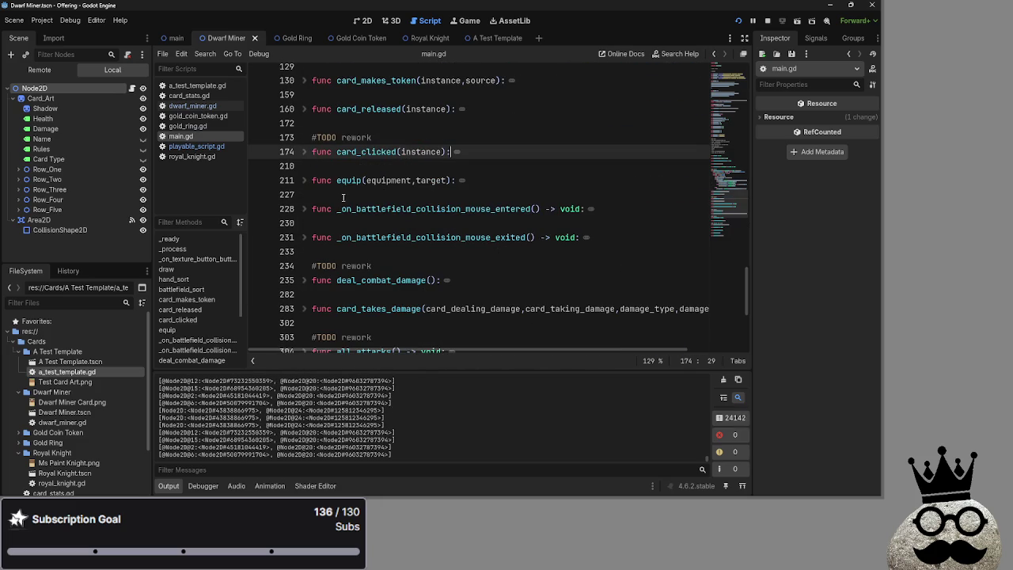
pyautogui.click(305, 180)
pyautogui.scroll(-2, 595, 192)
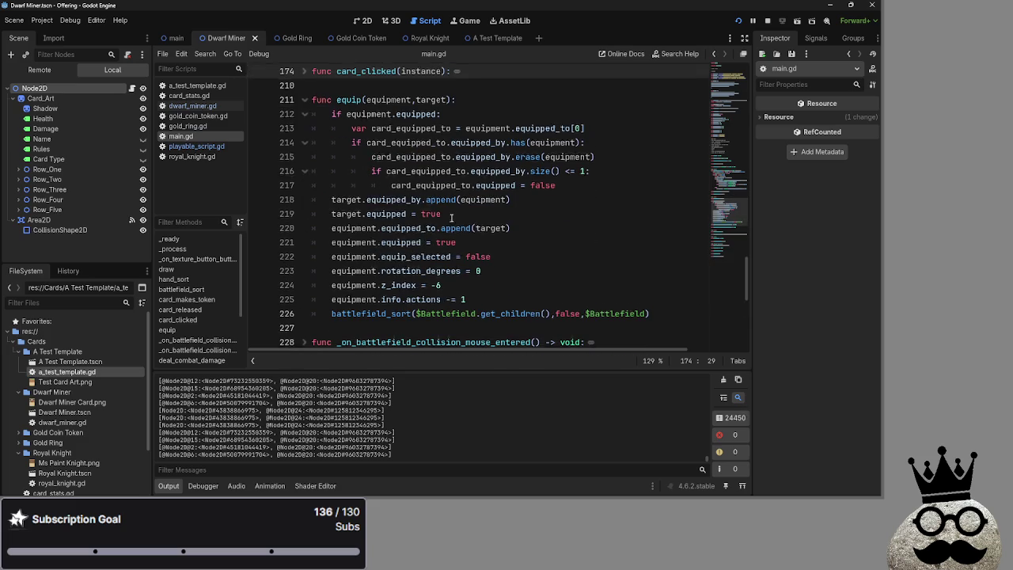
pyautogui.click(594, 192)
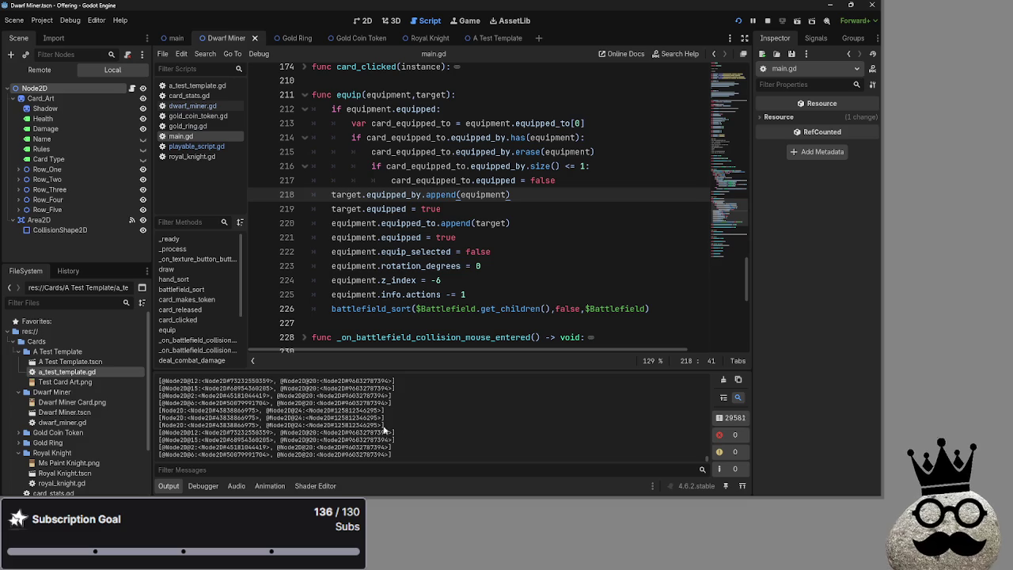
# - Stop the running game with F8 and inspect node ids in the output log
pyautogui.press('F8')
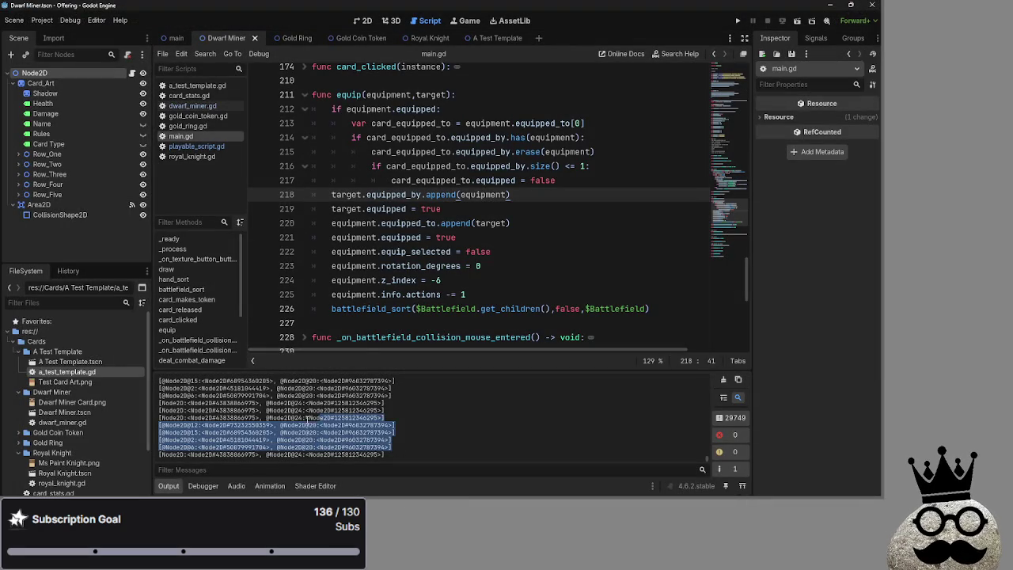
pyautogui.moveTo(422, 436); pyautogui.dragTo(195, 410)
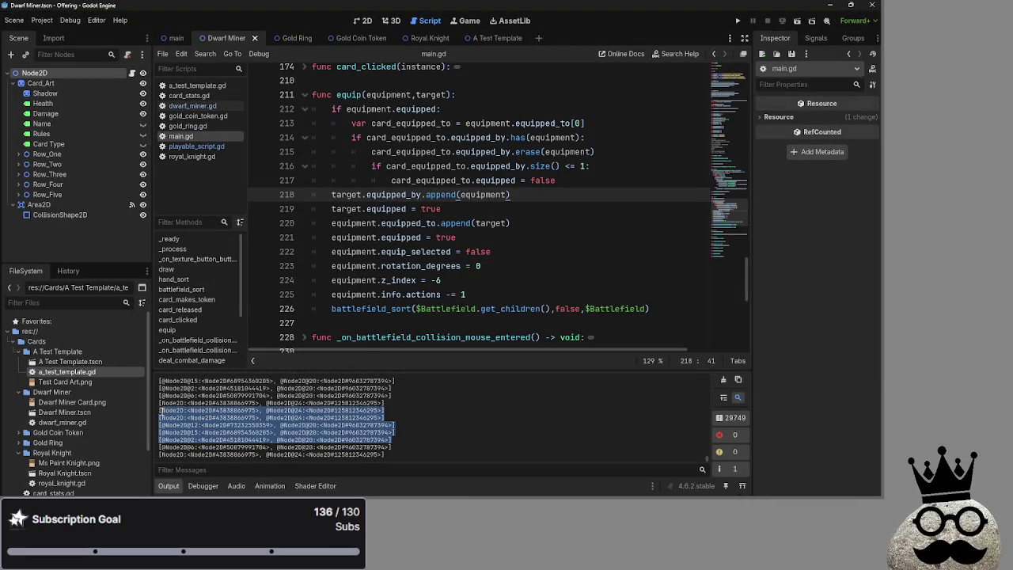
pyautogui.click(202, 413)
pyautogui.doubleClick(237, 410)
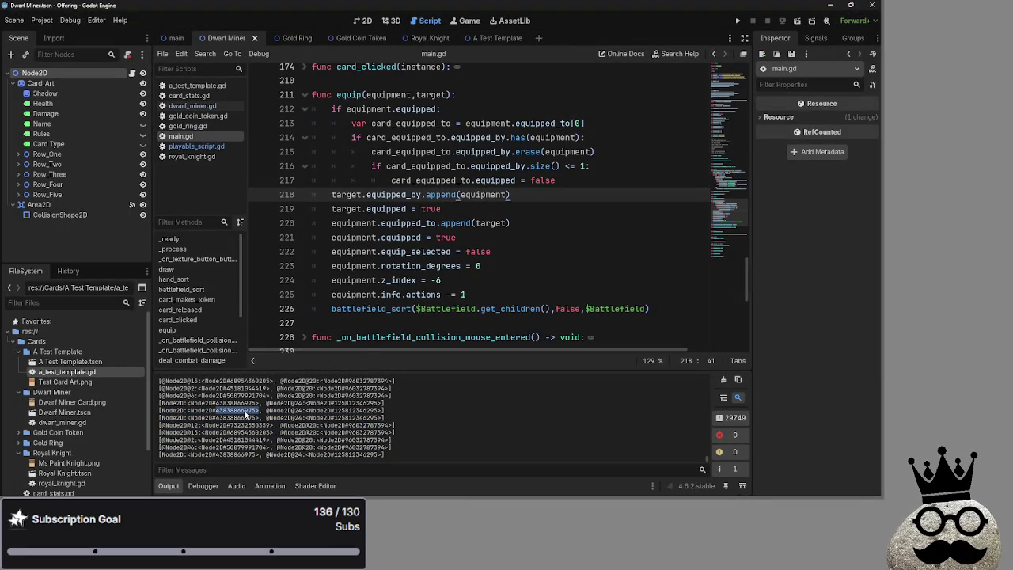
pyautogui.doubleClick(349, 414)
pyautogui.click(446, 419)
# - Examine line 213, where card_equipped_to is taken from equipment.equipped_to[0]
pyautogui.scroll(2, 470, 264)
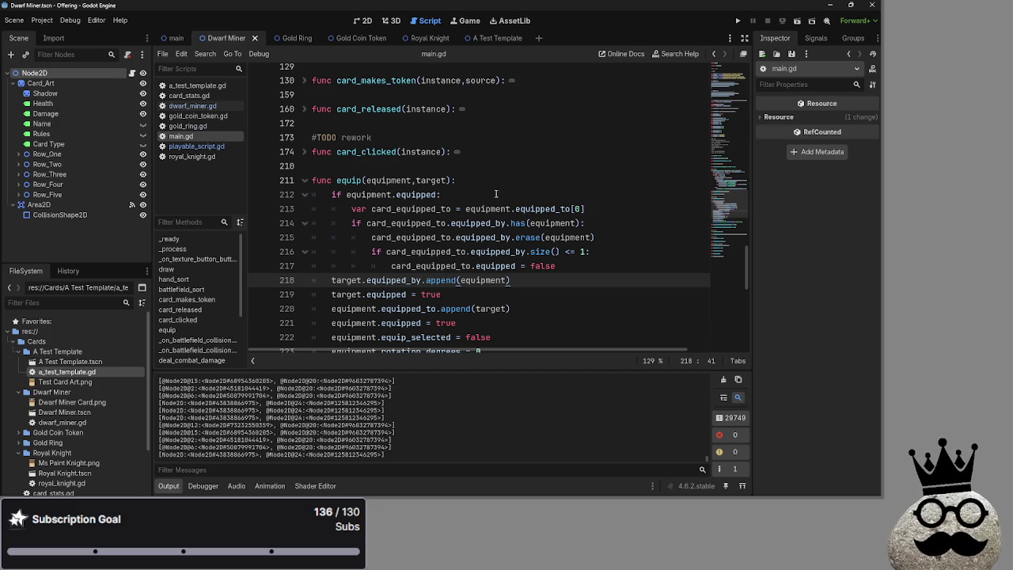
pyautogui.click(346, 208)
pyautogui.press('Right')
pyautogui.press('Right')
pyautogui.press('Right')
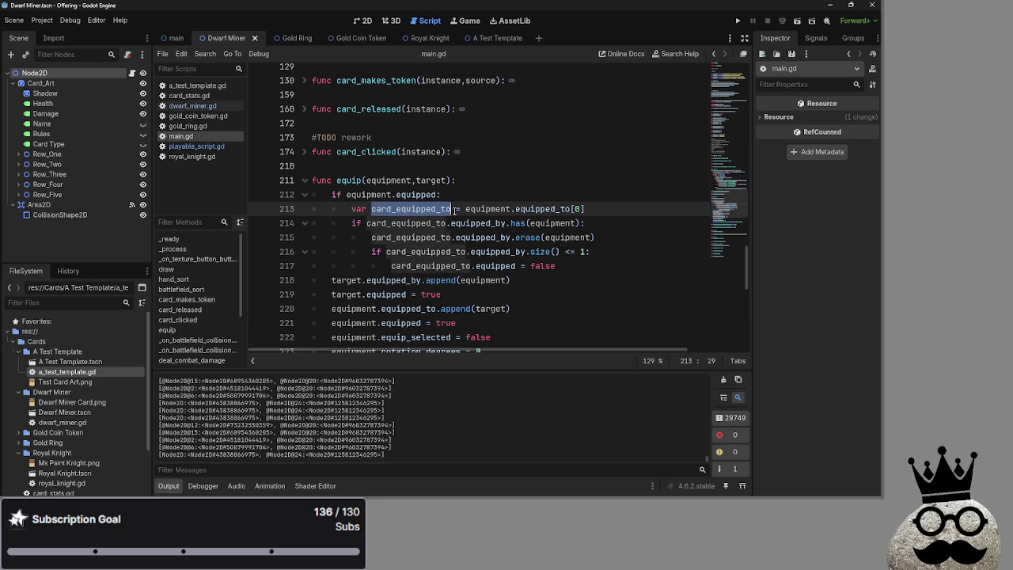
pyautogui.click(599, 213)
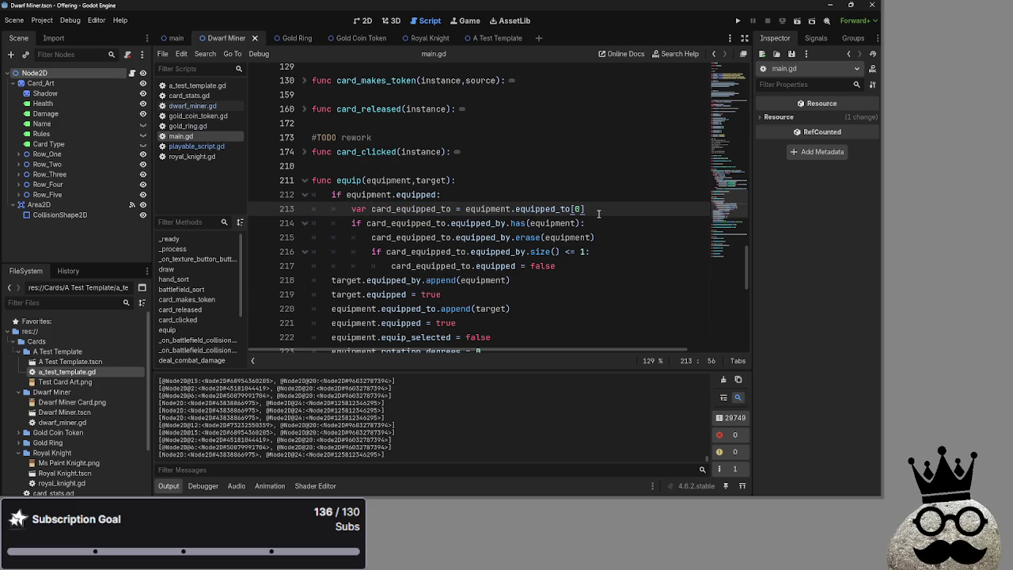
pyautogui.doubleClick(410, 209)
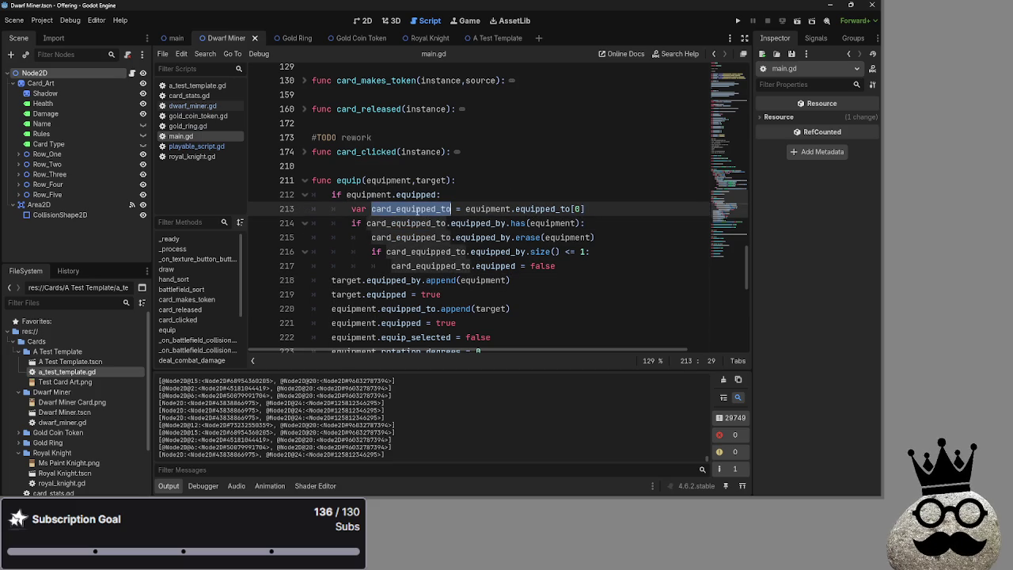
pyautogui.click(493, 209)
pyautogui.doubleClick(579, 209)
pyautogui.click(599, 209)
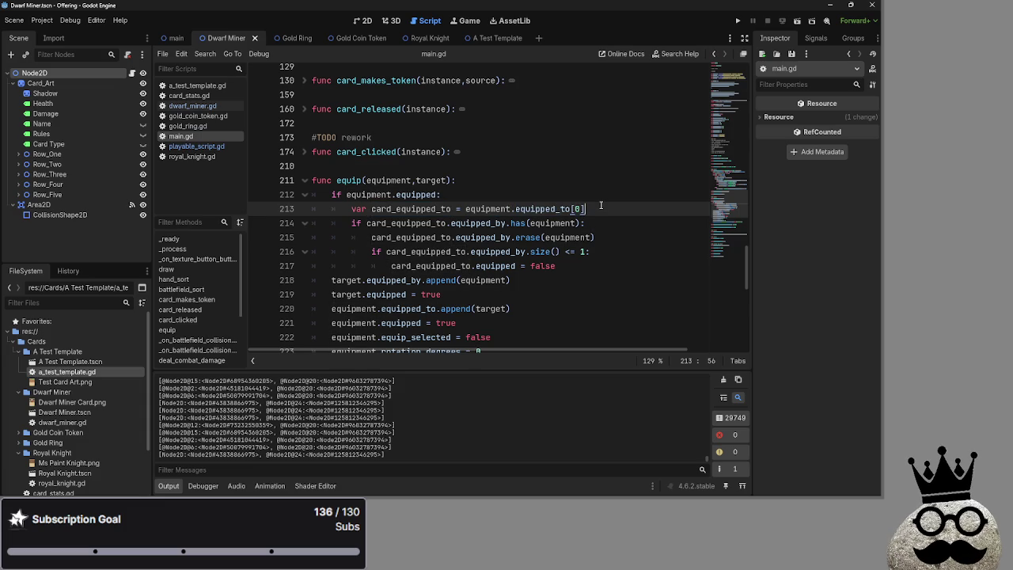
# - Trace card_equipped_to, equipped_by and equipment through the re-equip logic on lines 213–215
pyautogui.doubleClick(397, 224)
pyautogui.doubleClick(406, 209)
pyautogui.doubleClick(420, 225)
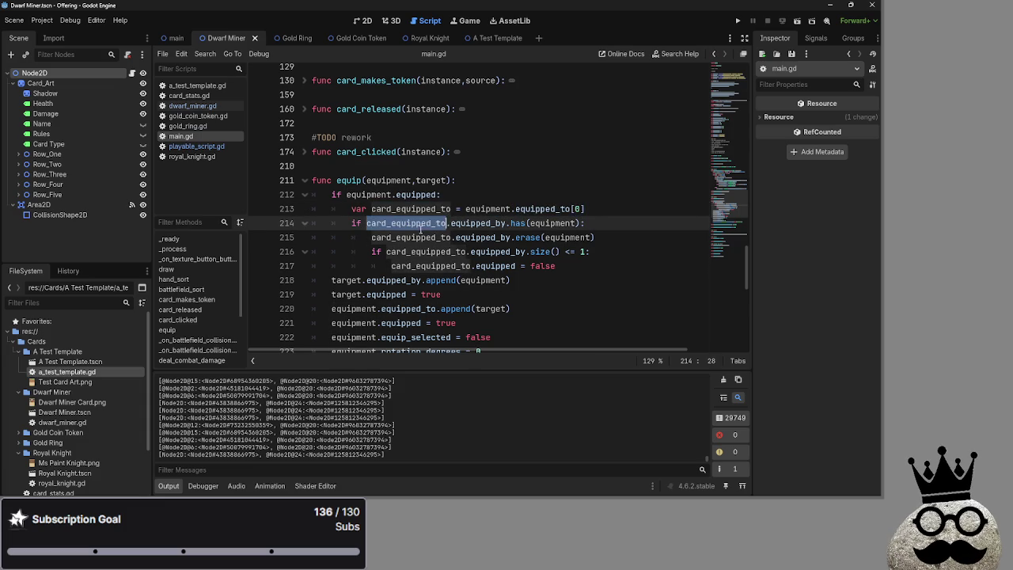
pyautogui.click(428, 238)
pyautogui.doubleClick(428, 238)
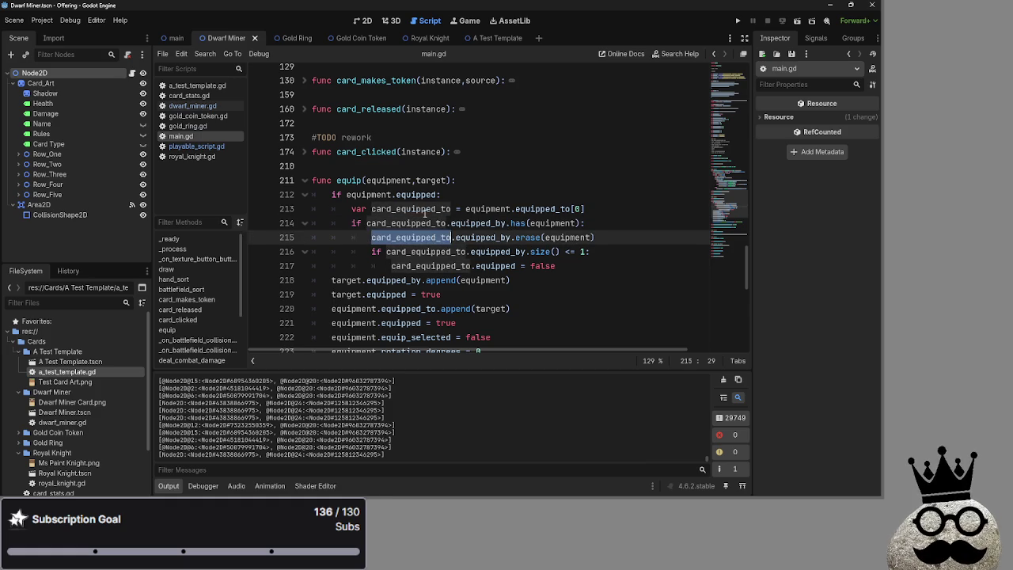
pyautogui.doubleClick(426, 210)
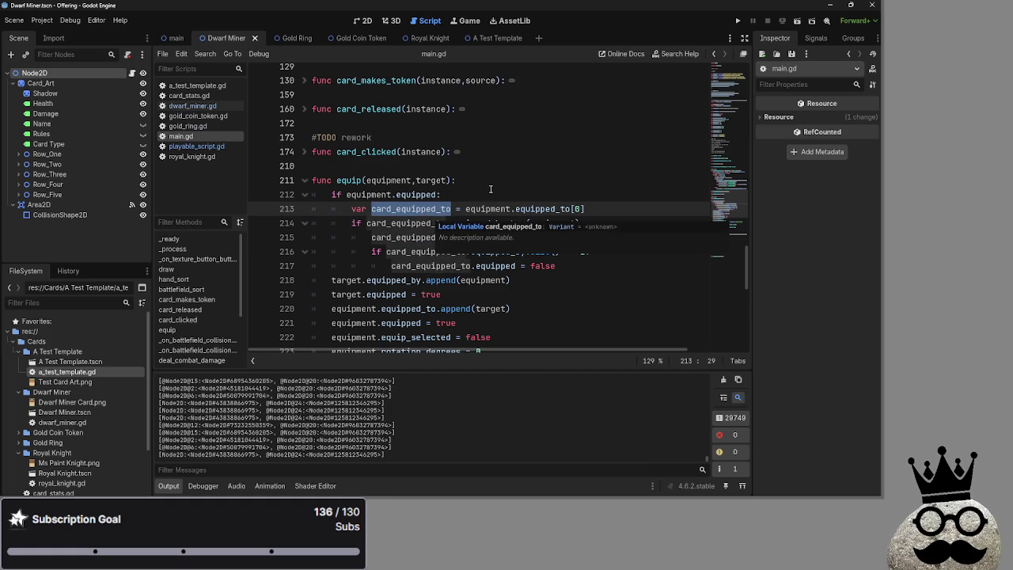
pyautogui.doubleClick(428, 223)
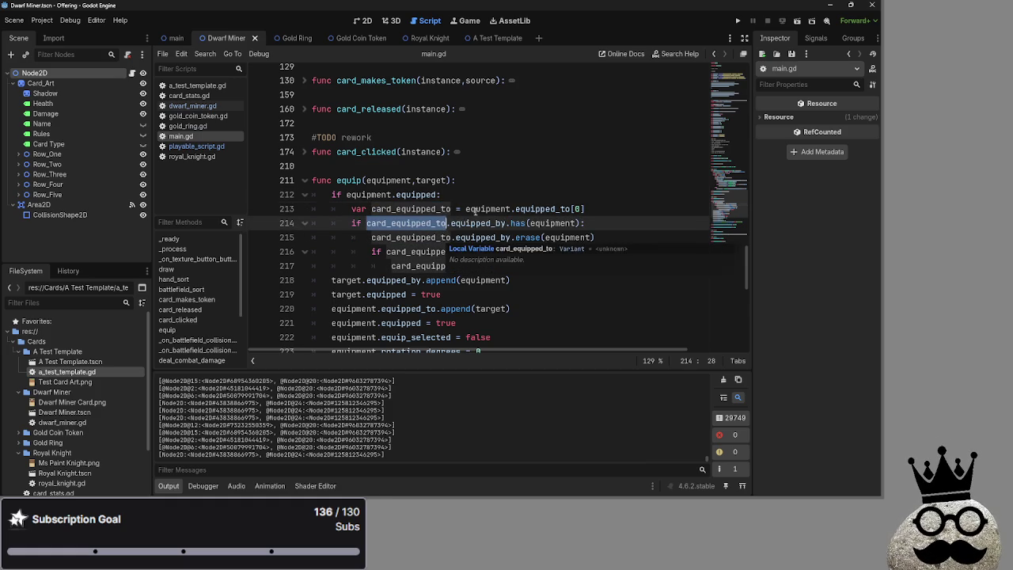
pyautogui.doubleClick(489, 209)
pyautogui.doubleClick(478, 223)
pyautogui.doubleClick(553, 223)
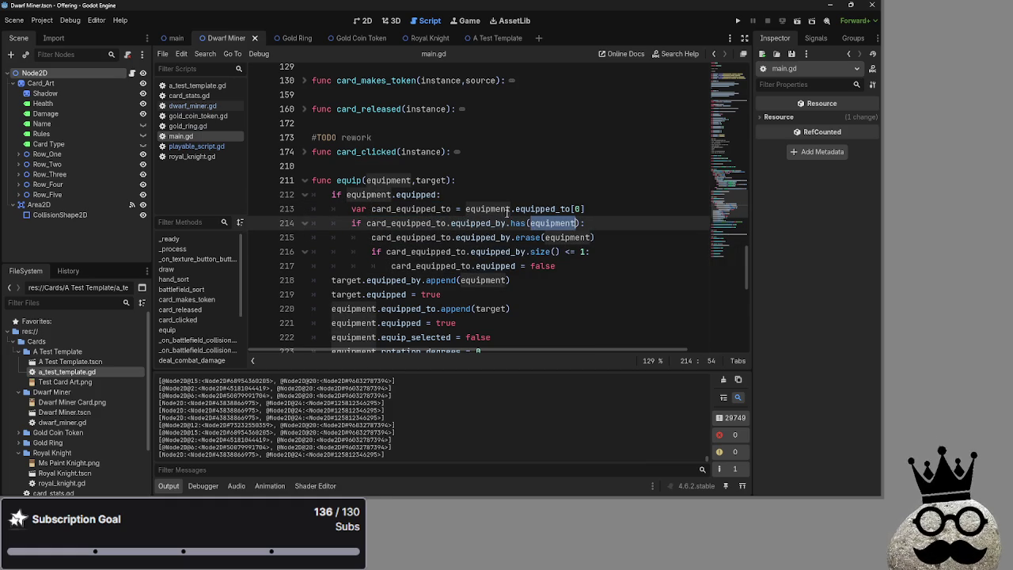
pyautogui.doubleClick(428, 223)
pyautogui.doubleClick(478, 223)
pyautogui.doubleClick(411, 223)
pyautogui.doubleClick(478, 223)
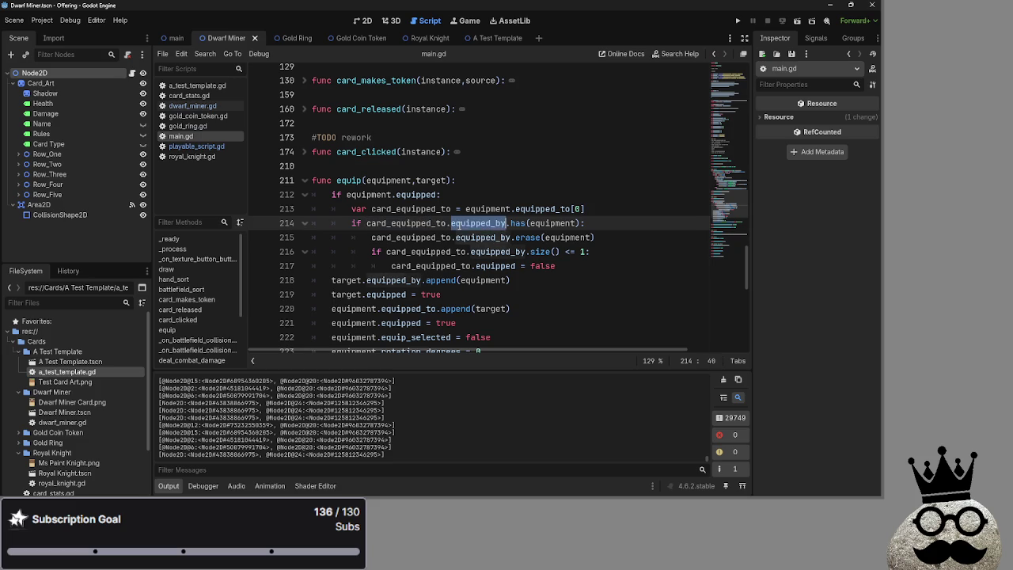
pyautogui.doubleClick(552, 223)
pyautogui.doubleClick(411, 224)
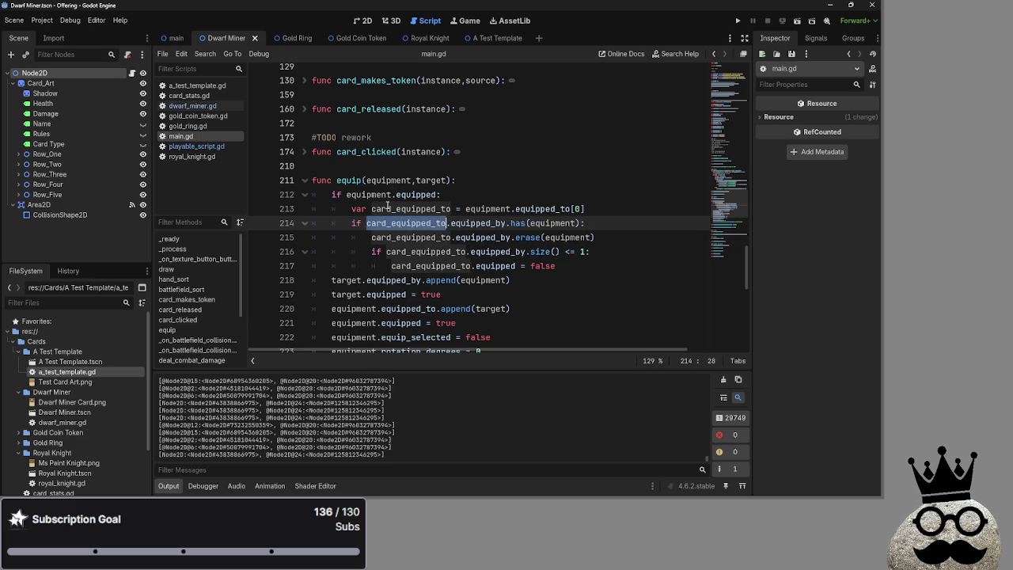
pyautogui.click(387, 209)
pyautogui.scroll(-2, 386, 204)
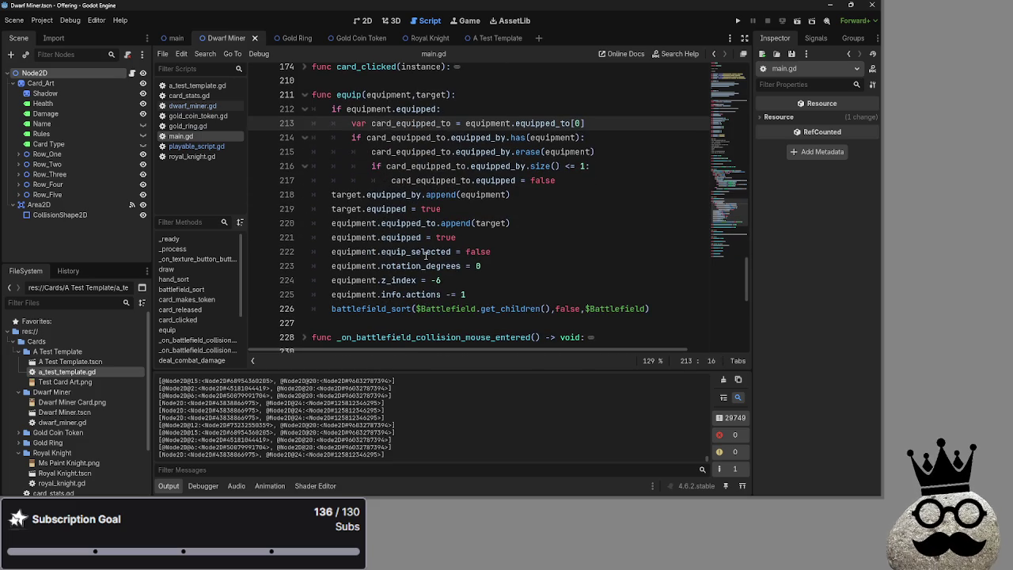
pyautogui.doubleClick(532, 180)
pyautogui.scroll(1, 554, 223)
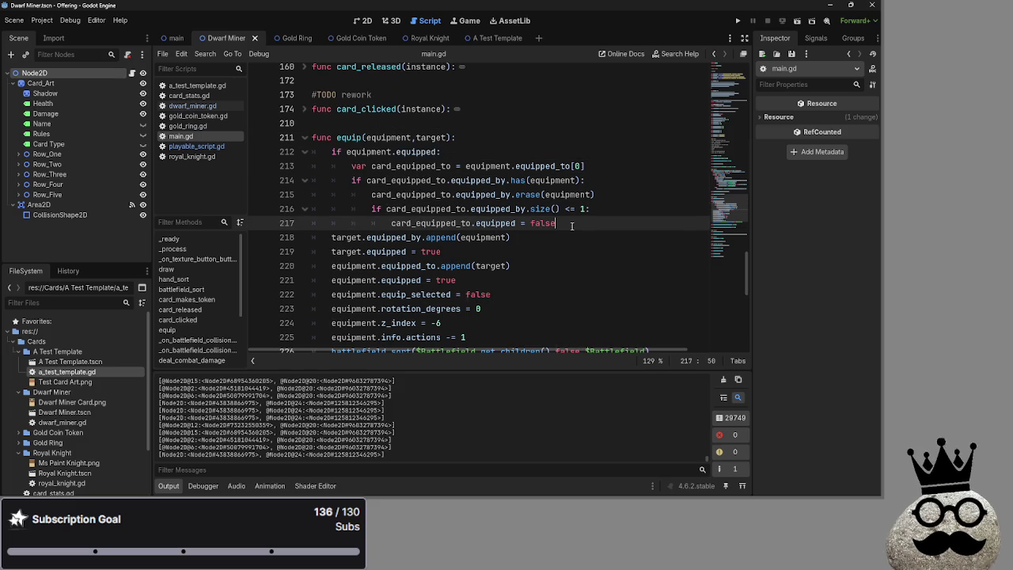
pyautogui.moveTo(459, 228)
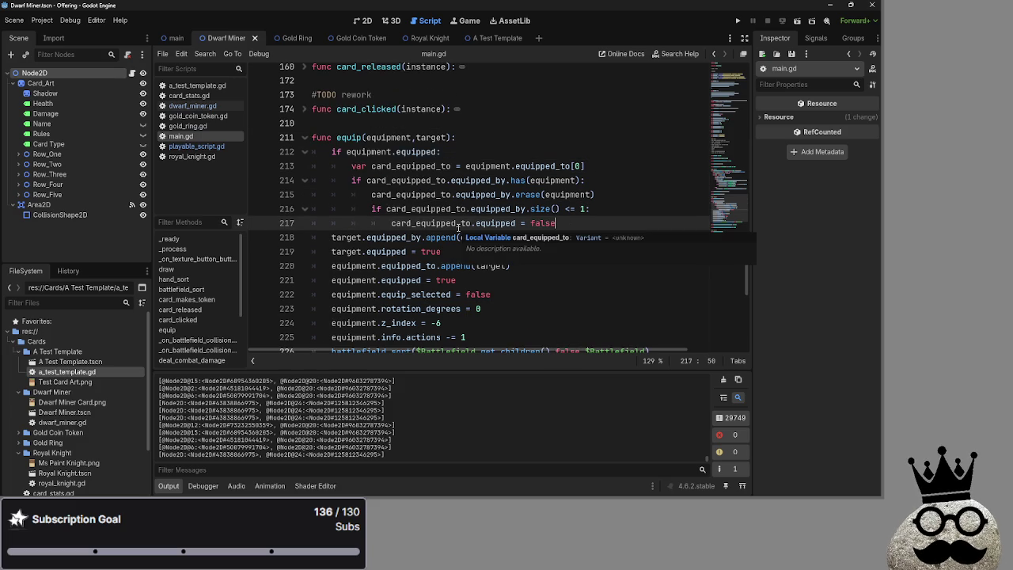
pyautogui.doubleClick(541, 208)
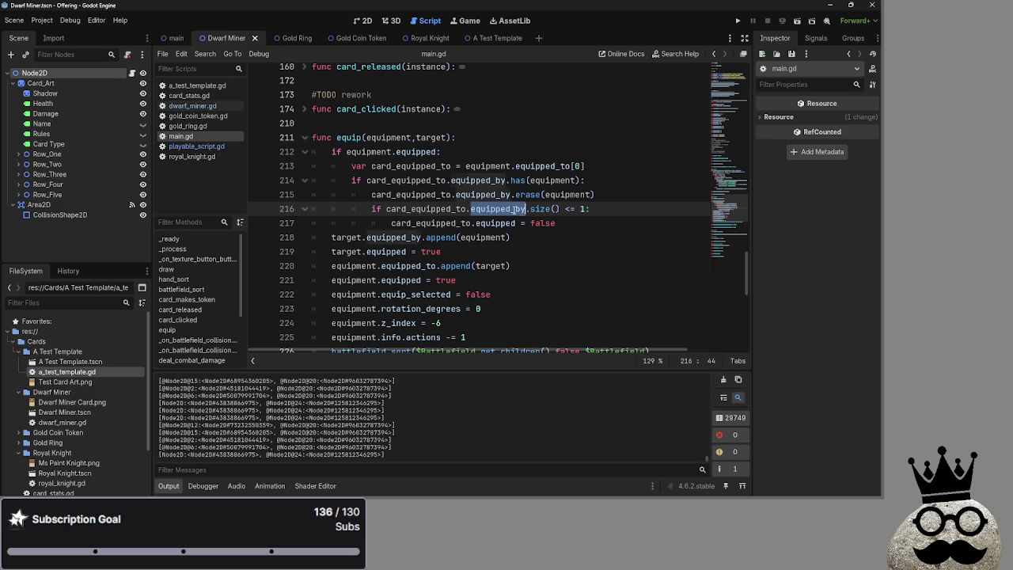
pyautogui.click(567, 229)
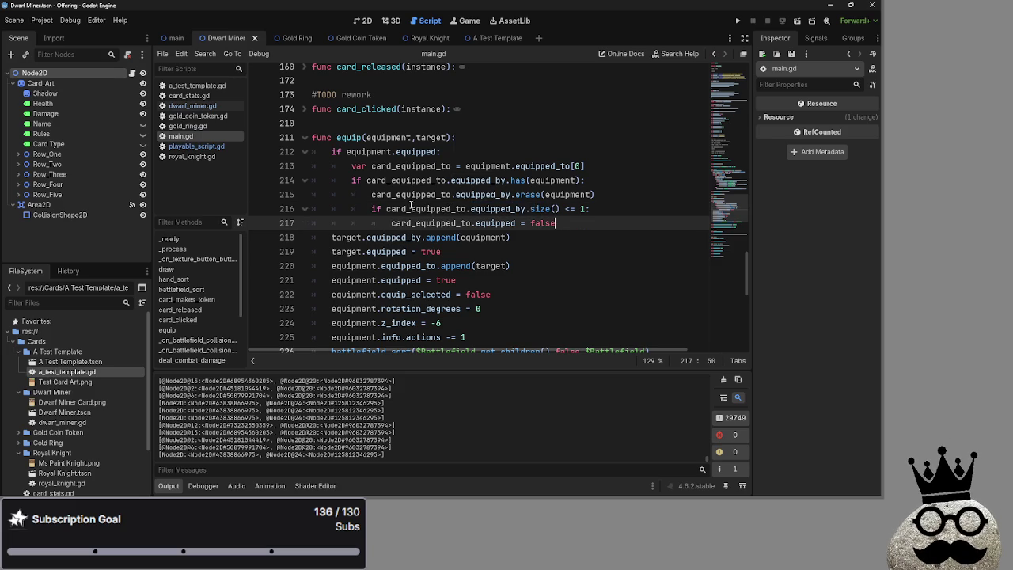
pyautogui.doubleClick(411, 194)
pyautogui.doubleClick(482, 193)
pyautogui.doubleClick(531, 194)
pyautogui.doubleClick(550, 193)
pyautogui.click(520, 195)
pyautogui.doubleClick(441, 195)
pyautogui.doubleClick(469, 195)
pyautogui.click(468, 194)
pyautogui.doubleClick(414, 195)
pyautogui.click(414, 195)
pyautogui.doubleClick(480, 194)
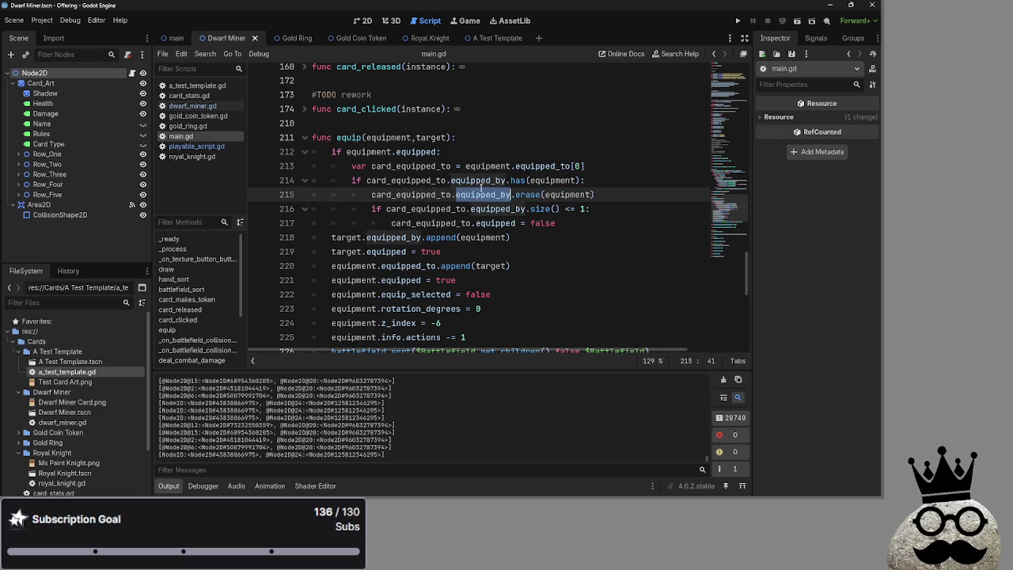
pyautogui.click(480, 182)
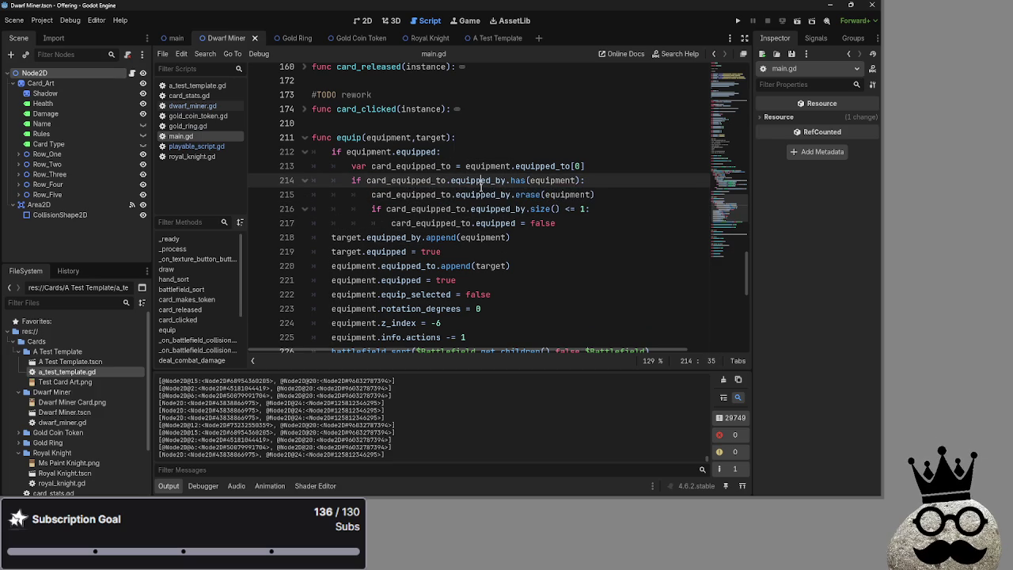
pyautogui.doubleClick(433, 196)
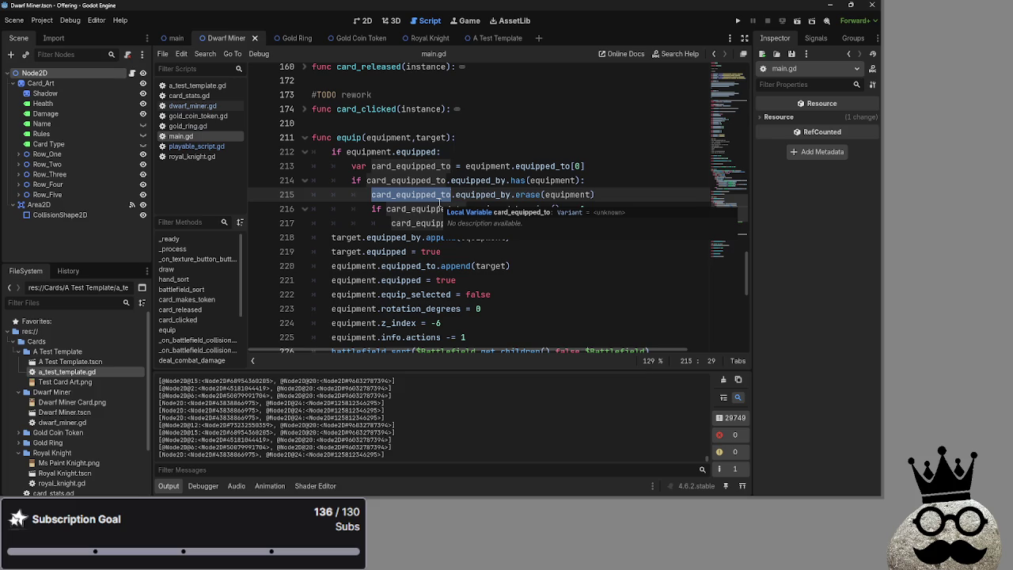
pyautogui.doubleClick(525, 168)
pyautogui.scroll(-1, 525, 170)
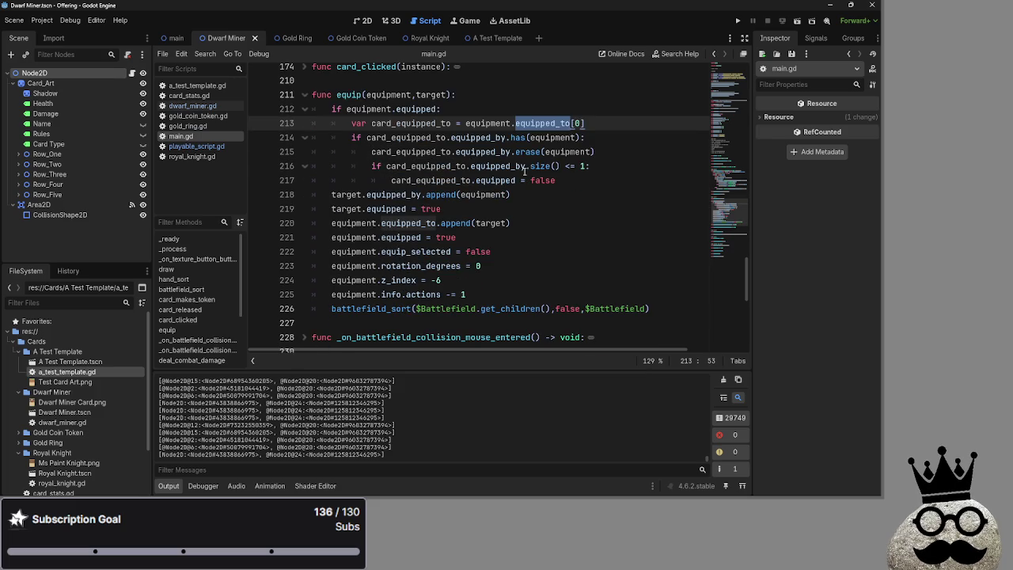
pyautogui.scroll(-2, 524, 170)
pyautogui.scroll(2, 525, 170)
pyautogui.scroll(1, 525, 171)
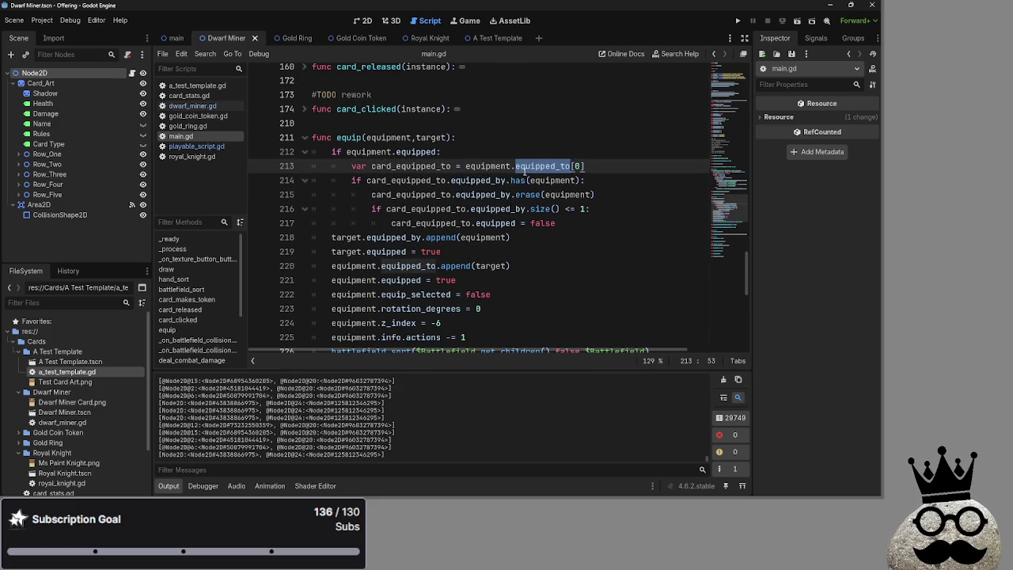
pyautogui.doubleClick(491, 266)
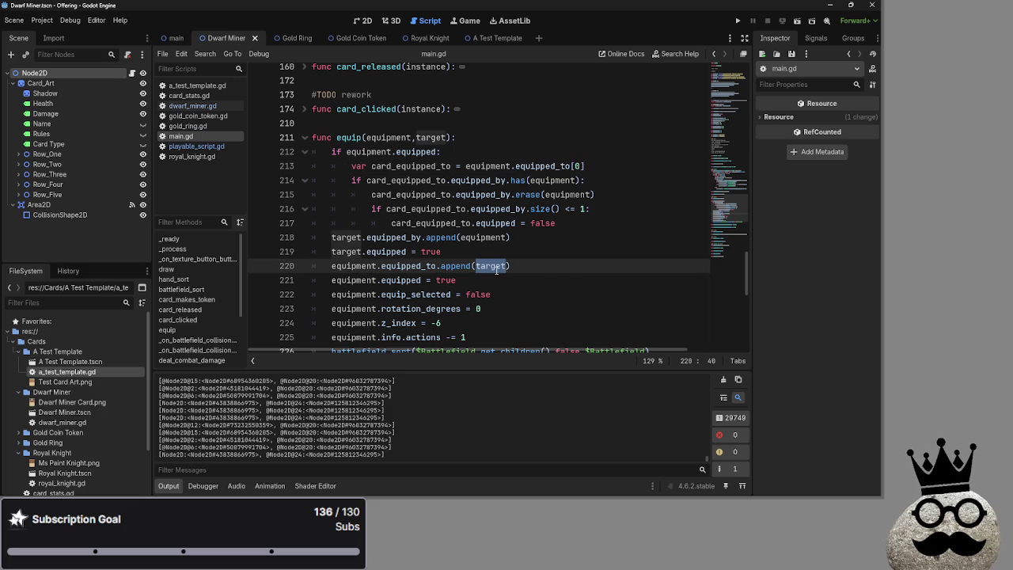
pyautogui.click(497, 254)
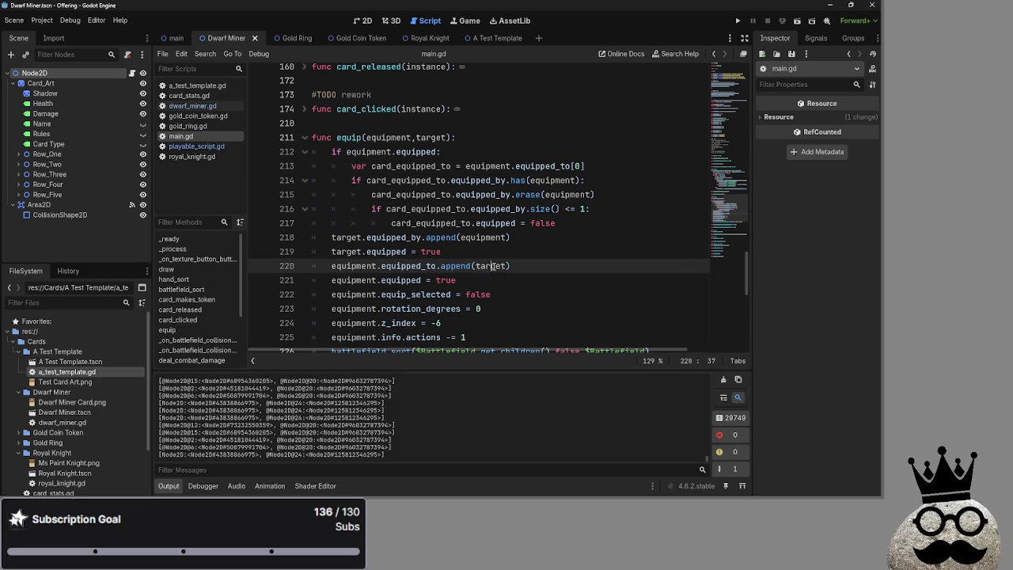
pyautogui.doubleClick(490, 266)
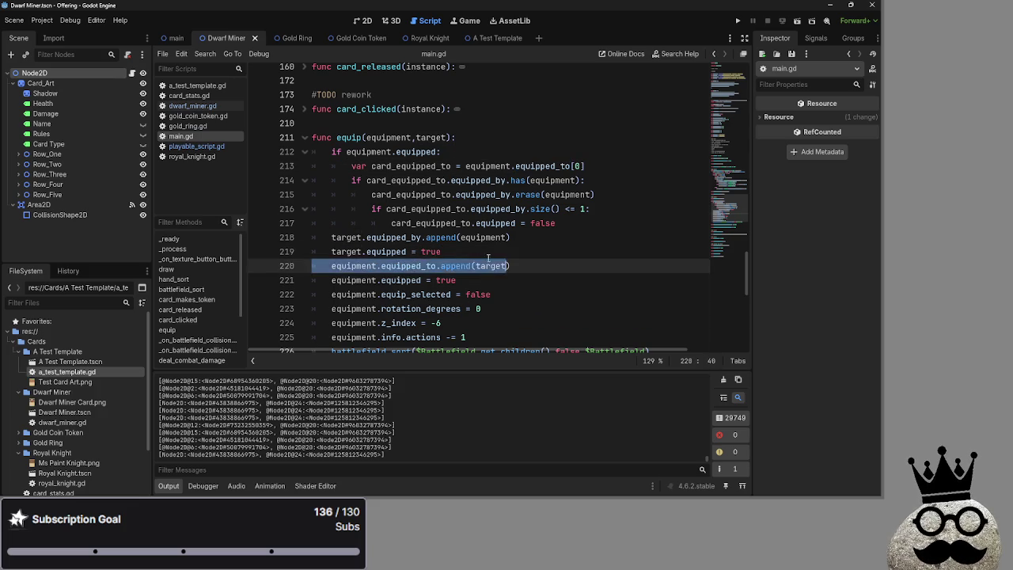
pyautogui.click(489, 266)
pyautogui.click(487, 257)
pyautogui.doubleClick(489, 266)
pyautogui.click(487, 257)
pyautogui.doubleClick(489, 266)
pyautogui.click(488, 257)
pyautogui.doubleClick(489, 266)
pyautogui.click(488, 257)
pyautogui.click(486, 266)
pyautogui.click(488, 257)
pyautogui.doubleClick(489, 266)
pyautogui.click(487, 257)
pyautogui.doubleClick(489, 266)
pyautogui.click(488, 257)
pyautogui.doubleClick(489, 265)
pyautogui.click(488, 257)
pyautogui.doubleClick(489, 266)
pyautogui.click(487, 258)
pyautogui.doubleClick(489, 266)
pyautogui.click(487, 257)
pyautogui.doubleClick(489, 266)
pyautogui.click(488, 257)
pyautogui.doubleClick(489, 266)
pyautogui.click(485, 257)
pyautogui.doubleClick(485, 266)
pyautogui.click(484, 257)
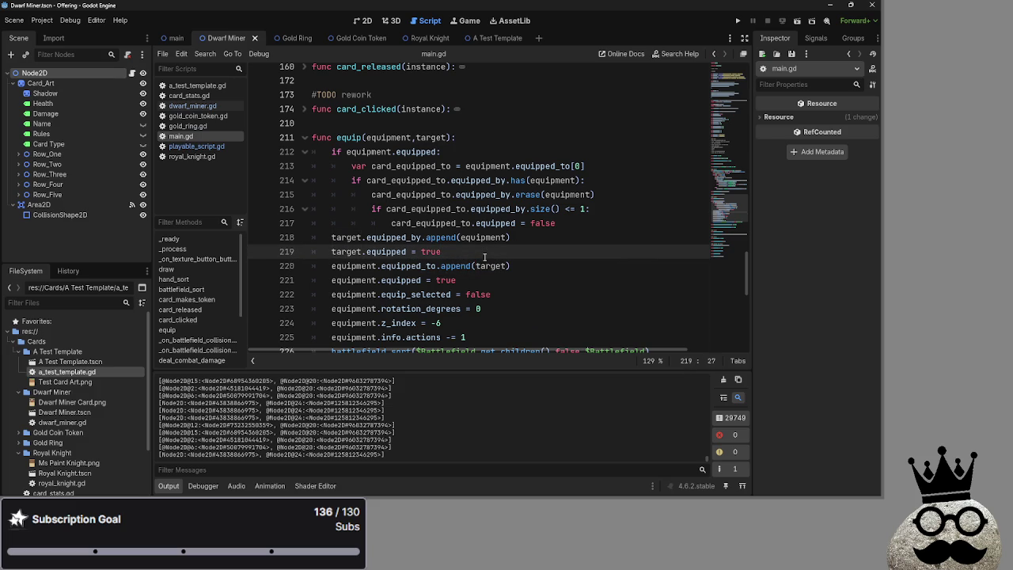
pyautogui.scroll(1, 484, 257)
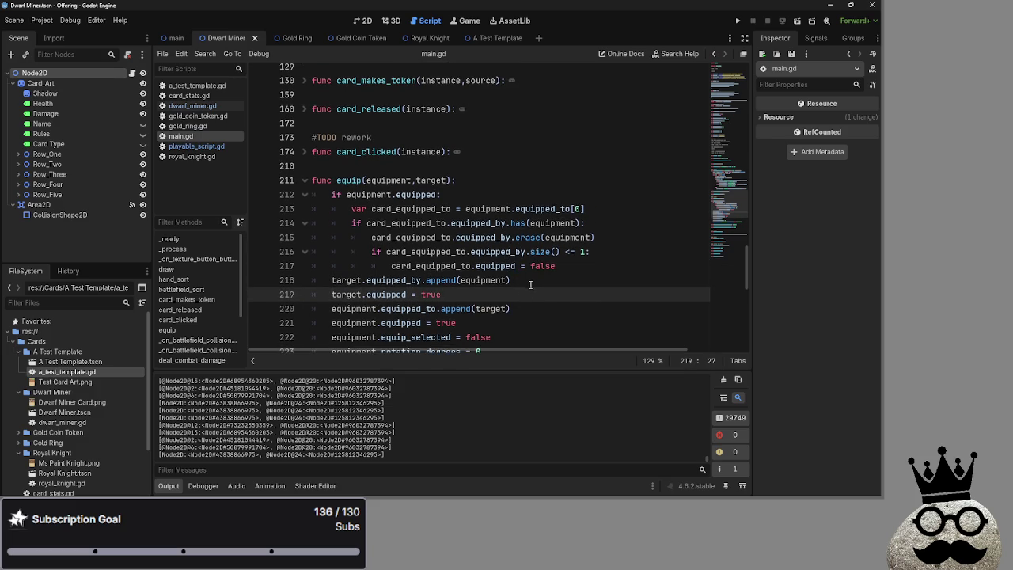
pyautogui.click(535, 280)
pyautogui.moveTo(589, 269)
pyautogui.mouseDown()
pyautogui.moveTo(328, 198)
pyautogui.moveTo(311, 204)
pyautogui.mouseUp()
pyautogui.click(546, 283)
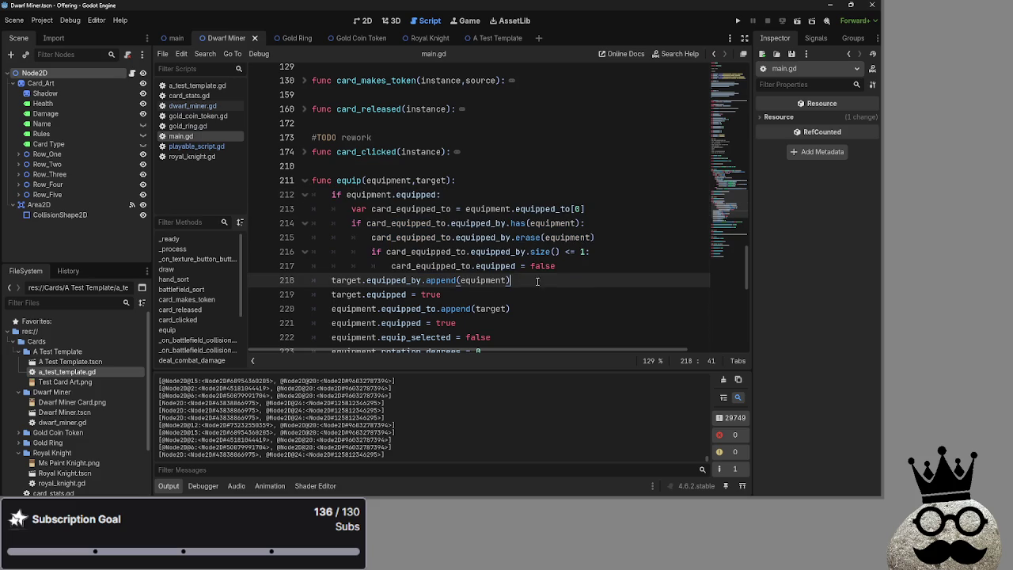
pyautogui.click(388, 195)
pyautogui.doubleClick(368, 195)
pyautogui.doubleClick(415, 194)
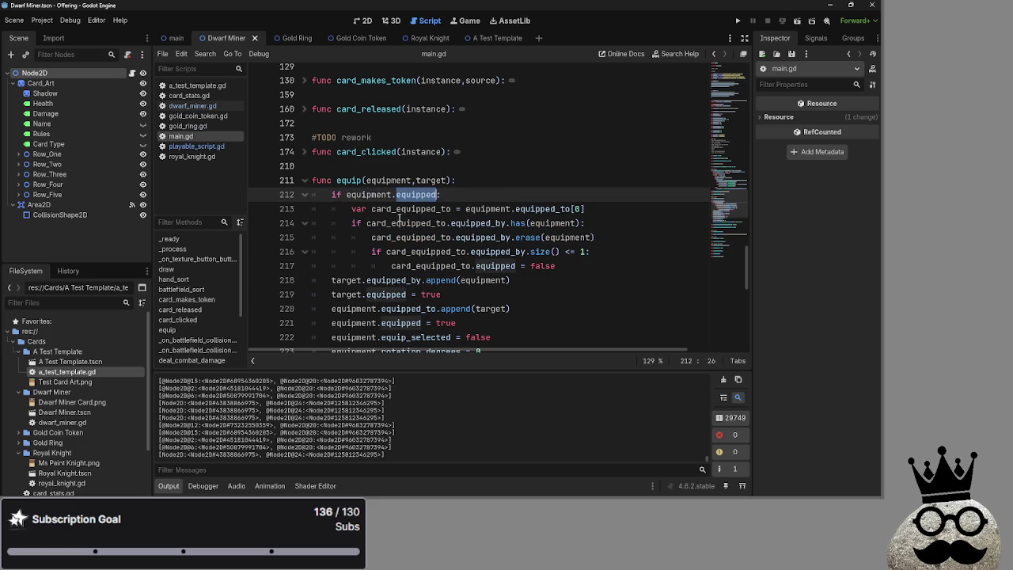
pyautogui.click(394, 221)
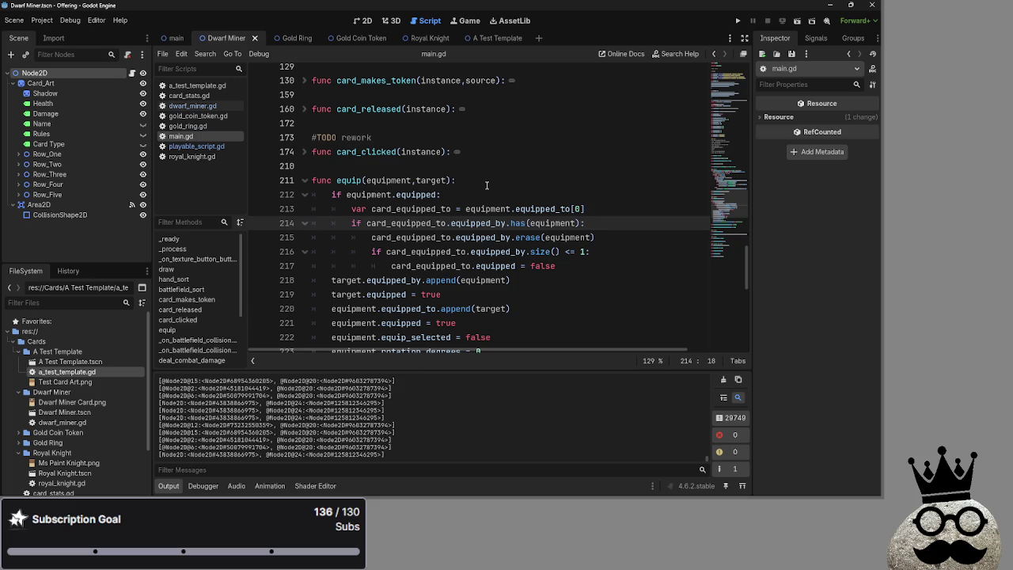
pyautogui.doubleClick(433, 208)
pyautogui.doubleClick(486, 209)
pyautogui.doubleClick(543, 209)
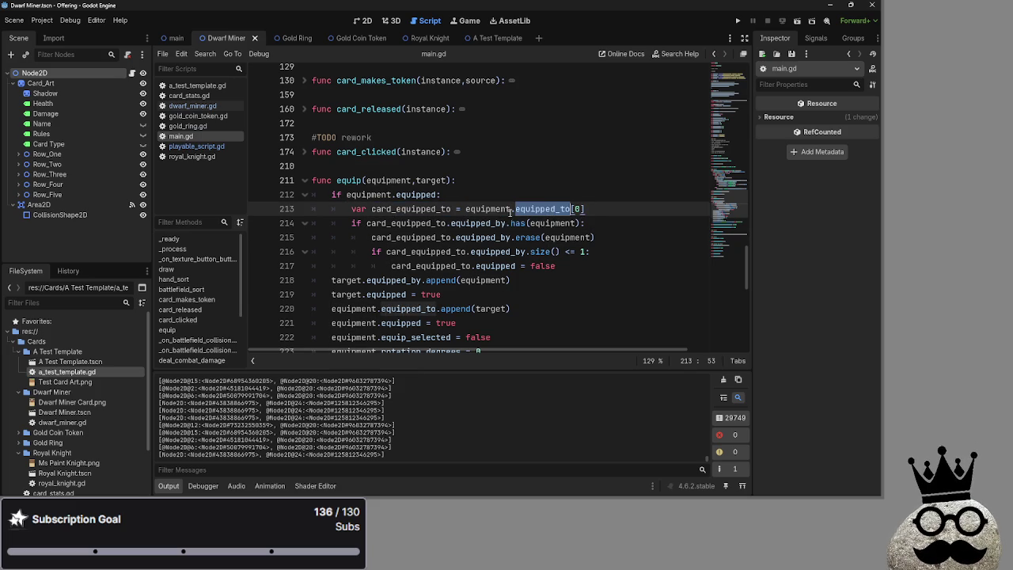
pyautogui.click(587, 207)
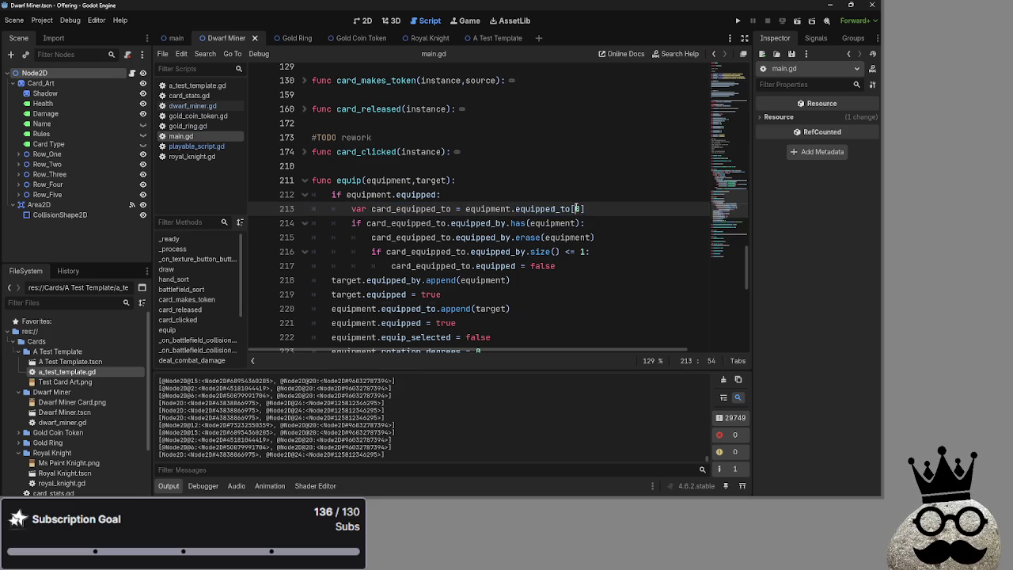
pyautogui.doubleClick(409, 209)
pyautogui.doubleClick(408, 223)
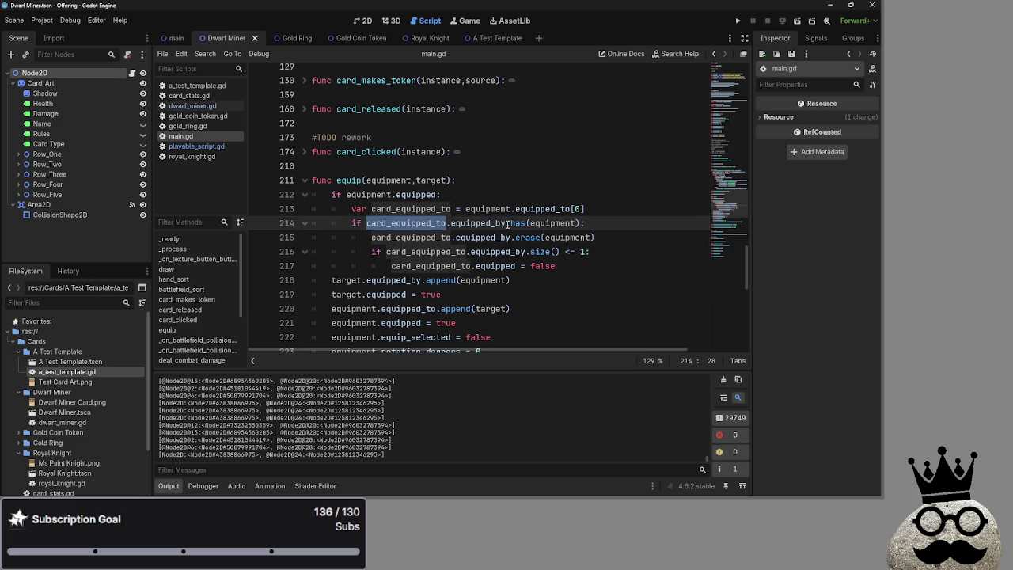
pyautogui.click(537, 223)
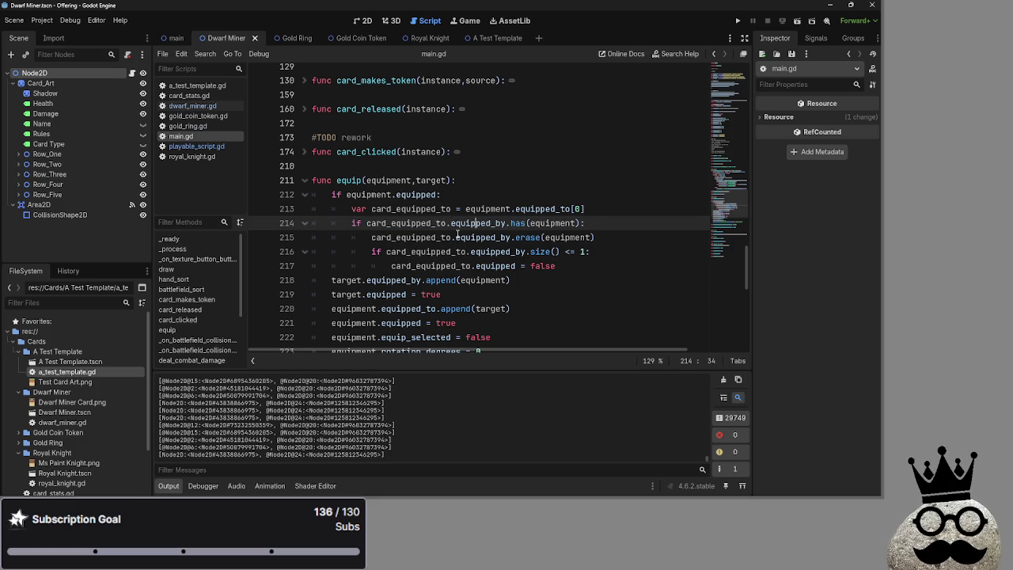
pyautogui.doubleClick(483, 237)
pyautogui.doubleClick(528, 237)
pyautogui.click(586, 238)
pyautogui.doubleClick(587, 238)
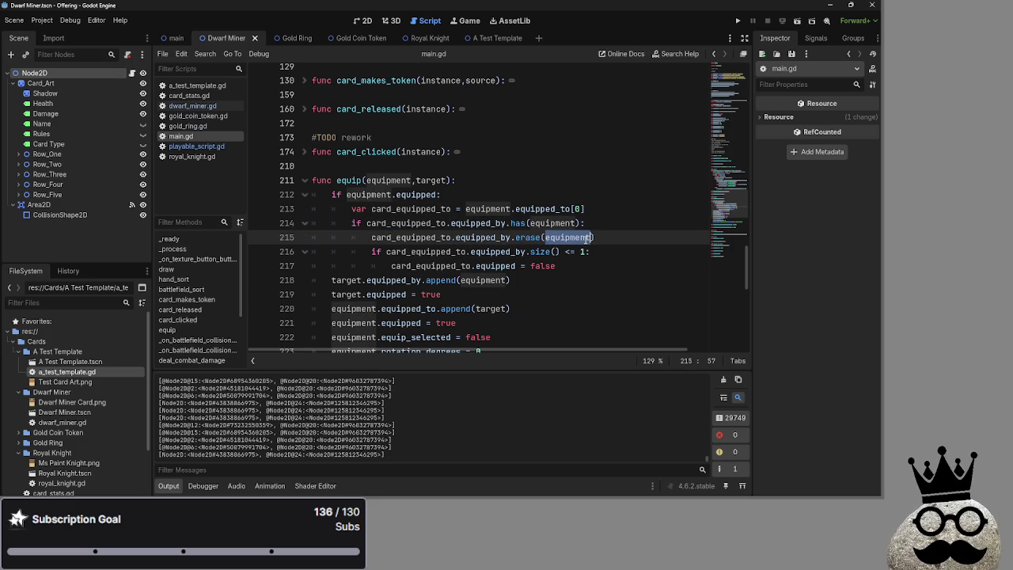
pyautogui.click(648, 228)
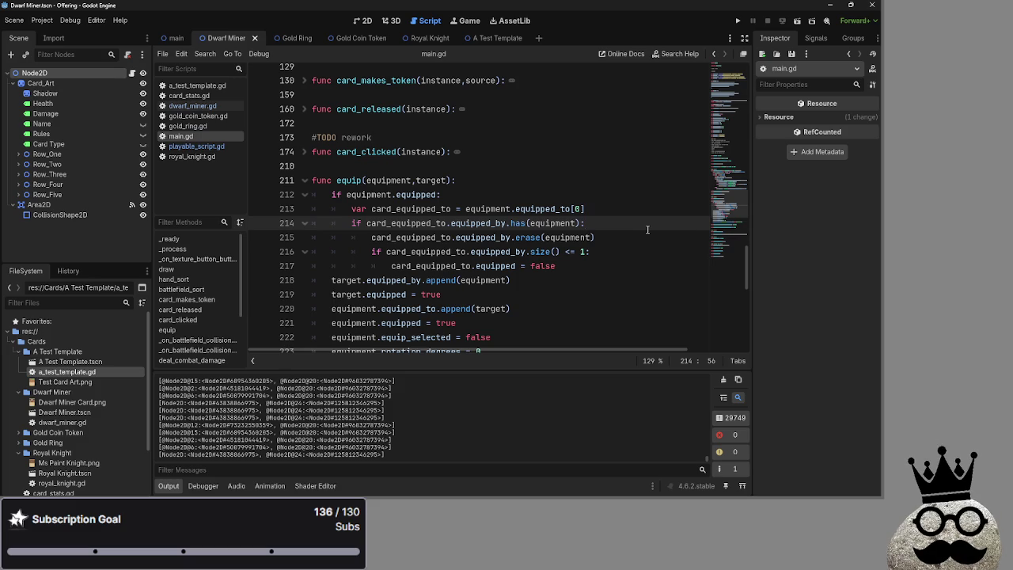
pyautogui.click(645, 239)
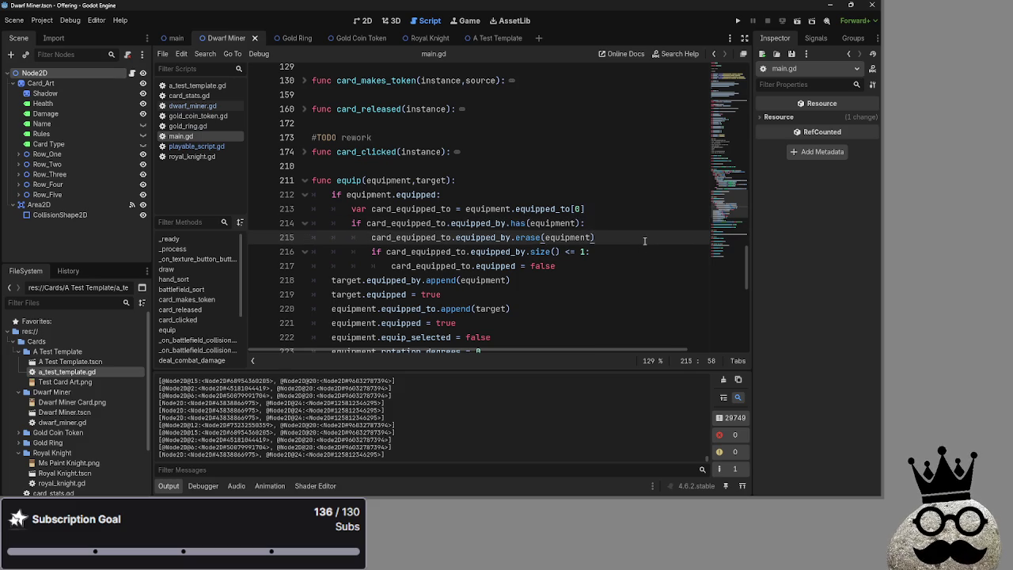
# - Add equipment.equipped_to.erase(card_equipped_to) below line 215 and run the project
pyautogui.press('Return')
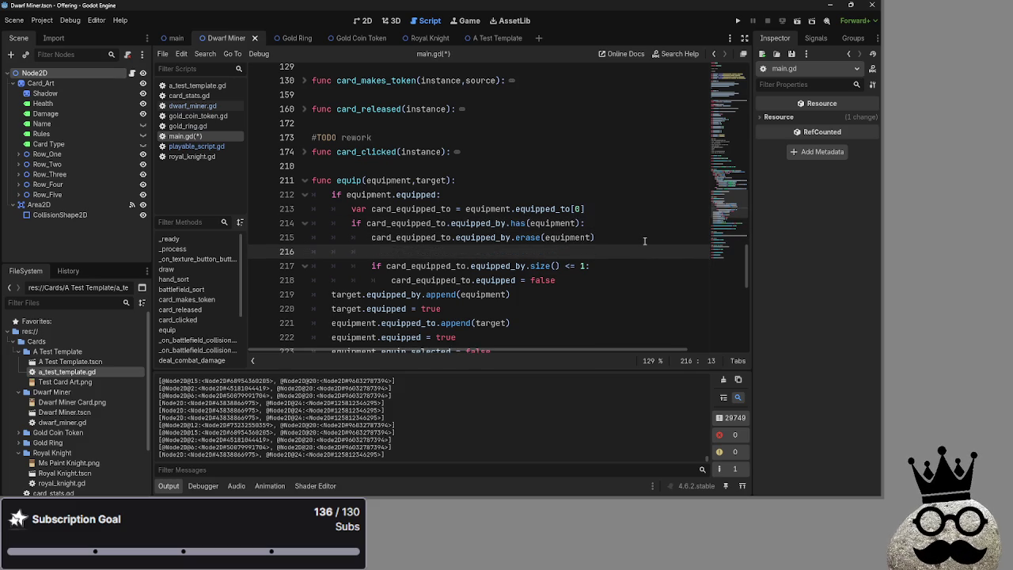
pyautogui.write('equipment.')
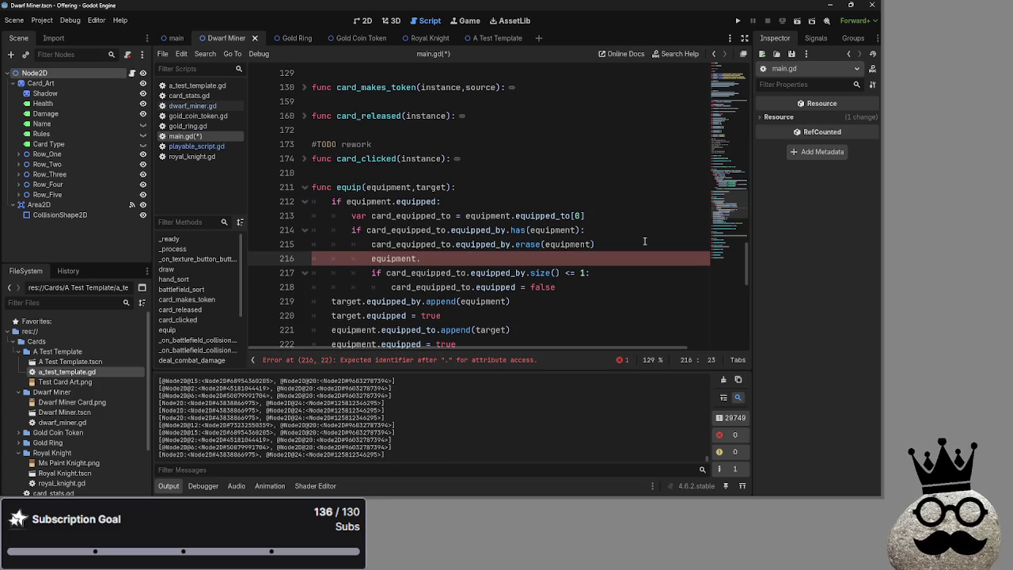
pyautogui.write('ipped_to.')
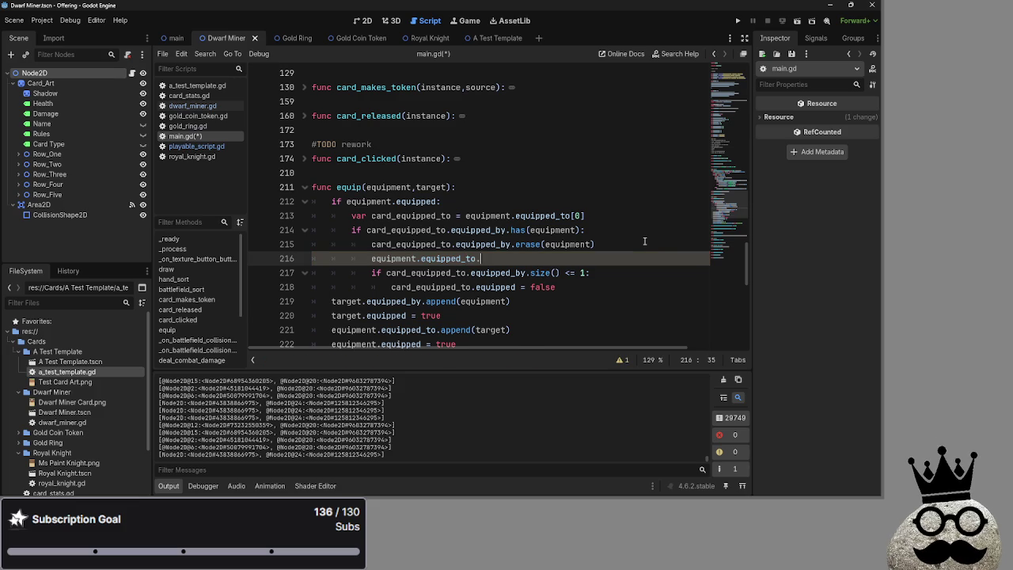
pyautogui.write('e')
pyautogui.write('rase')
pyautogui.write('(card_')
pyautogui.press('Down')
pyautogui.press('Down')
pyautogui.press('Down')
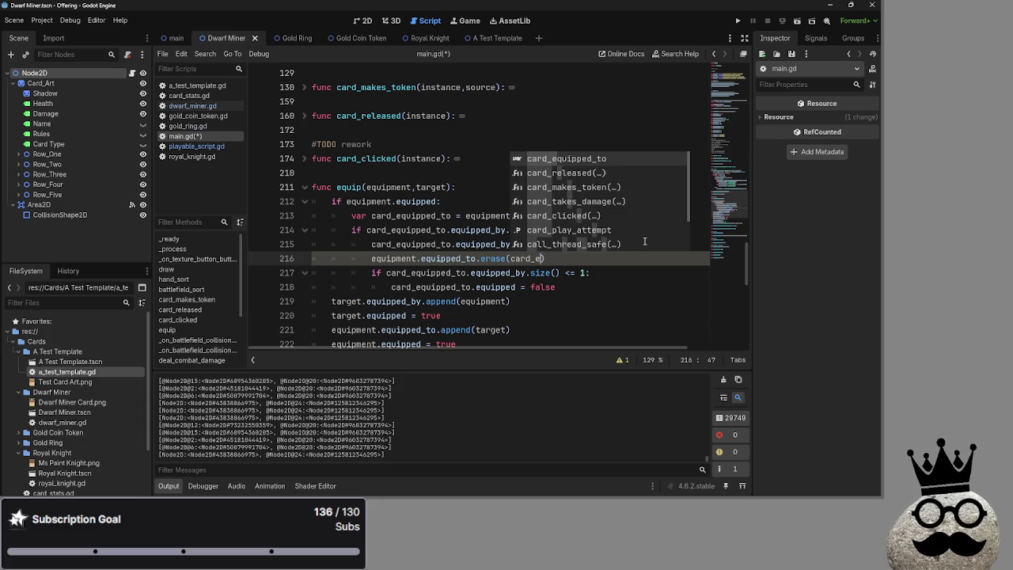
pyautogui.press('Return')
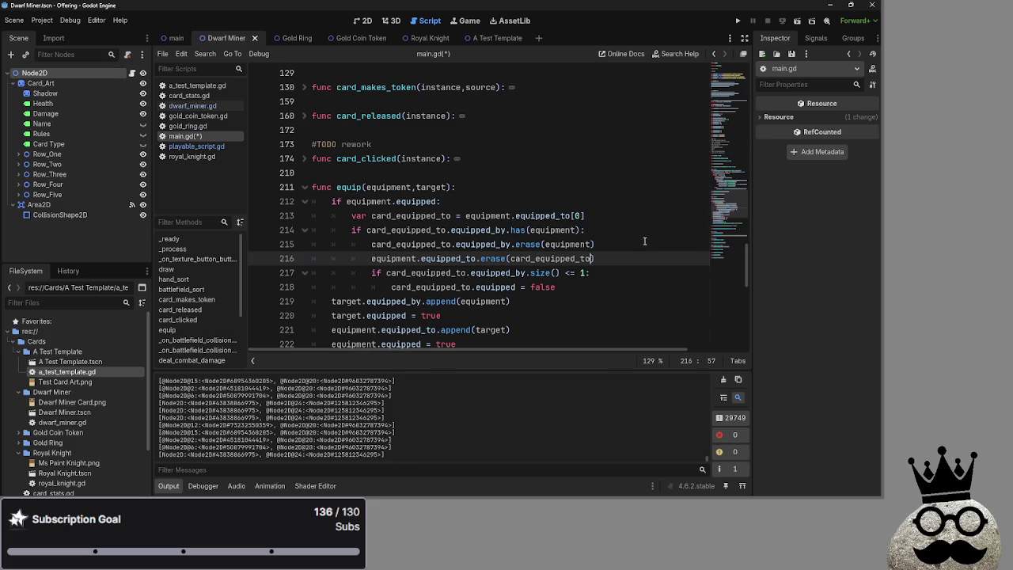
pyautogui.click(737, 20)
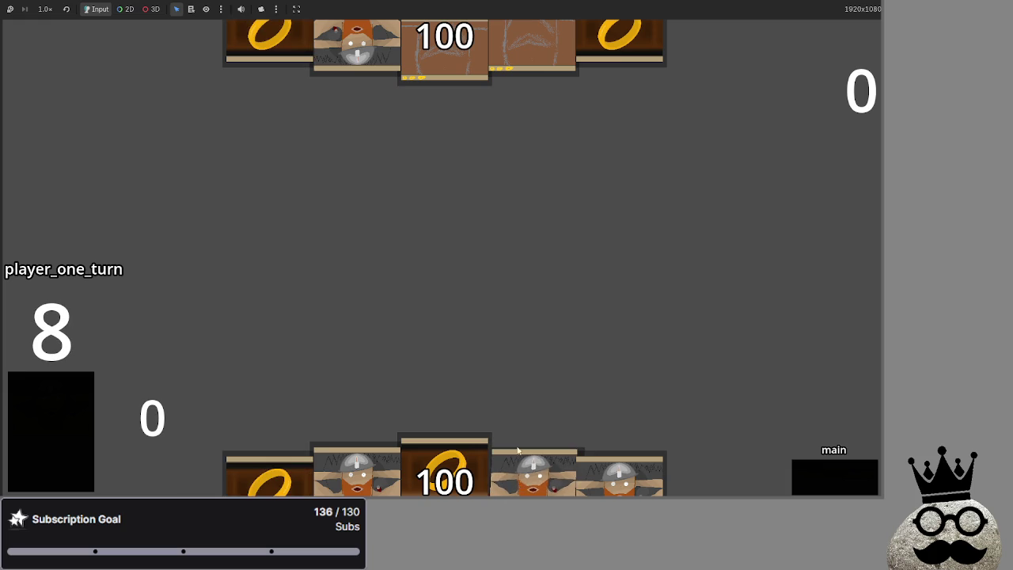
# - Play two dwarf cards and the ring cards onto the board, then end the turn and reach draw
pyautogui.moveTo(515, 491); pyautogui.dragTo(444, 340)
pyautogui.moveTo(621, 474)
pyautogui.mouseDown()
pyautogui.moveTo(533, 259)
pyautogui.moveTo(569, 336)
pyautogui.moveTo(554, 348)
pyautogui.mouseUp()
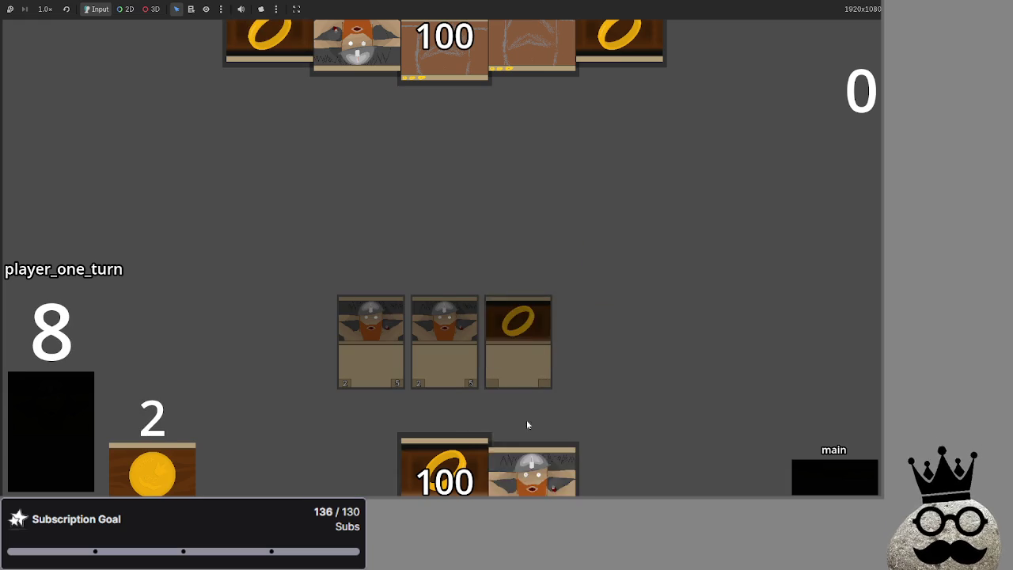
pyautogui.moveTo(533, 472); pyautogui.dragTo(594, 341)
pyautogui.moveTo(444, 473); pyautogui.dragTo(317, 341)
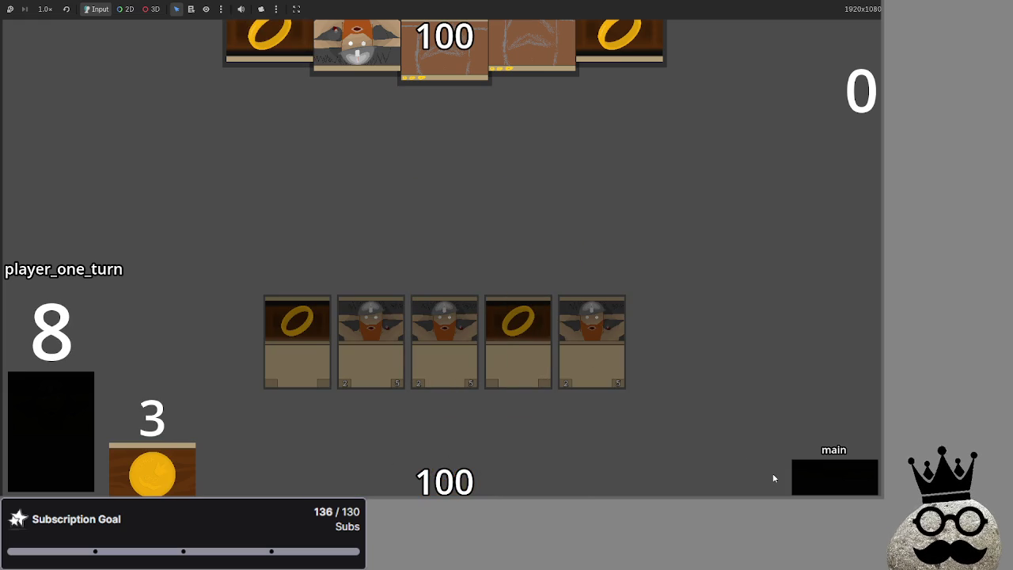
pyautogui.click(842, 484)
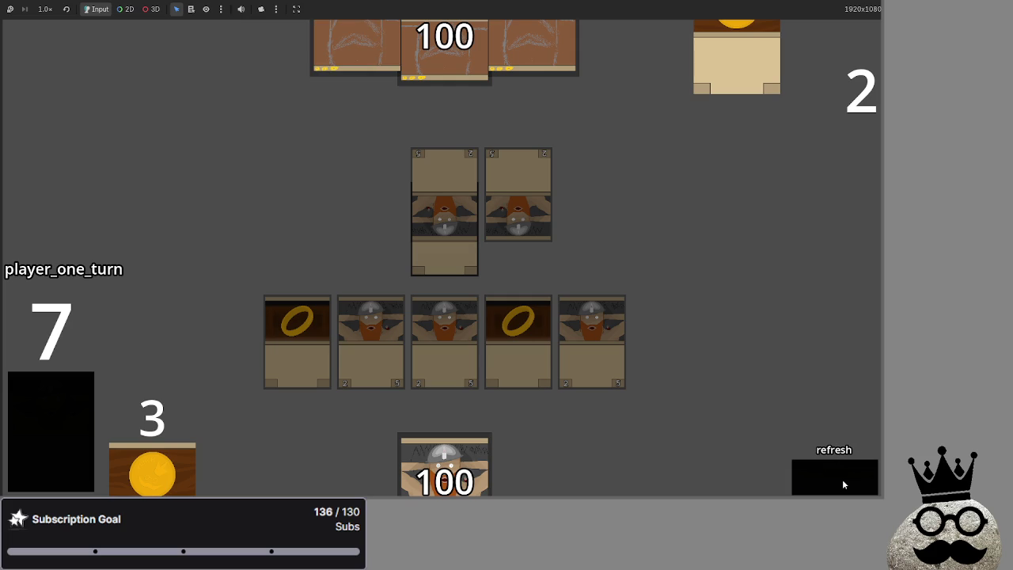
pyautogui.click(842, 483)
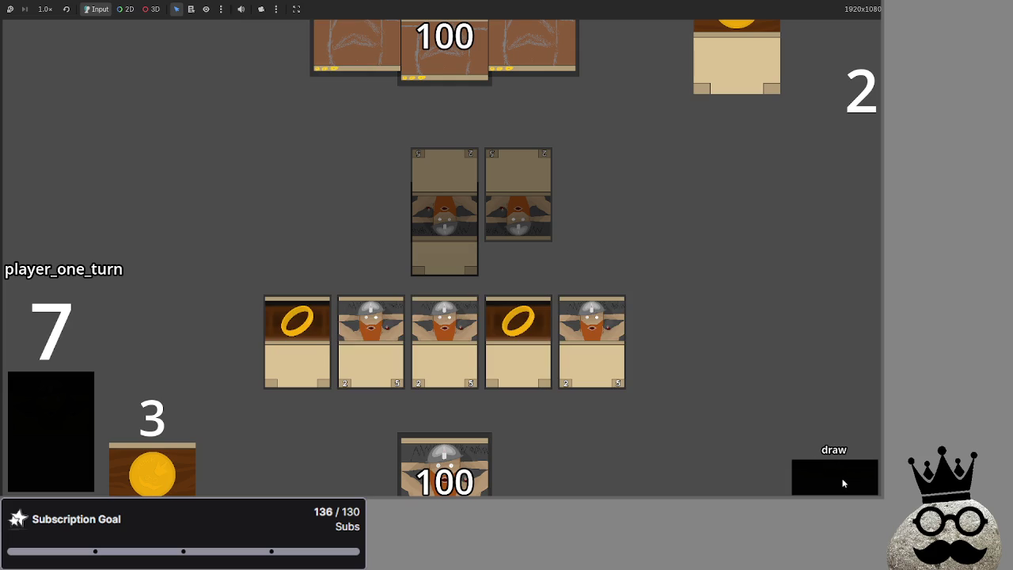
# - Re-equip the second ring onto the last dwarf, then pass the turn to player two
pyautogui.click(842, 484)
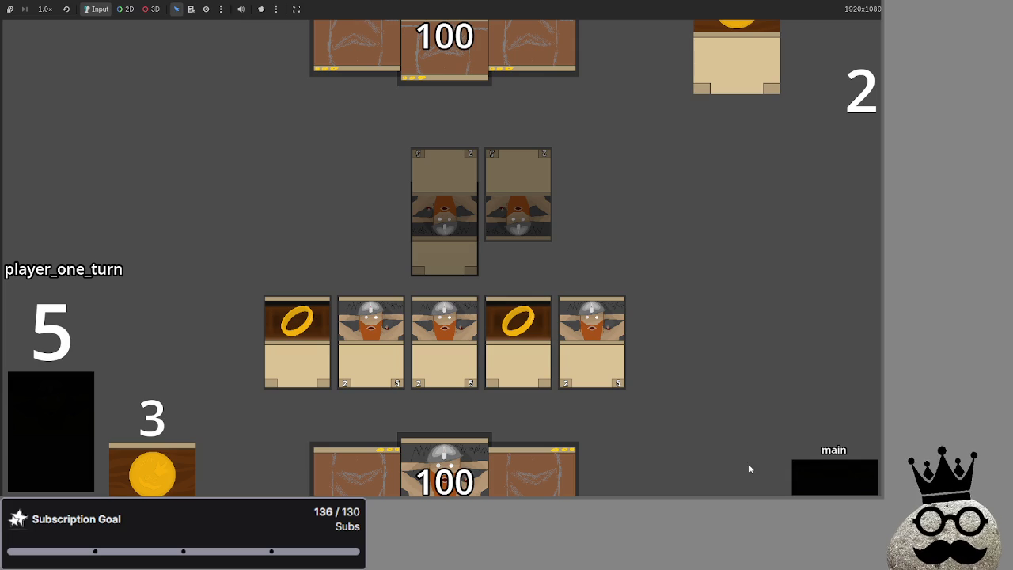
pyautogui.moveTo(516, 340)
pyautogui.mouseDown()
pyautogui.moveTo(594, 339)
pyautogui.moveTo(572, 346)
pyautogui.moveTo(445, 325)
pyautogui.mouseUp()
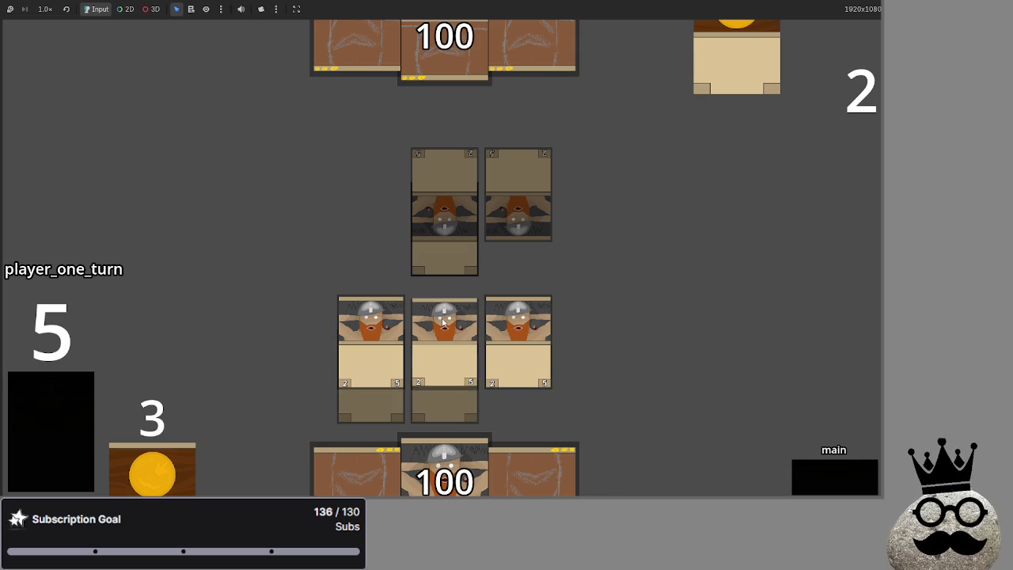
pyautogui.click(820, 478)
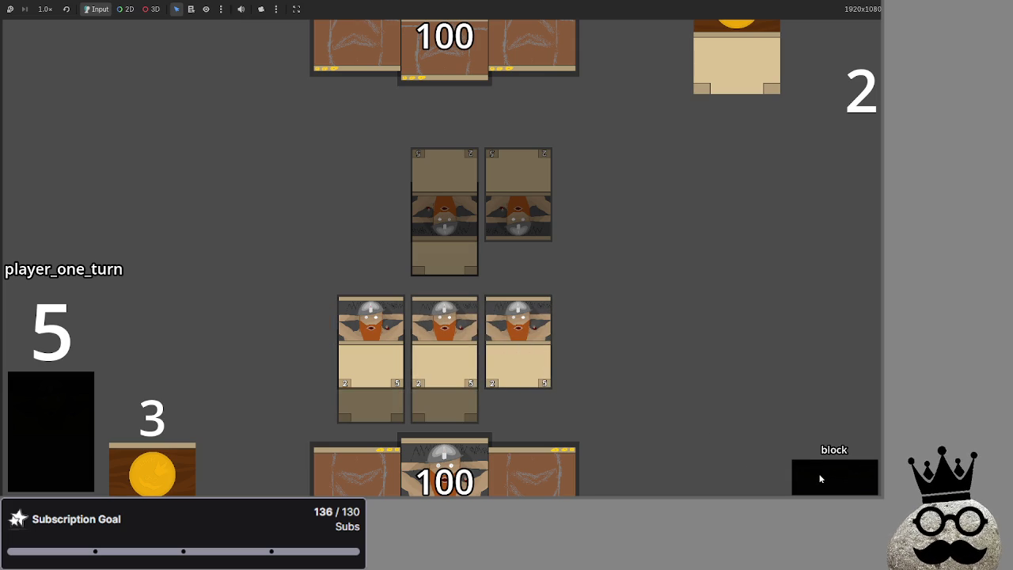
pyautogui.click(820, 478)
pyautogui.click(820, 479)
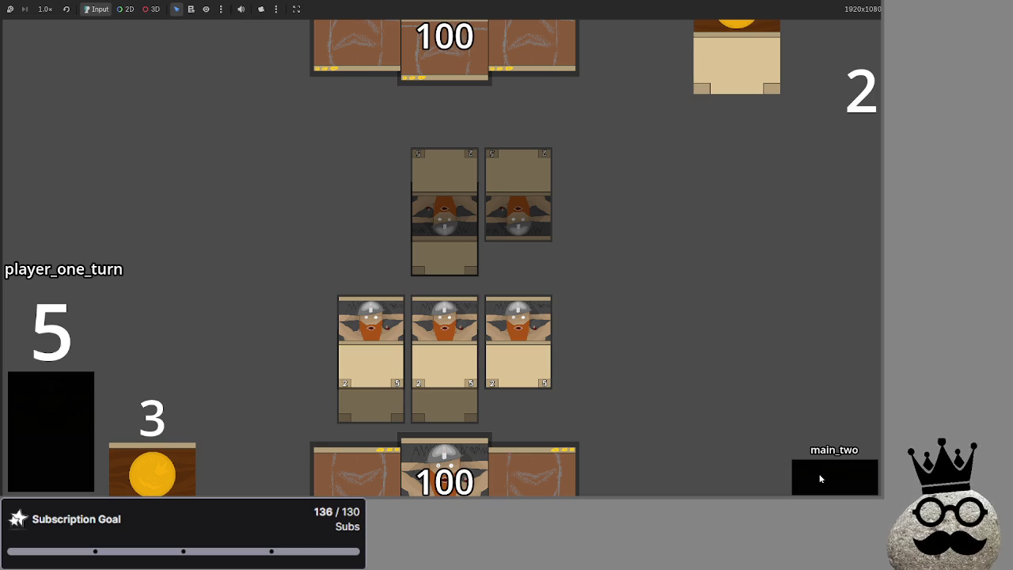
pyautogui.click(820, 478)
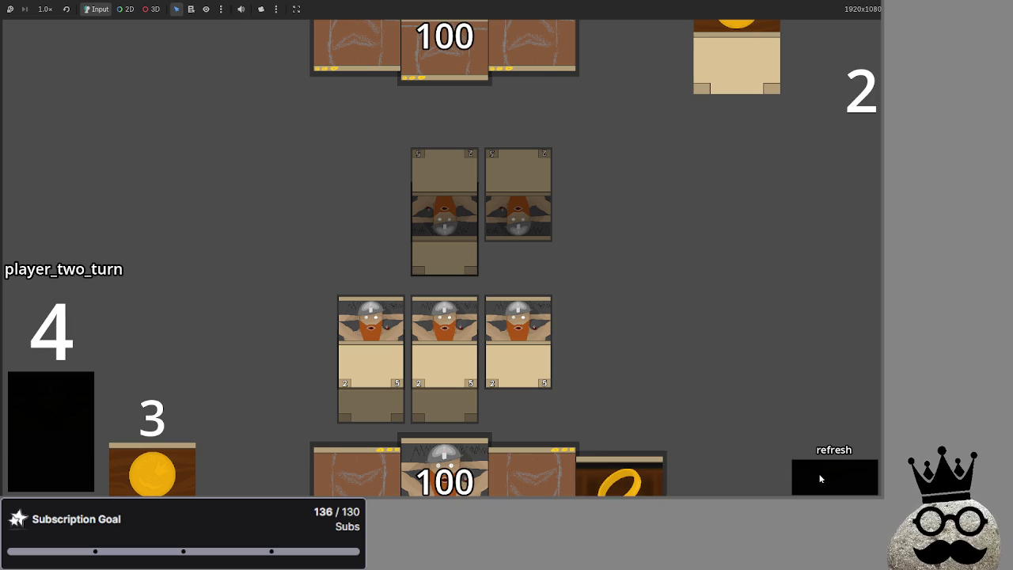
pyautogui.click(820, 478)
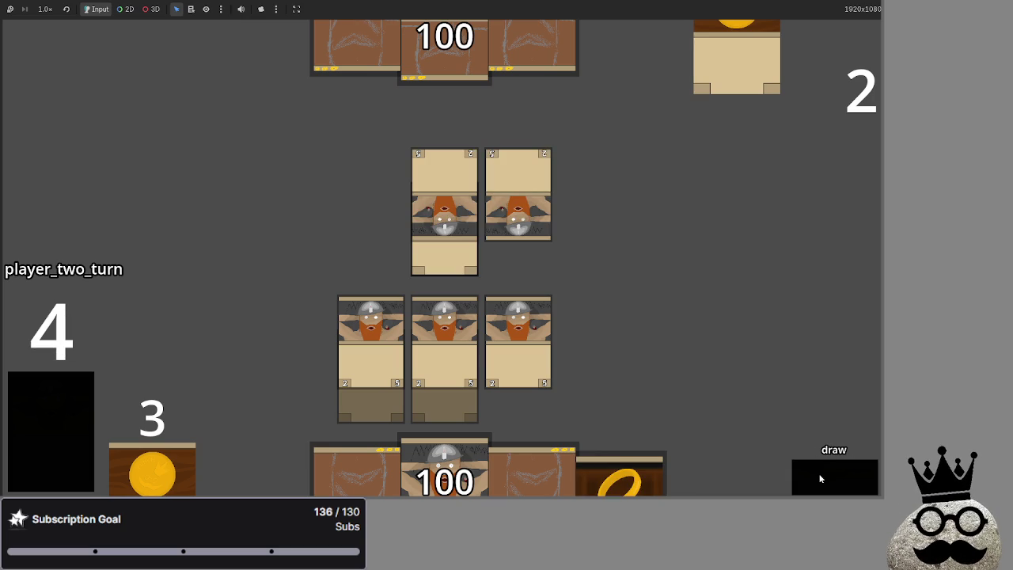
pyautogui.click(820, 478)
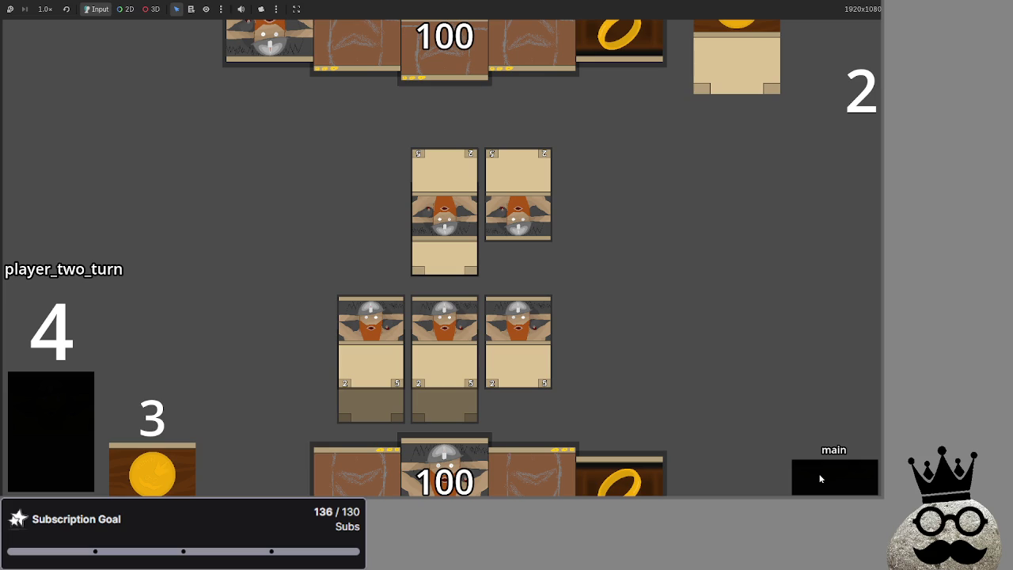
# - Let player two play a dwarf and attack, then return to player one's main phase
pyautogui.click(820, 478)
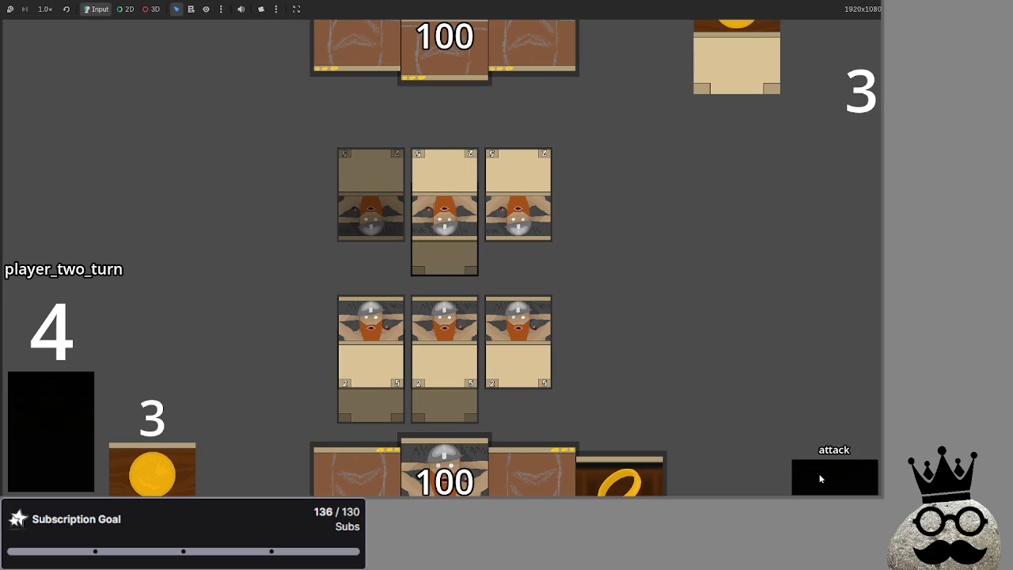
pyautogui.click(820, 478)
pyautogui.click(820, 478)
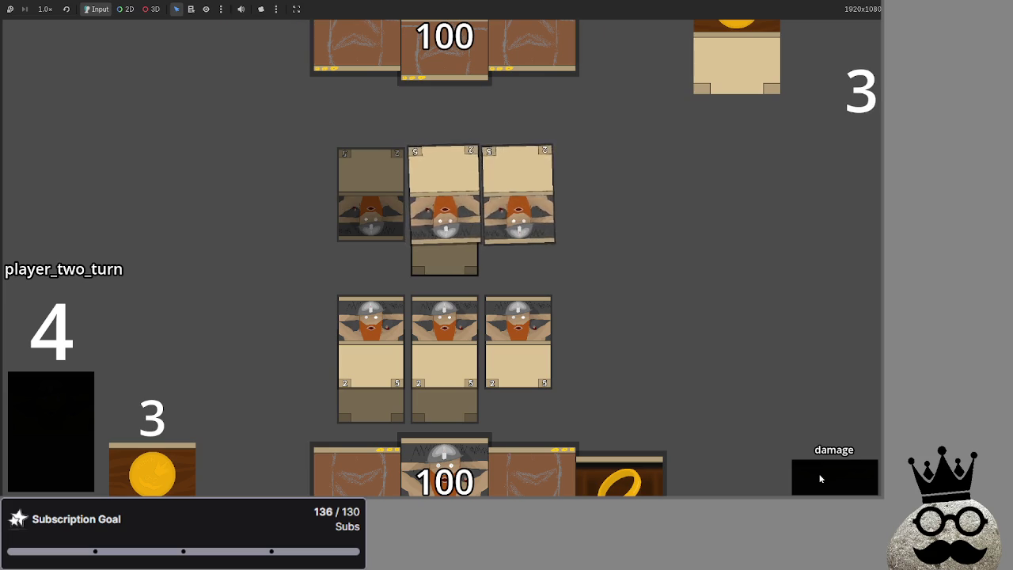
pyautogui.click(819, 478)
pyautogui.click(820, 478)
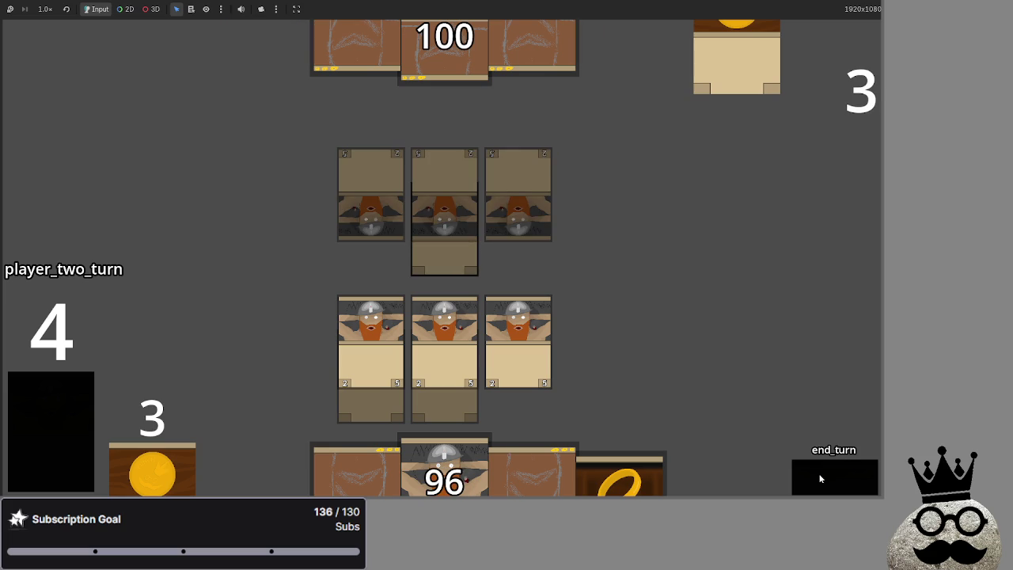
pyautogui.click(820, 478)
pyautogui.click(820, 478)
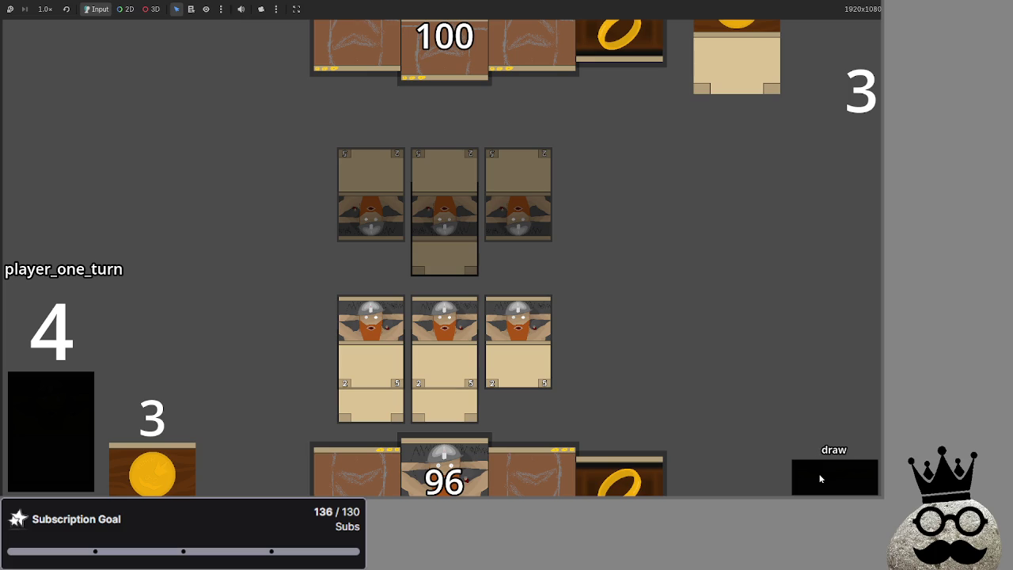
pyautogui.click(820, 478)
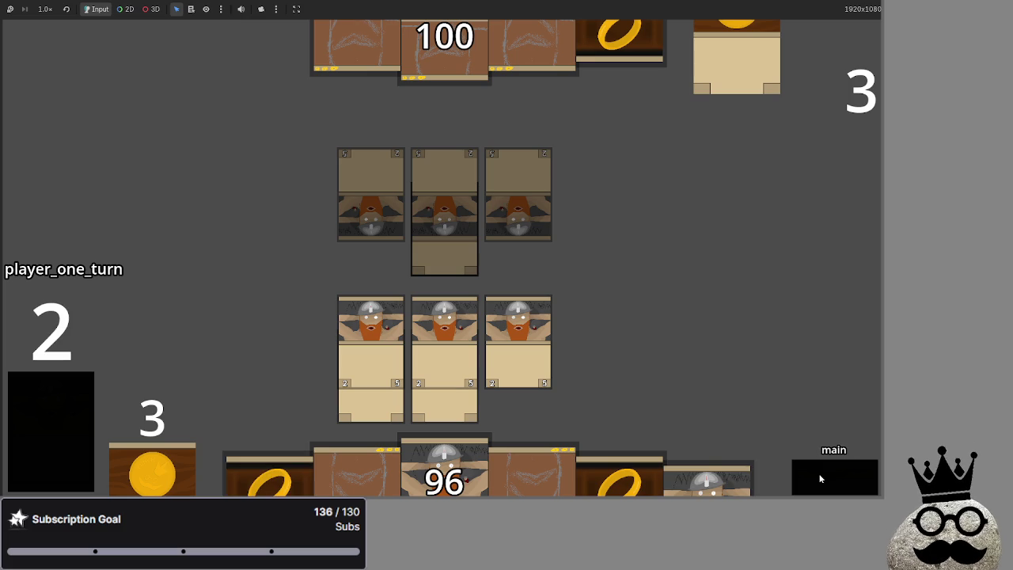
# - Move both equipment cards onto the right dwarf and attack, dropping player two to 96
pyautogui.moveTo(445, 406); pyautogui.dragTo(485, 386)
pyautogui.moveTo(370, 405)
pyautogui.mouseDown()
pyautogui.moveTo(412, 380)
pyautogui.moveTo(518, 403)
pyautogui.mouseUp()
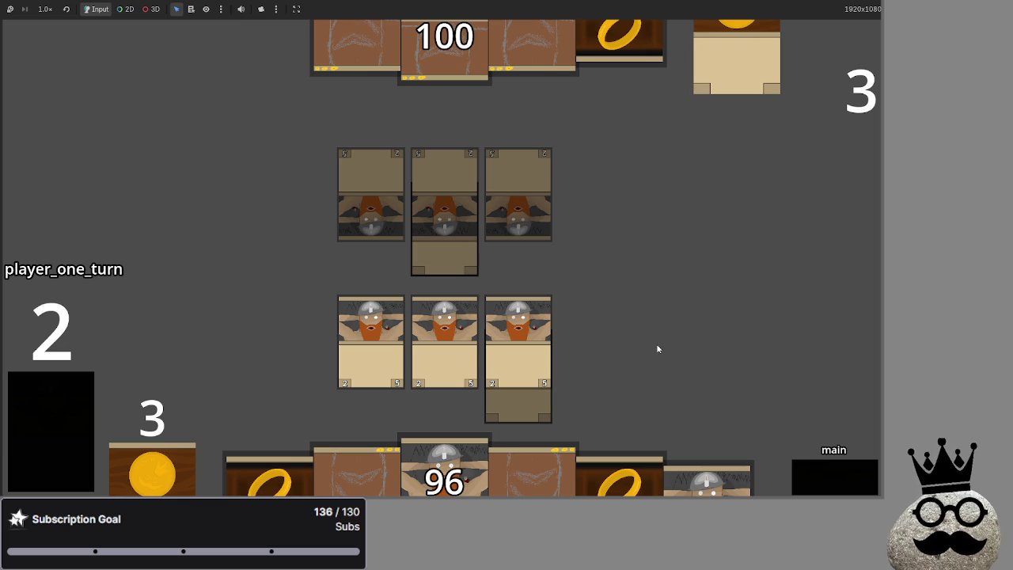
pyautogui.click(830, 476)
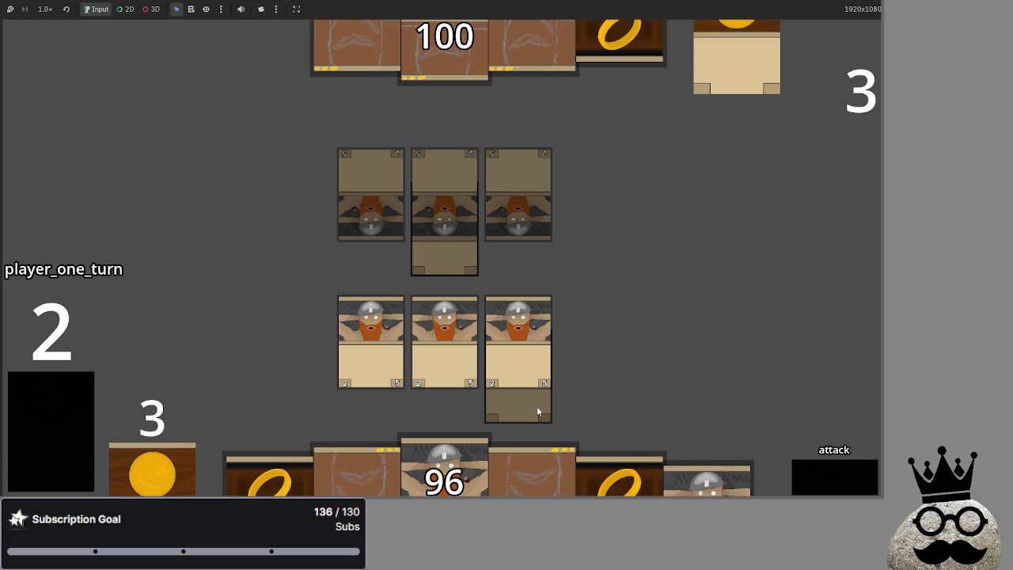
pyautogui.click(850, 481)
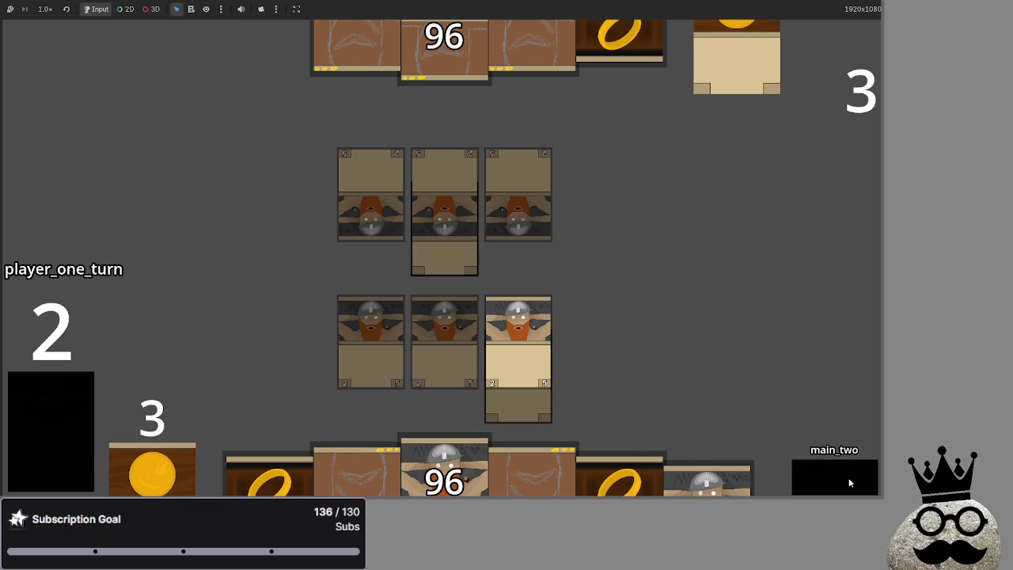
pyautogui.click(849, 483)
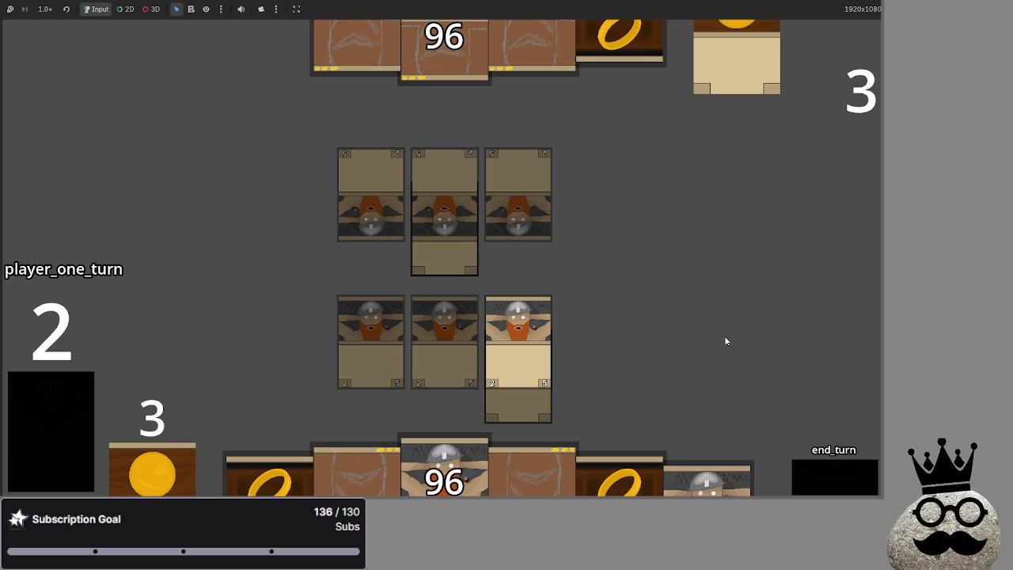
# - Stop the game, open playable_script.gd, and delete the print(equipped_to) debug line
pyautogui.press('F8')
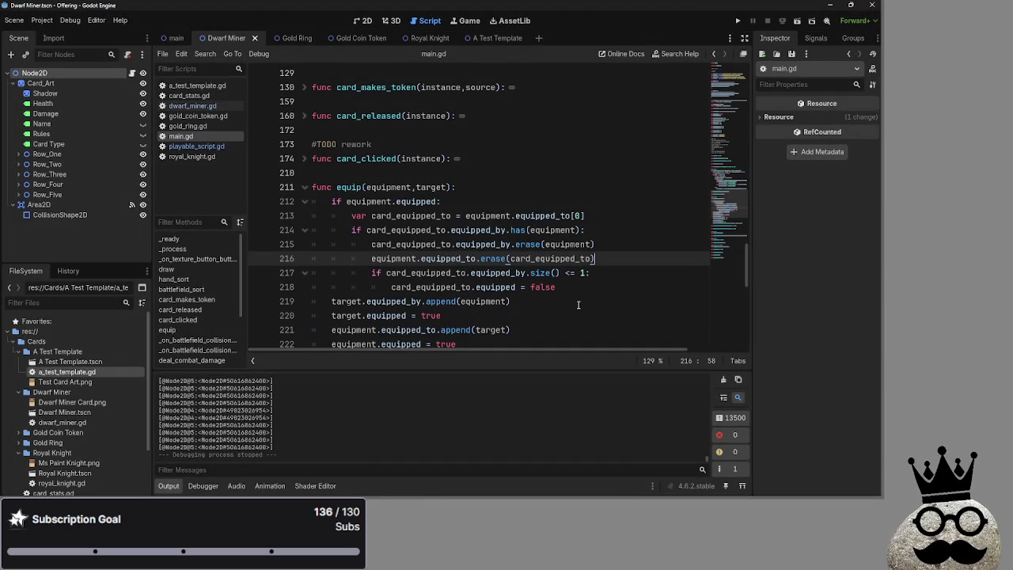
pyautogui.scroll(2, 430, 402)
pyautogui.scroll(-2, 430, 402)
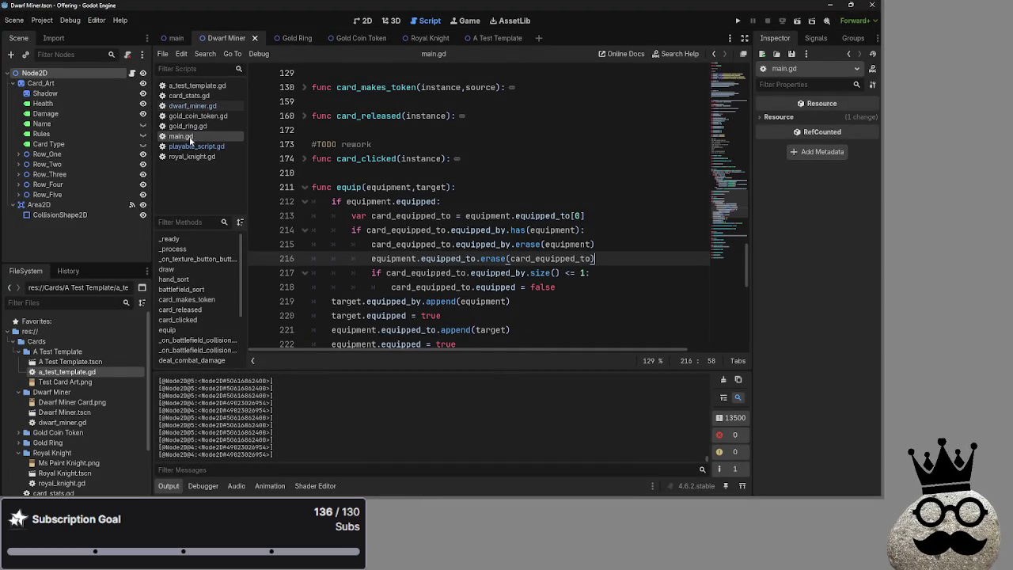
pyautogui.click(197, 145)
pyautogui.click(193, 134)
pyautogui.click(196, 145)
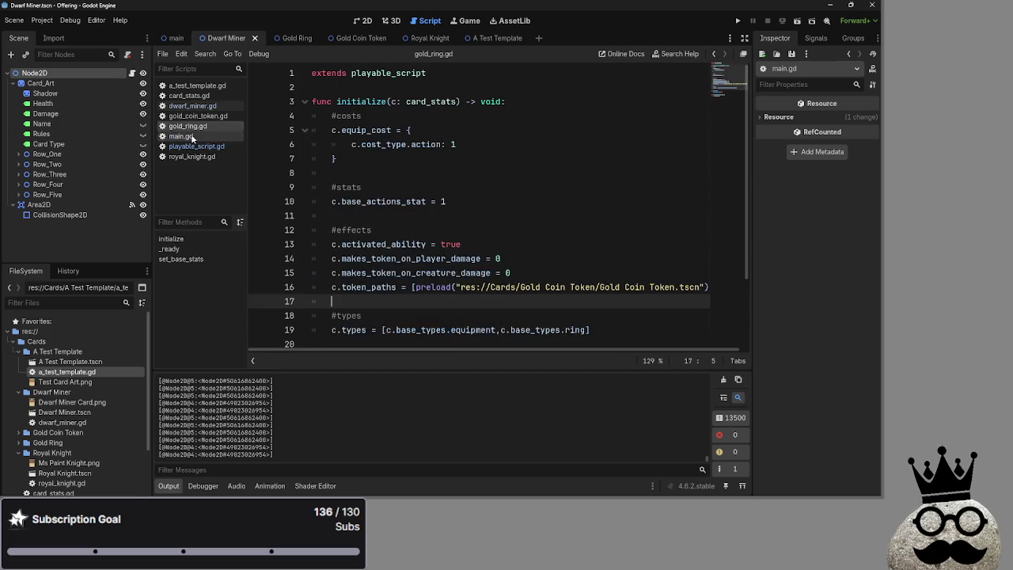
pyautogui.scroll(-5, 389, 240)
pyautogui.scroll(-2, 389, 240)
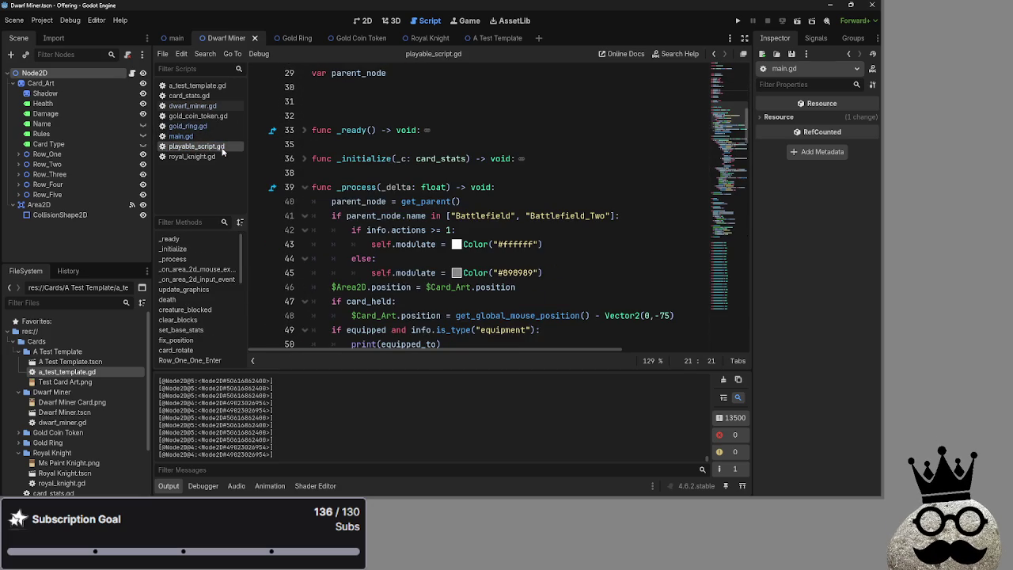
pyautogui.scroll(-1, 393, 234)
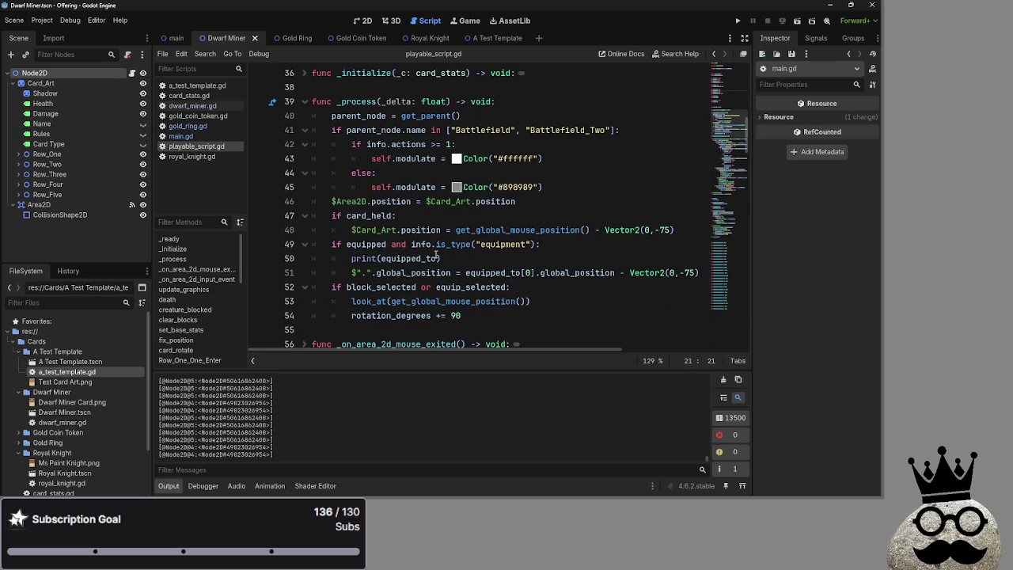
pyautogui.hotkey('shift', 'Home')
pyautogui.press('BackSpace')
pyautogui.press('BackSpace')
pyautogui.press('BackSpace')
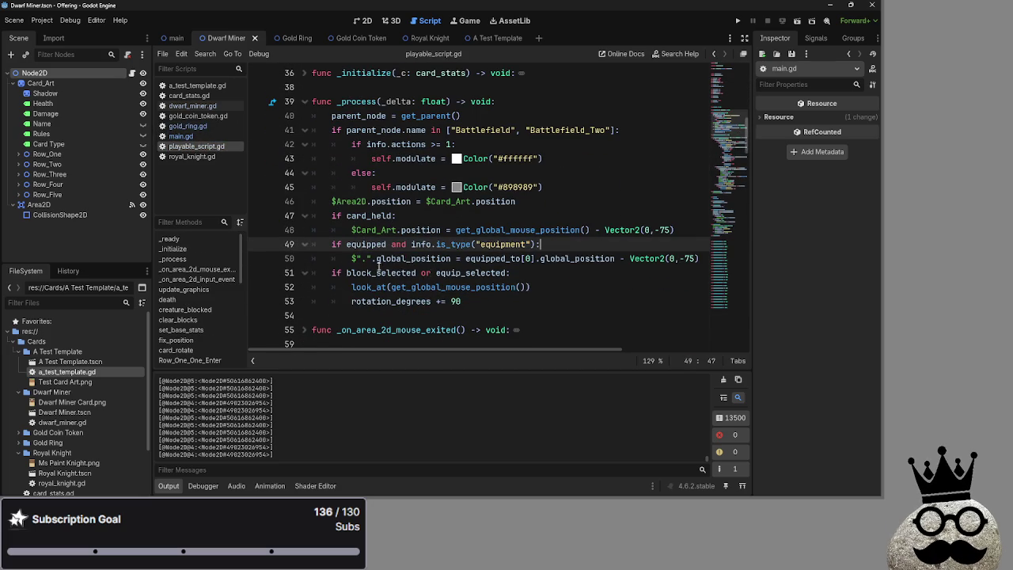
# - Remove the blank line 101 after update_graphics in playable_script.gd
pyautogui.scroll(-3, 433, 272)
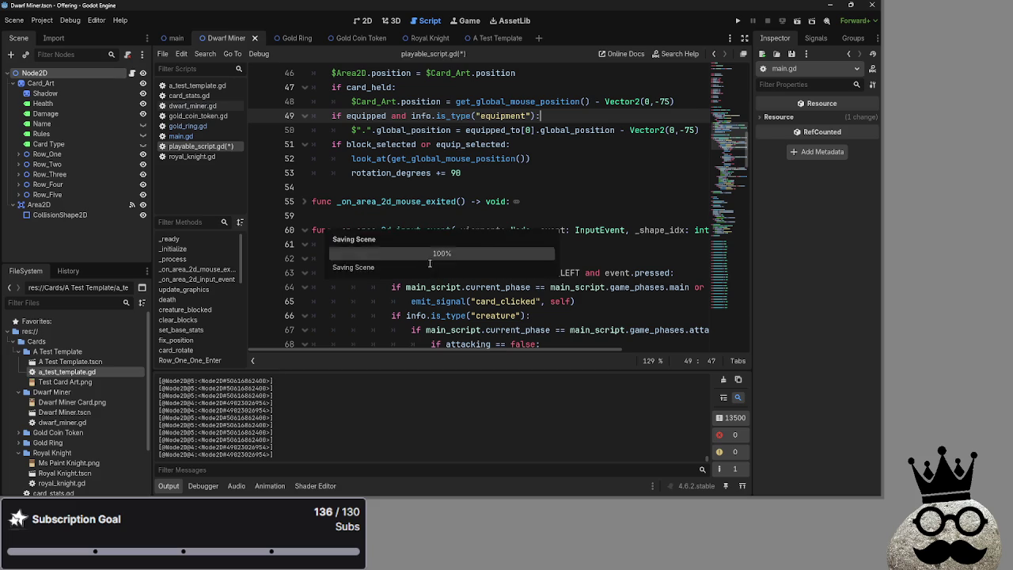
pyautogui.click(423, 186)
pyautogui.click(306, 203)
pyautogui.click(306, 202)
pyautogui.click(353, 212)
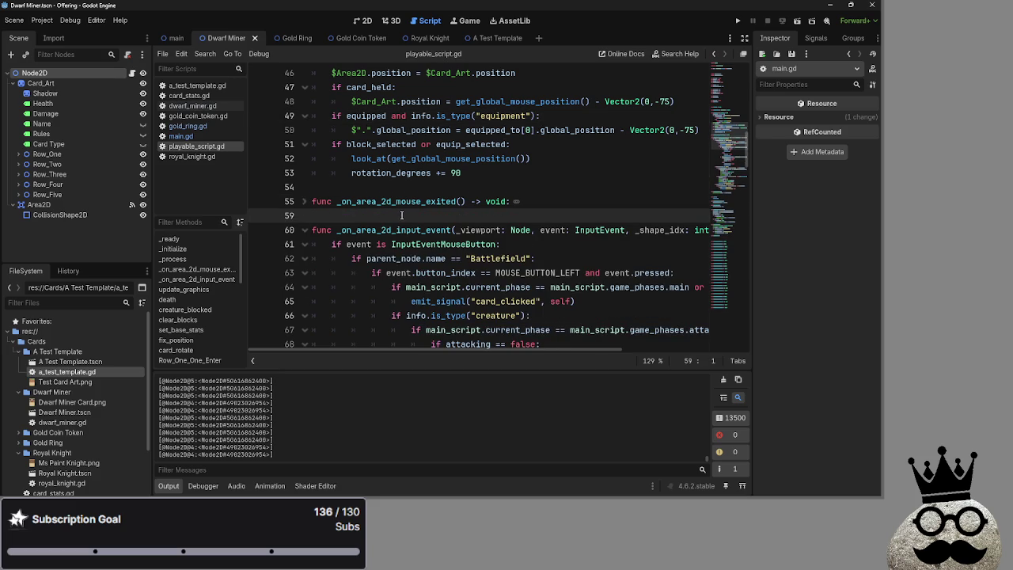
pyautogui.scroll(-1, 392, 215)
pyautogui.scroll(-13, 311, 190)
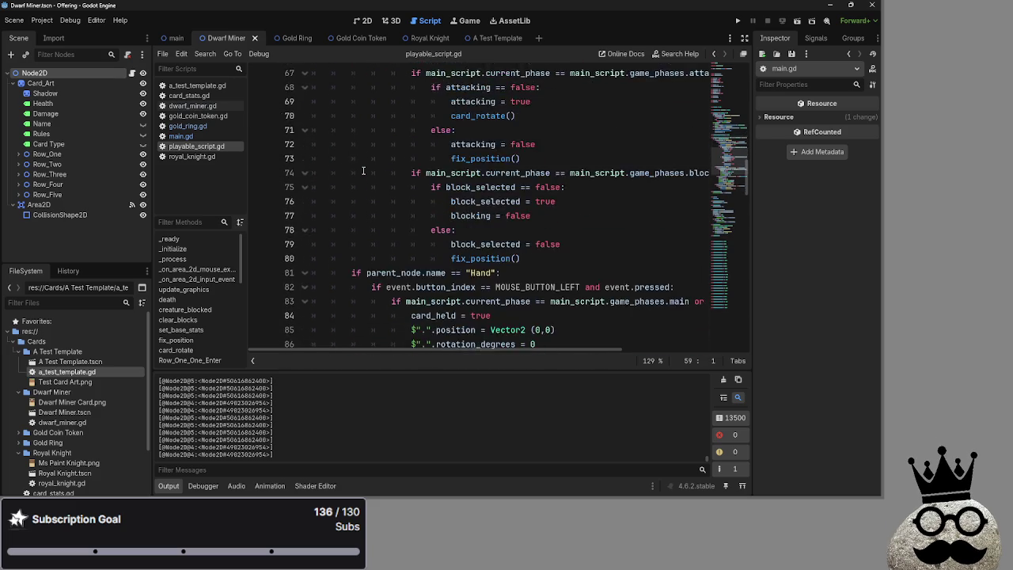
pyautogui.scroll(-1, 364, 171)
pyautogui.click(363, 172)
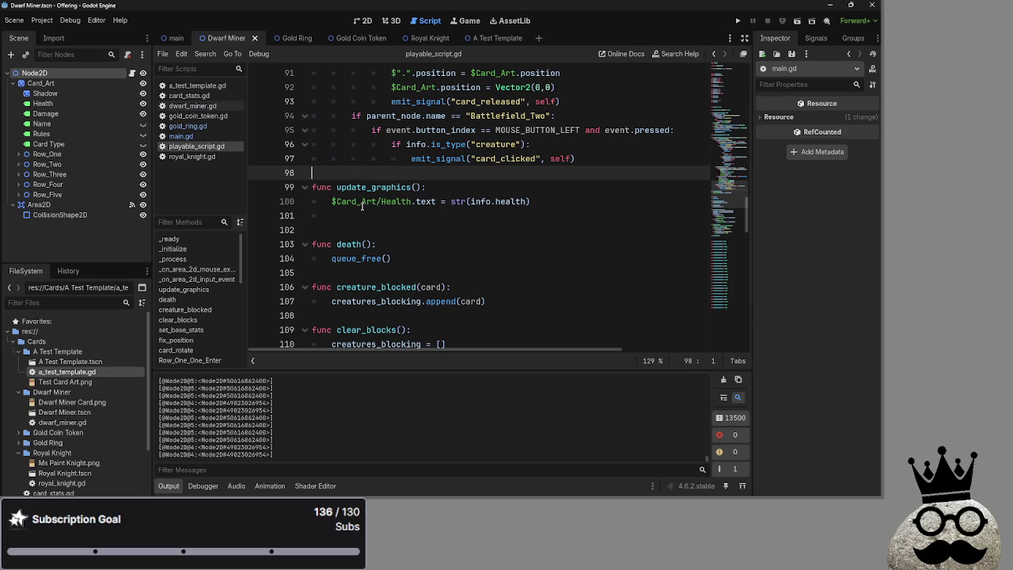
pyautogui.click(362, 210)
pyautogui.press('BackSpace')
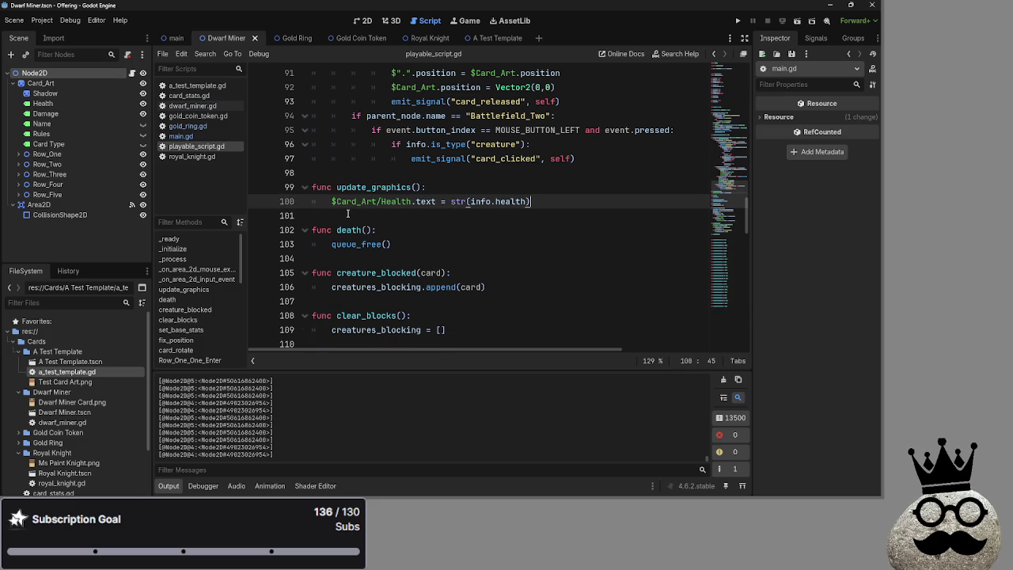
pyautogui.click(553, 187)
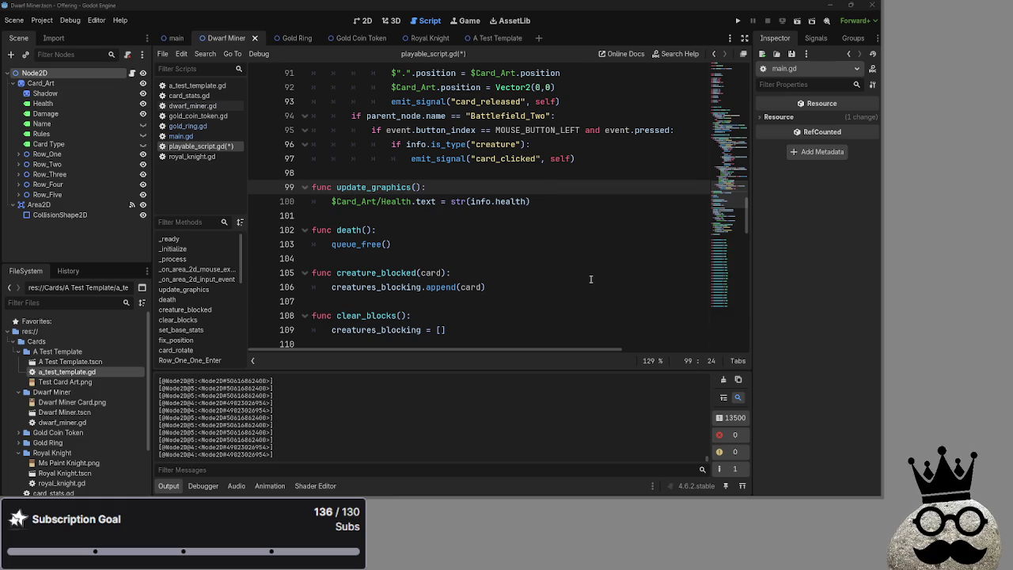
# - Inspect the queue_free() call in death() and insert a new line under func death()
pyautogui.scroll(1, 590, 278)
pyautogui.scroll(-2, 504, 252)
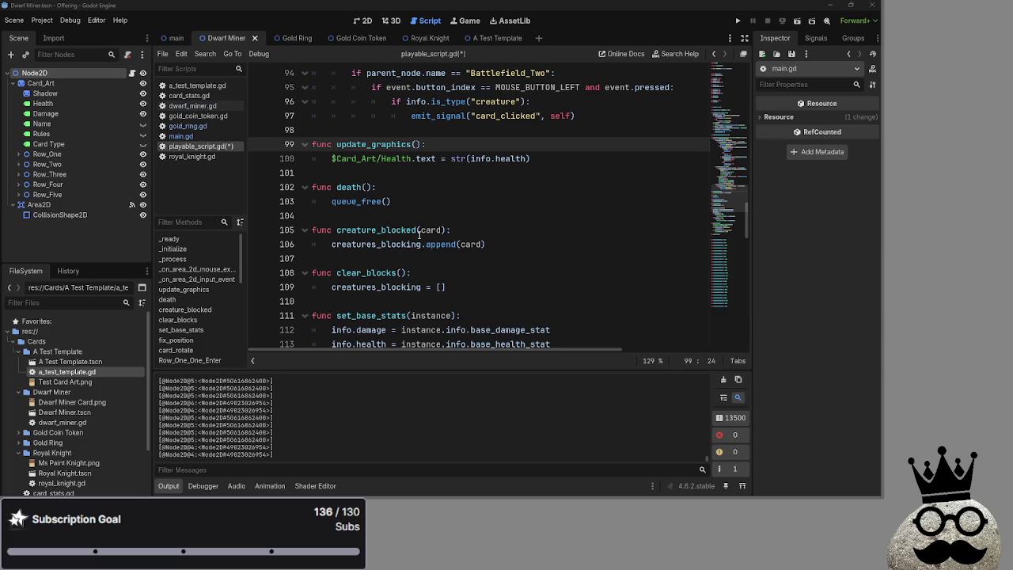
pyautogui.click(362, 201)
pyautogui.moveTo(331, 201); pyautogui.dragTo(392, 201)
pyautogui.click(392, 201)
pyautogui.click(425, 189)
pyautogui.doubleClick(362, 203)
pyautogui.press('End')
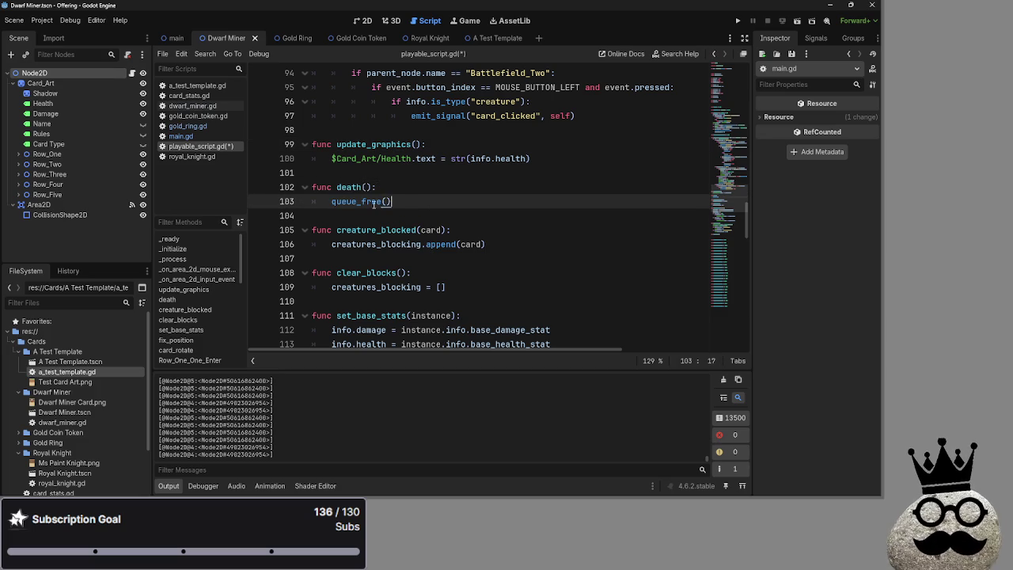
pyautogui.click(403, 186)
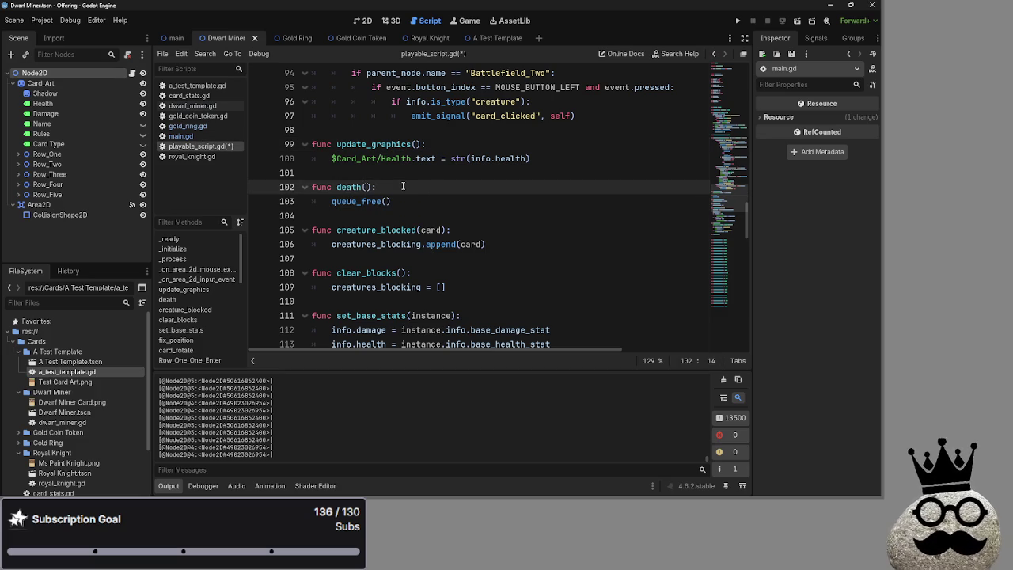
pyautogui.press('Return')
# - Switch back to main.gd's equip() function
pyautogui.scroll(20, 445, 212)
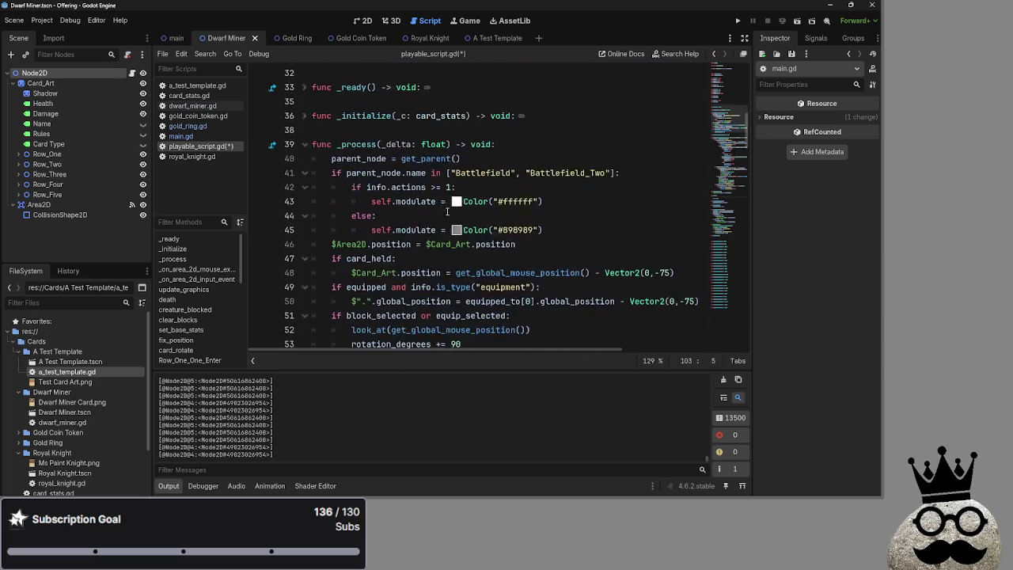
pyautogui.scroll(7, 447, 212)
pyautogui.scroll(-20, 447, 212)
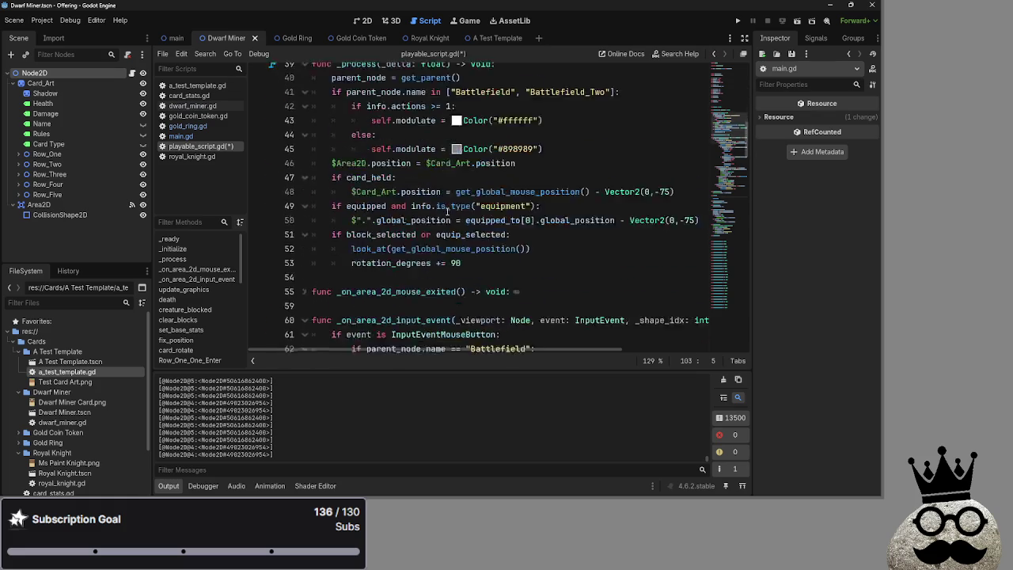
pyautogui.click(181, 137)
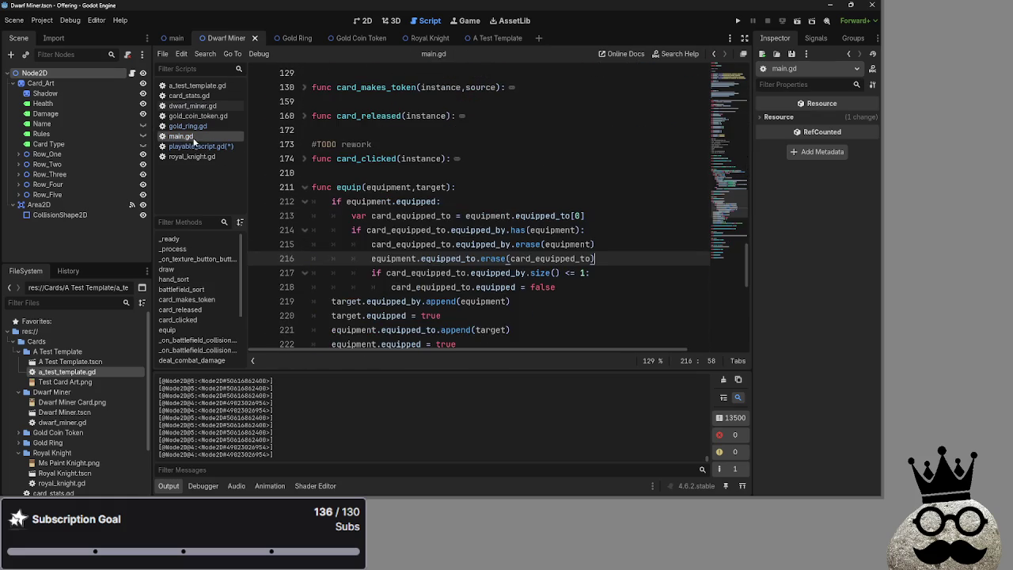
# - Scroll up to main.gd's #TODO comments and select lines 59–68 to review them
pyautogui.scroll(10, 427, 219)
pyautogui.scroll(3, 428, 219)
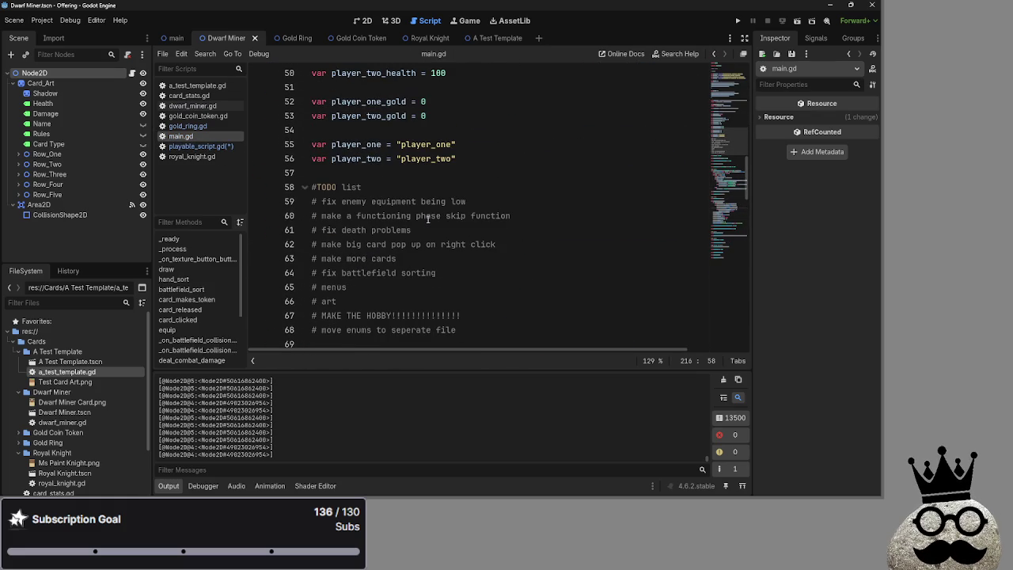
pyautogui.moveTo(509, 329); pyautogui.dragTo(311, 203)
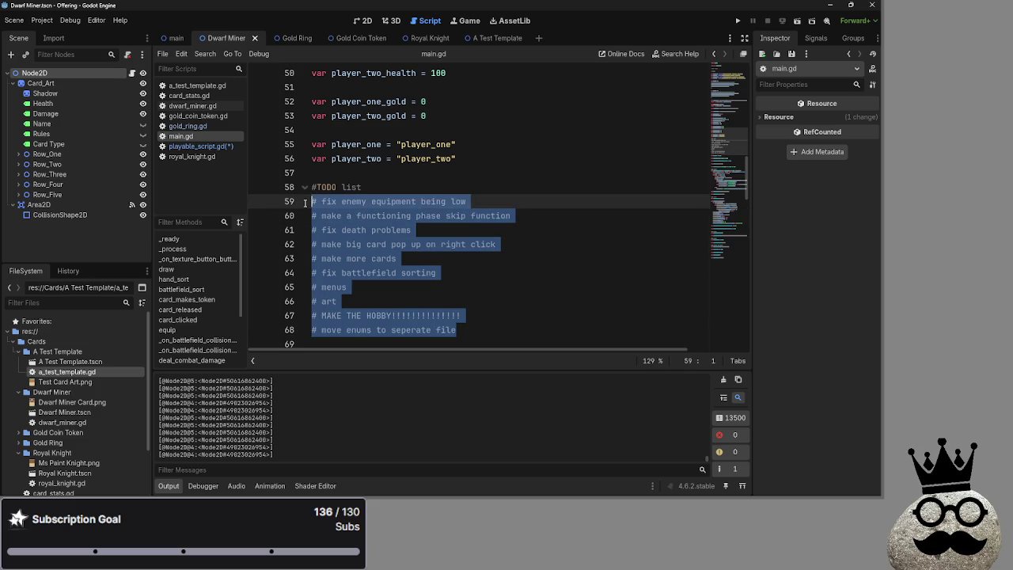
pyautogui.click(486, 330)
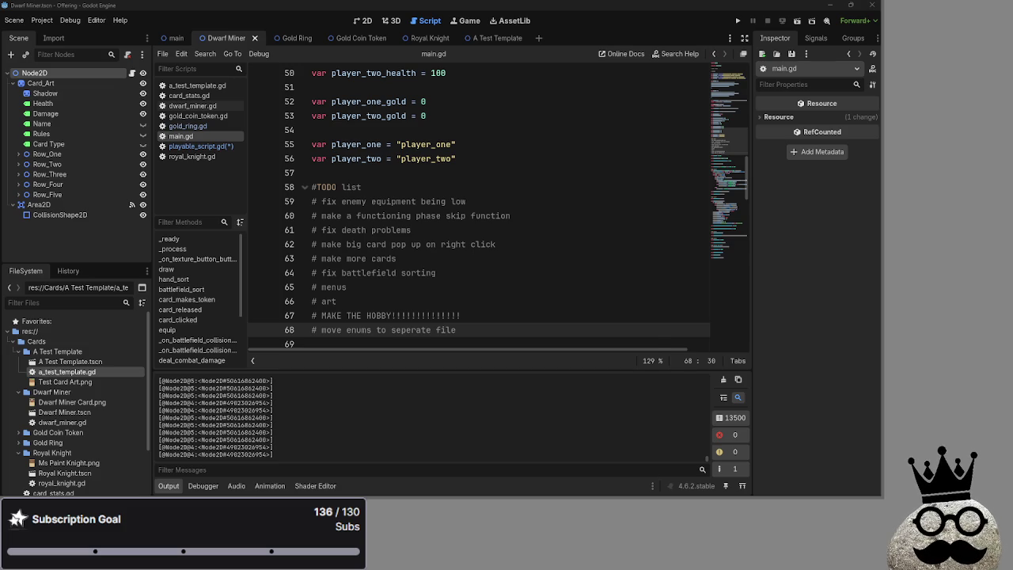
pyautogui.hotkey('alt', 'Tab')
pyautogui.click(731, 189)
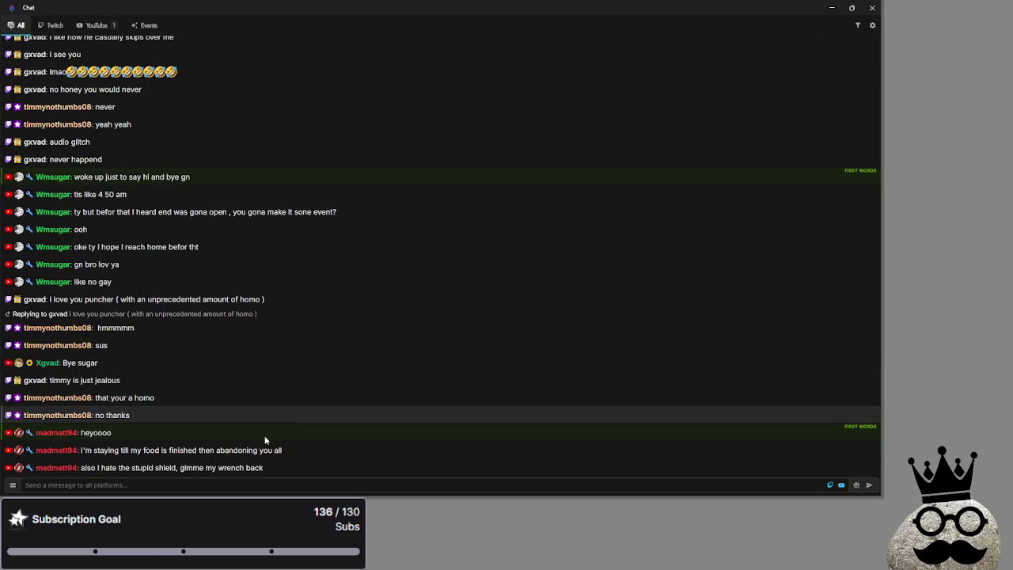
pyautogui.click(73, 451)
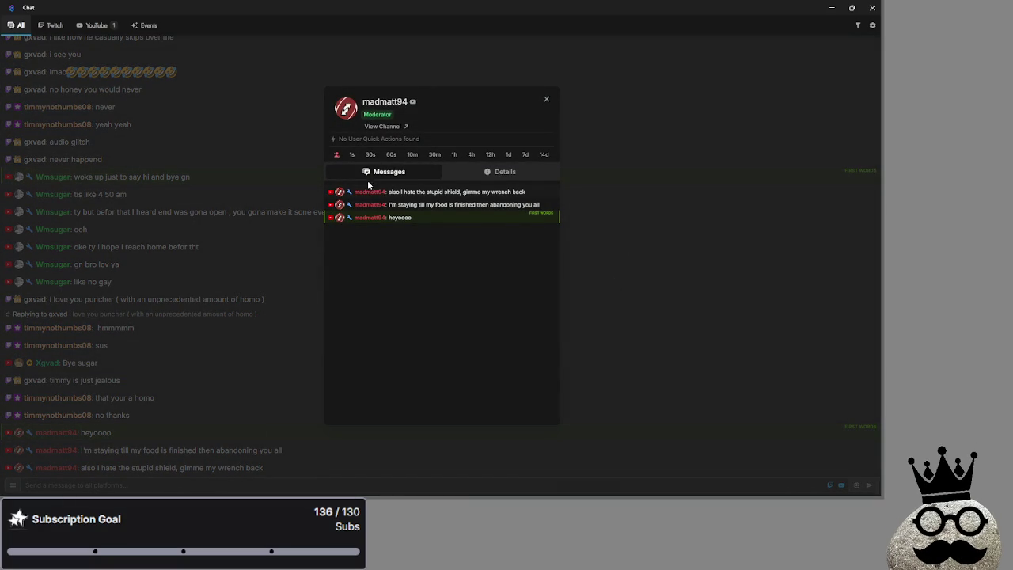
pyautogui.click(546, 103)
pyautogui.click(873, 7)
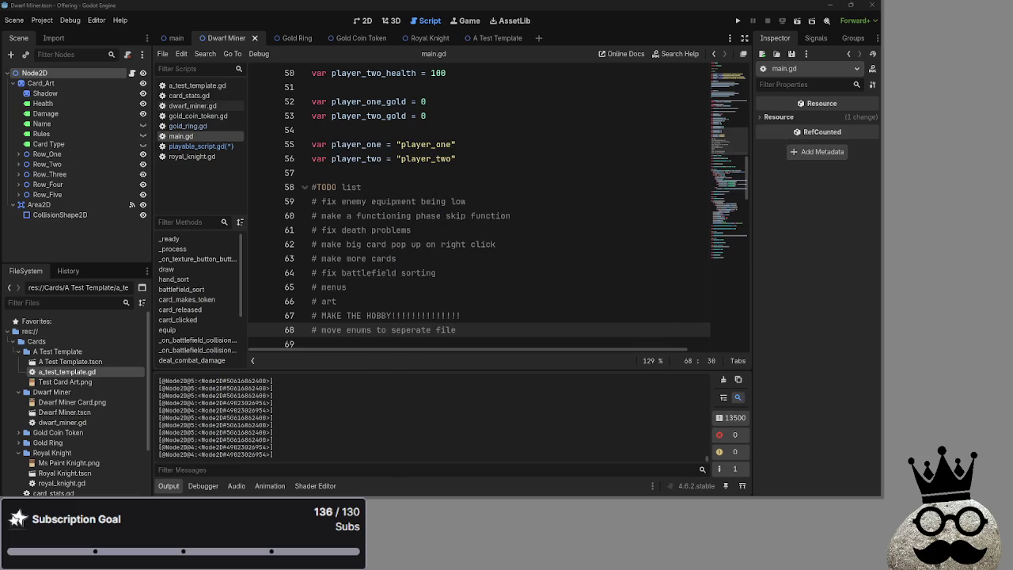
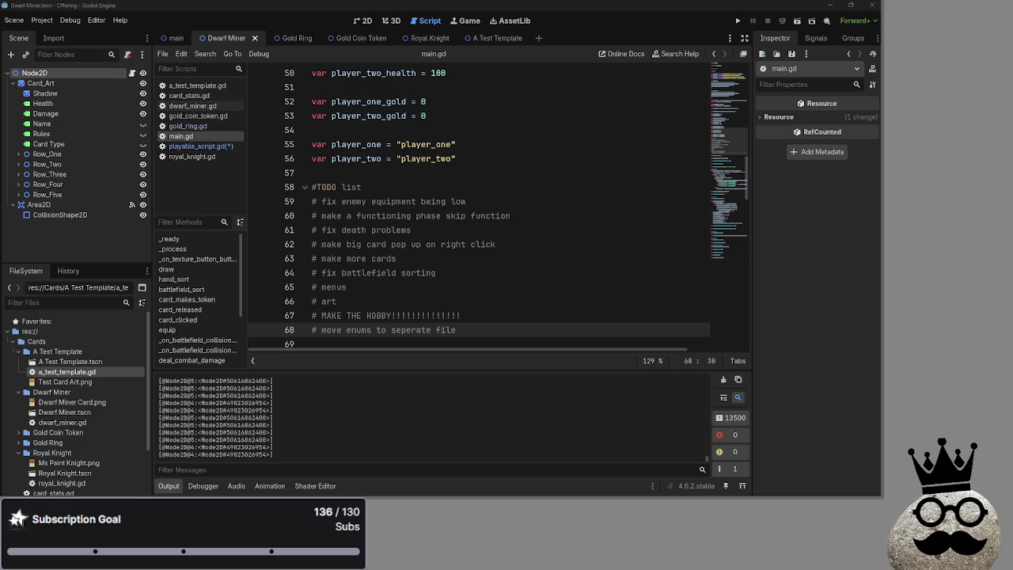
# - Return to the Godot script editor and hide the recording software window
pyautogui.hotkey('alt', 'Tab')
pyautogui.hotkey('alt', 'Tab')
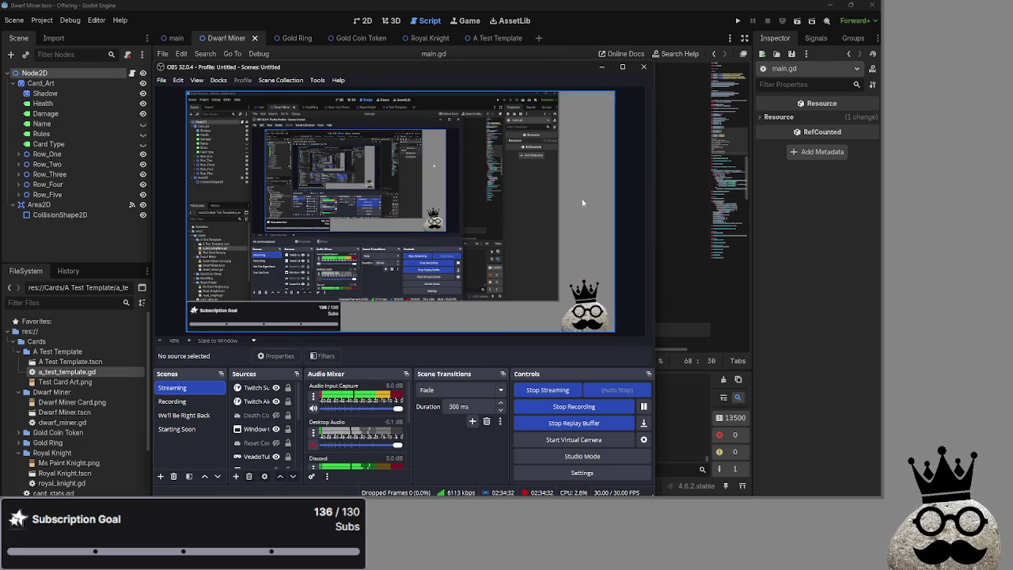
pyautogui.moveTo(569, 70); pyautogui.dragTo(571, 70)
pyautogui.click(604, 67)
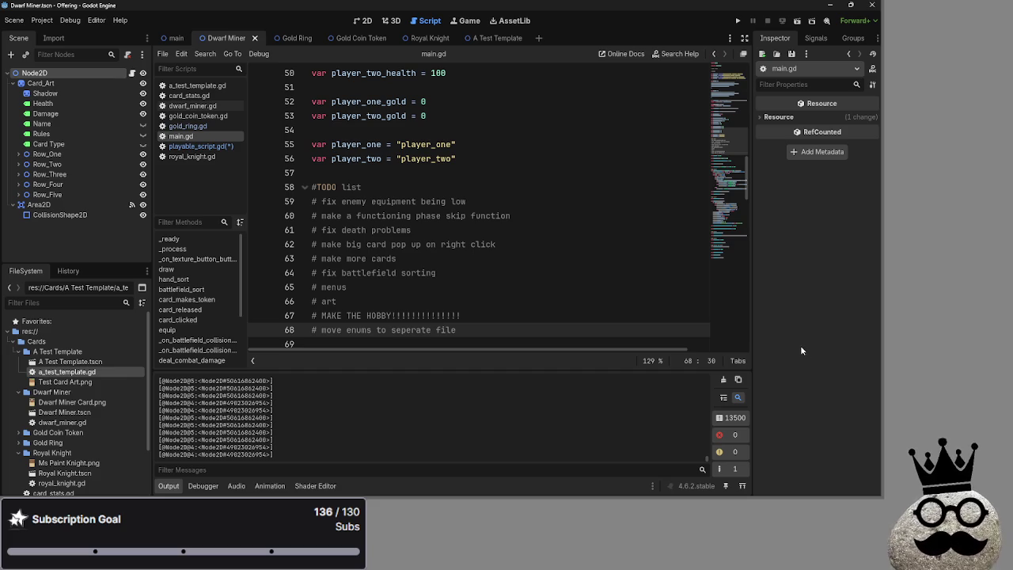
# - Expand and re-collapse the hand_sort, draw and _ready functions to inspect their bodies
pyautogui.click(418, 274)
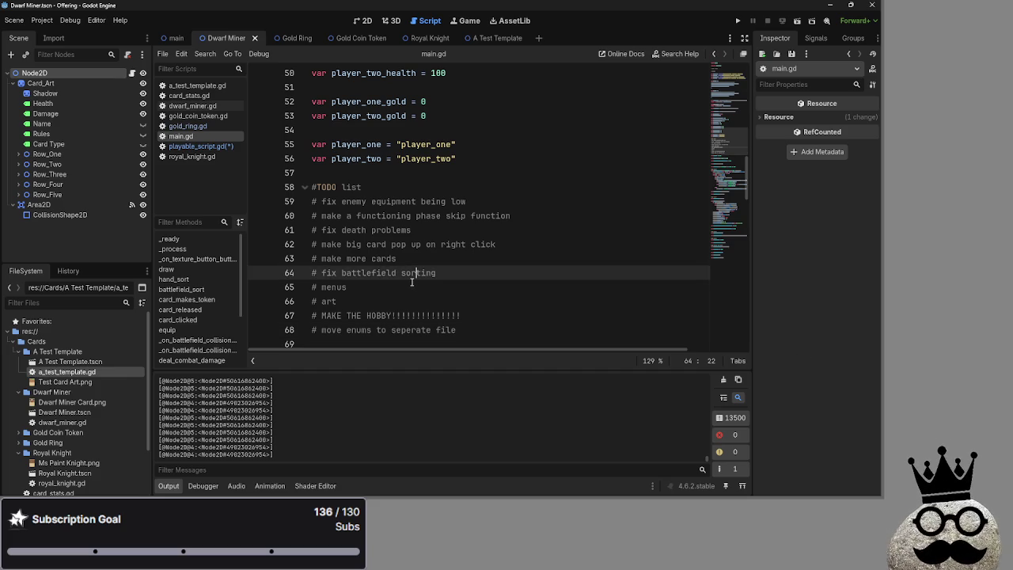
pyautogui.scroll(-8, 411, 281)
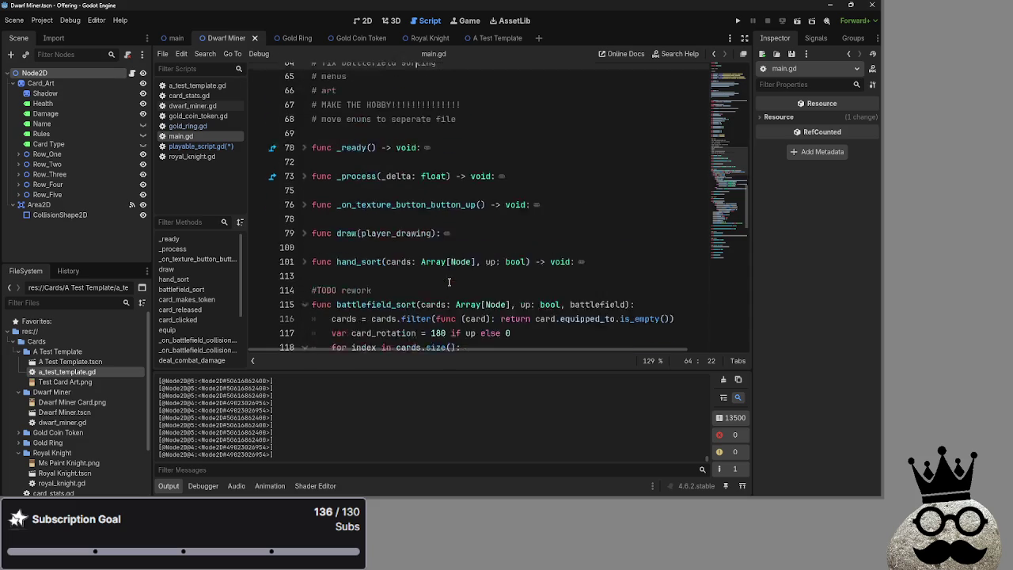
pyautogui.scroll(4, 448, 282)
pyautogui.click(309, 287)
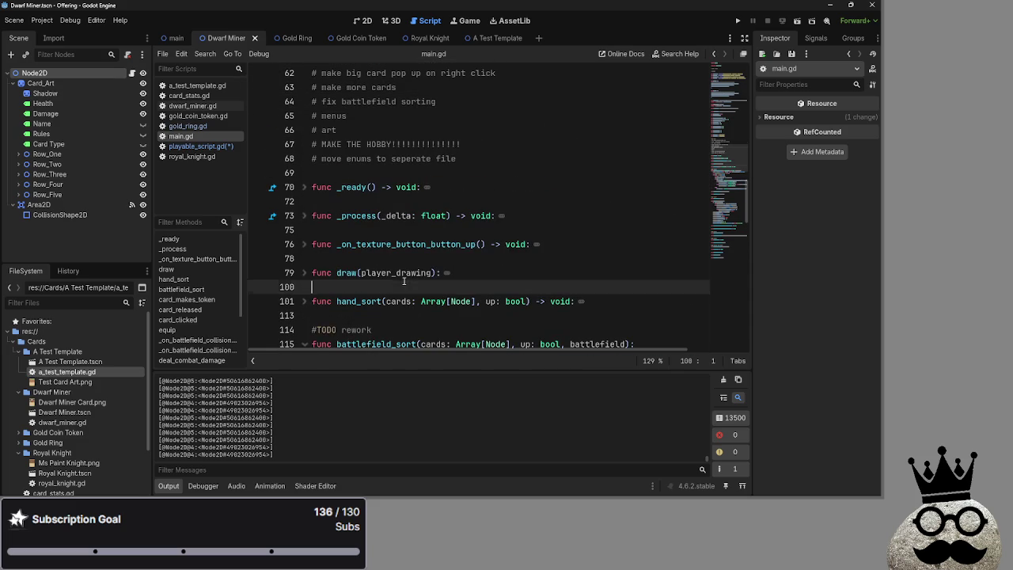
pyautogui.click(306, 301)
pyautogui.click(306, 301)
pyautogui.click(304, 273)
pyautogui.click(304, 273)
pyautogui.click(316, 258)
pyautogui.doubleClick(303, 215)
pyautogui.click(303, 187)
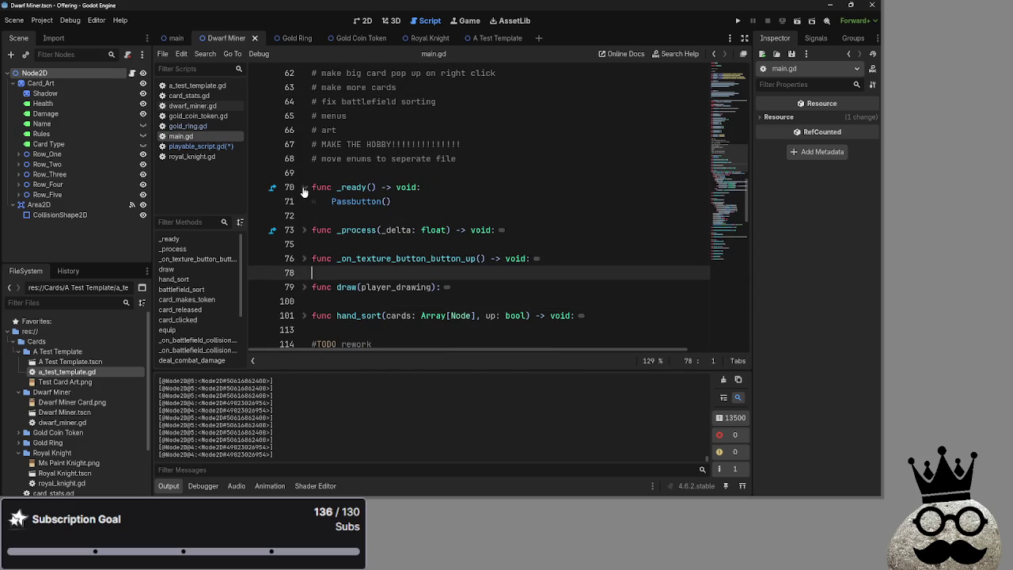
pyautogui.click(303, 187)
# - Scroll up to the TODO list and briefly select the enemy equipment item
pyautogui.scroll(6, 441, 291)
pyautogui.scroll(7, 441, 291)
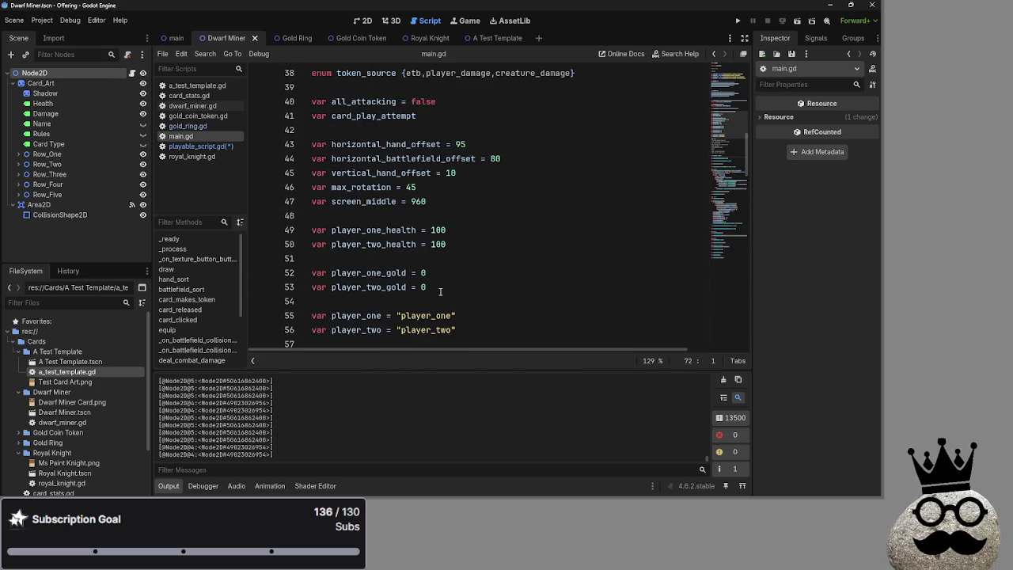
pyautogui.scroll(2, 440, 291)
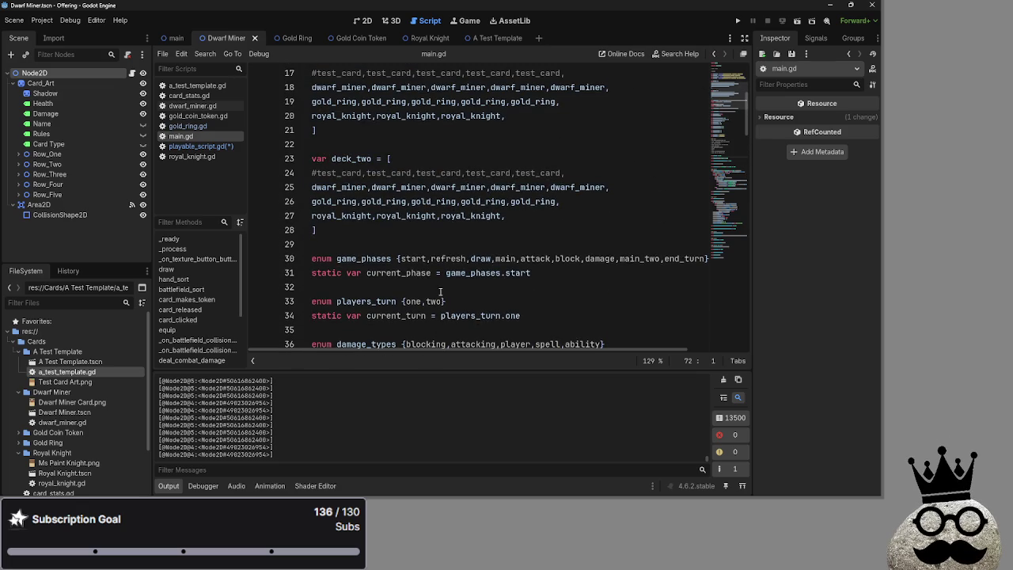
pyautogui.scroll(-17, 441, 291)
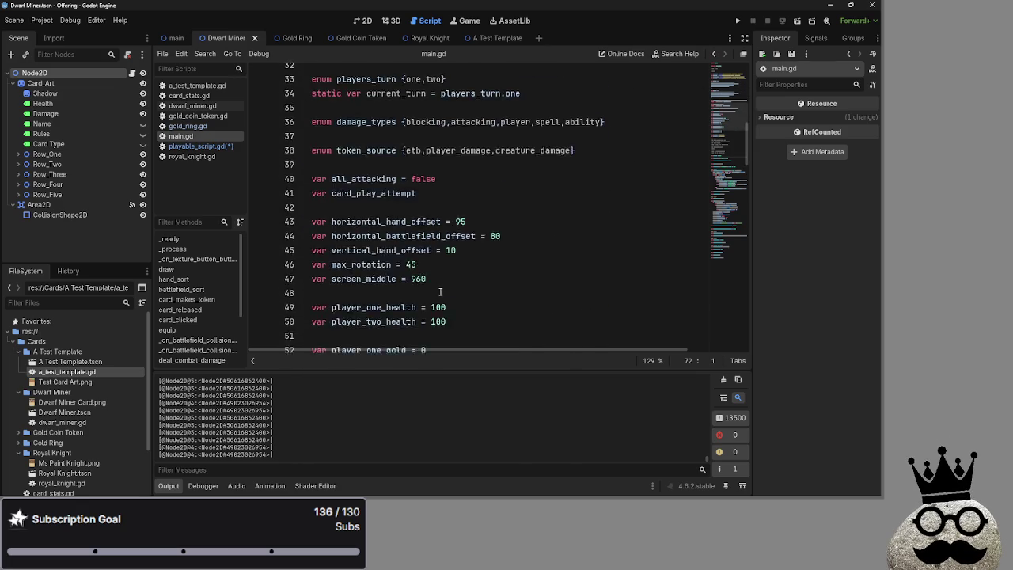
pyautogui.scroll(5, 441, 292)
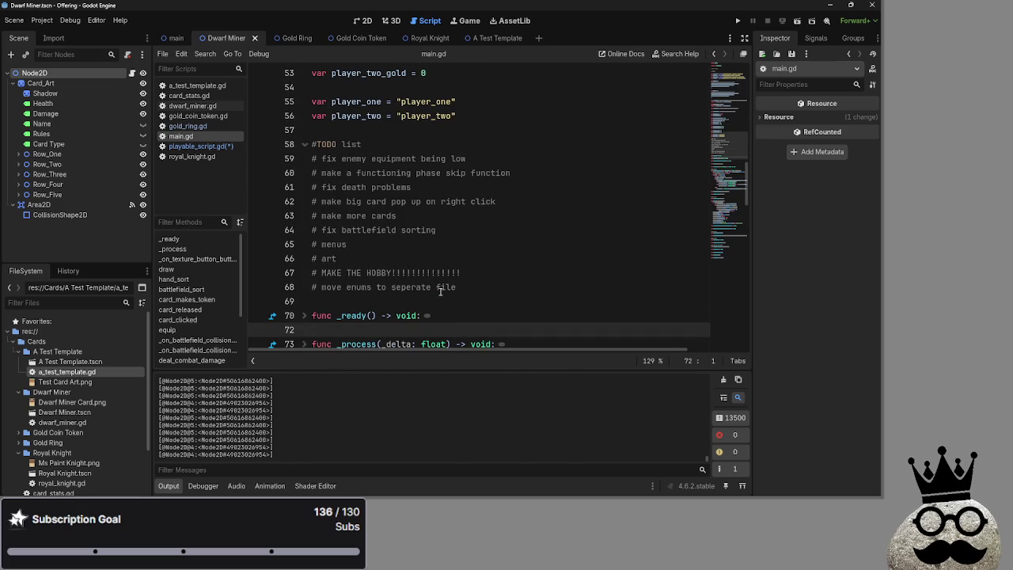
pyautogui.moveTo(467, 159); pyautogui.dragTo(290, 156)
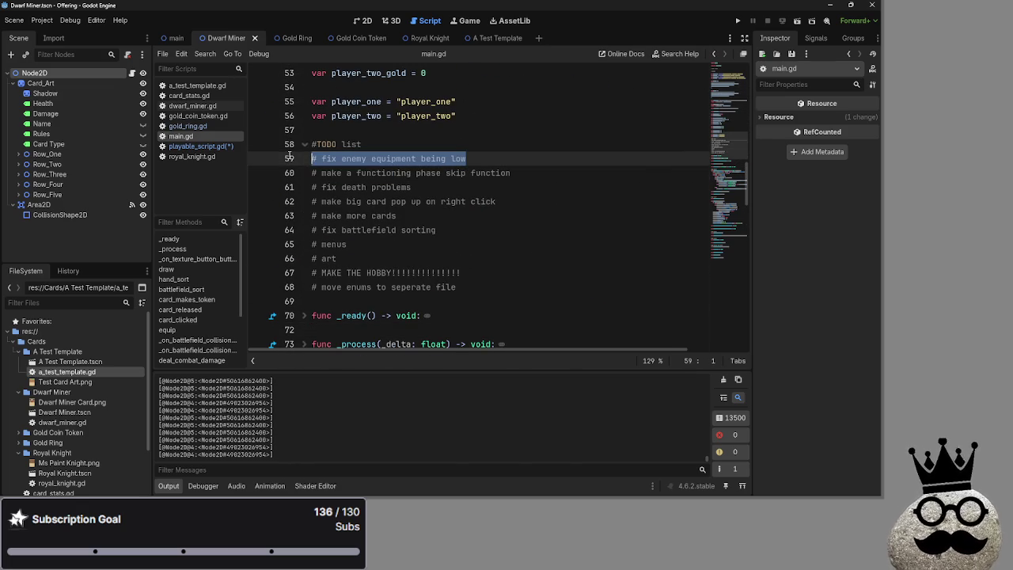
pyautogui.click(478, 158)
# - Fold the battlefield_sort function at line 115 so everything above equip is collapsed
pyautogui.scroll(-20, 452, 256)
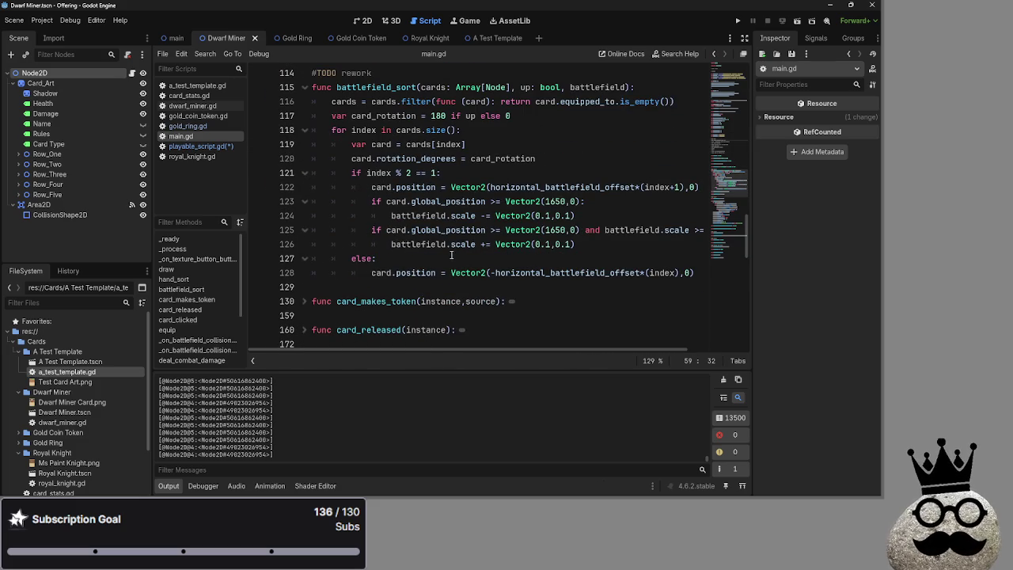
pyautogui.scroll(-3, 451, 255)
pyautogui.scroll(4, 418, 288)
pyautogui.click(298, 127)
pyautogui.click(303, 129)
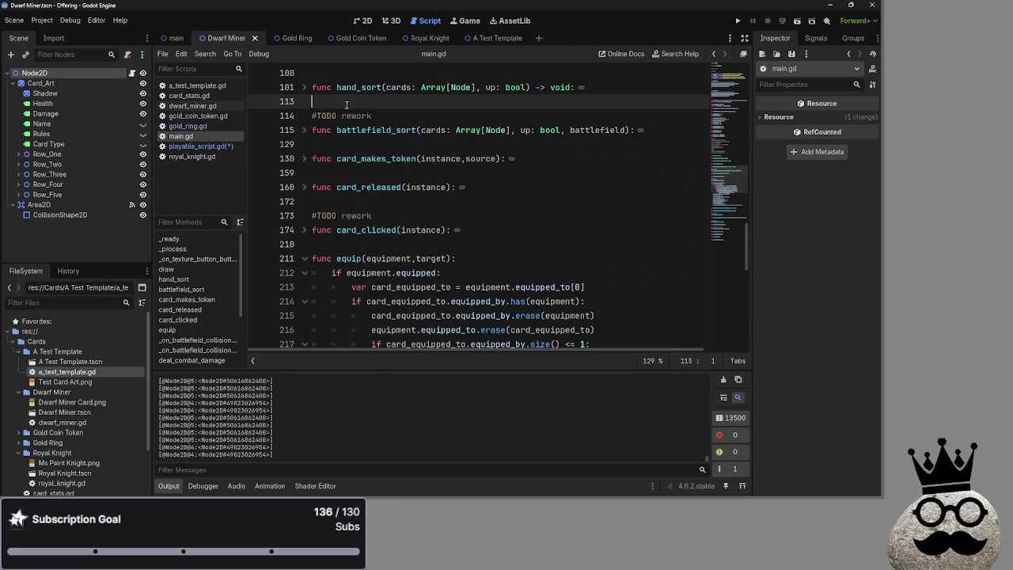
pyautogui.click(426, 206)
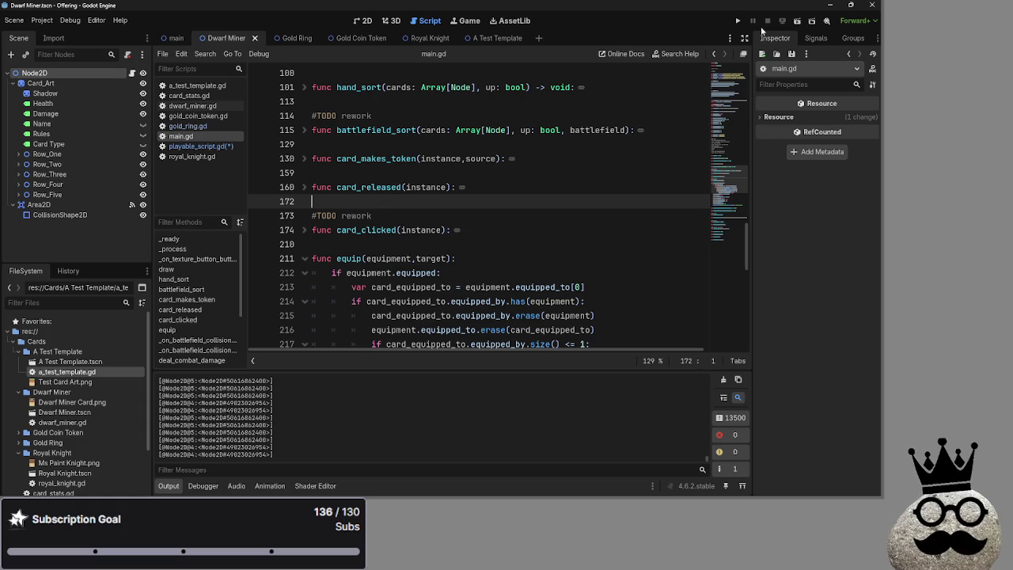
pyautogui.click(737, 22)
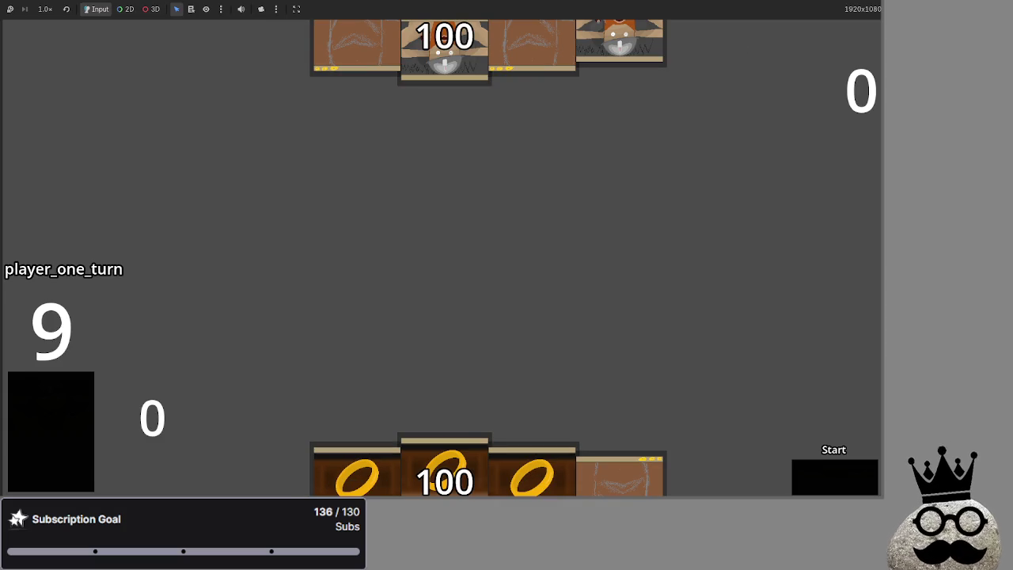
# - Leave the running card game and stop its debugging session, returning to main.gd
pyautogui.hotkey('alt', 'Tab')
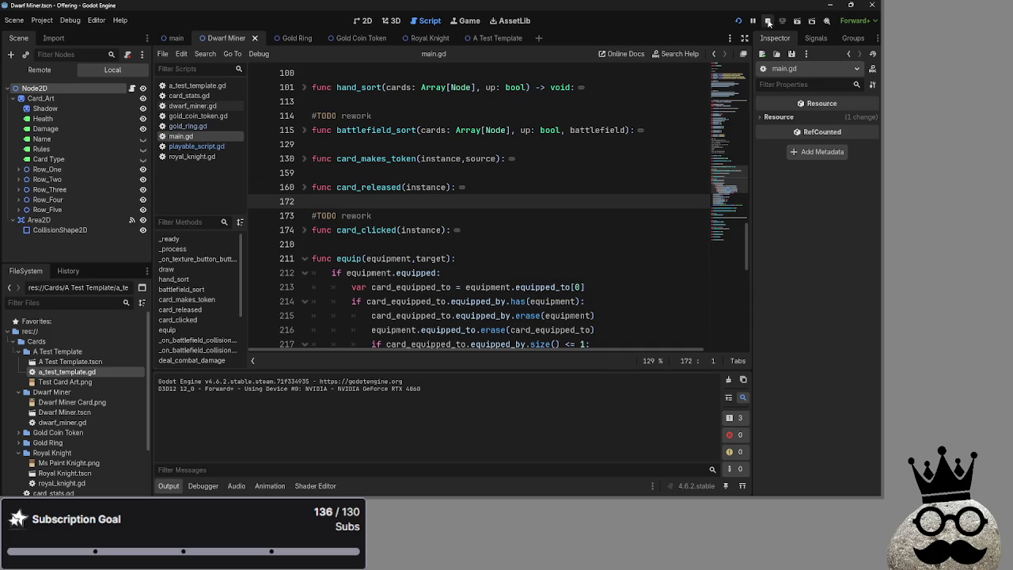
pyautogui.click(767, 22)
pyautogui.hotkey('alt', 'Tab')
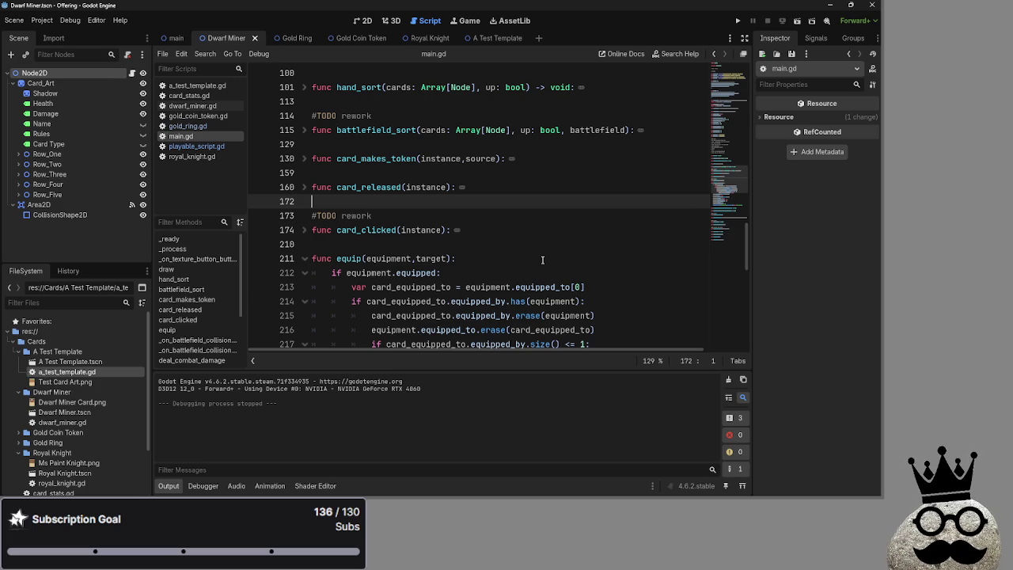
pyautogui.scroll(-2, 542, 259)
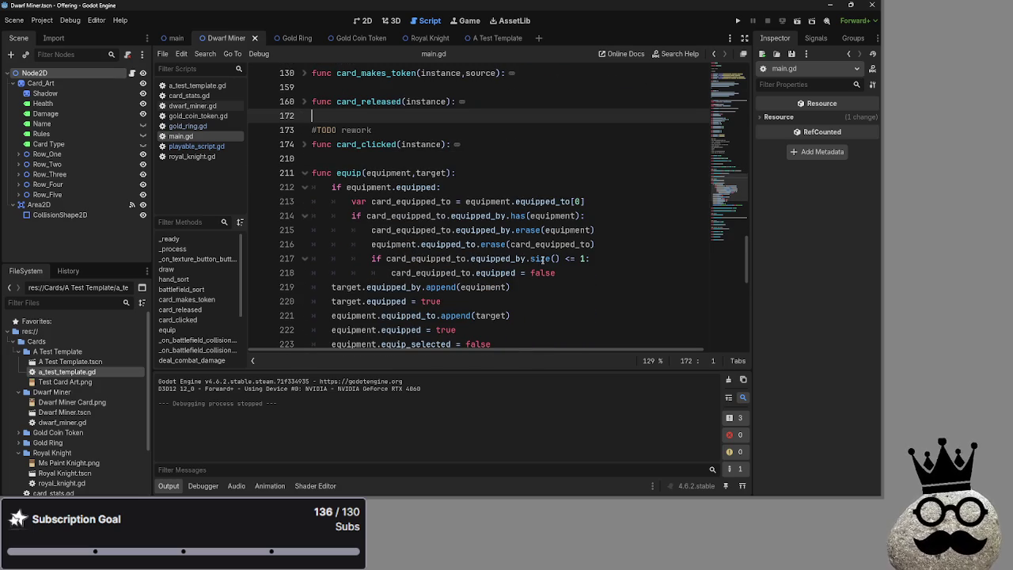
pyautogui.scroll(-6, 543, 260)
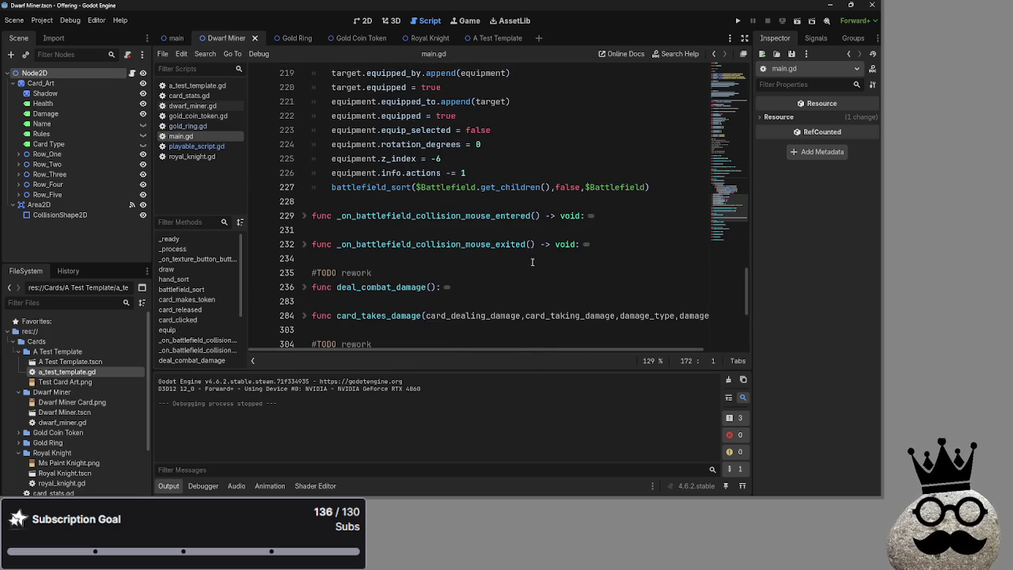
pyautogui.scroll(-2, 534, 284)
pyautogui.scroll(-2, 534, 265)
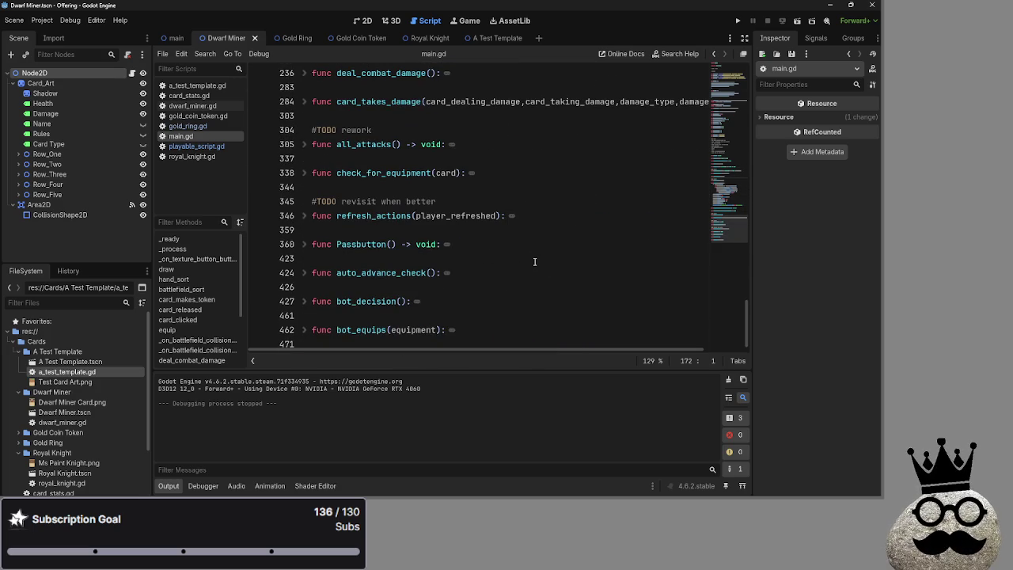
pyautogui.scroll(5, 535, 262)
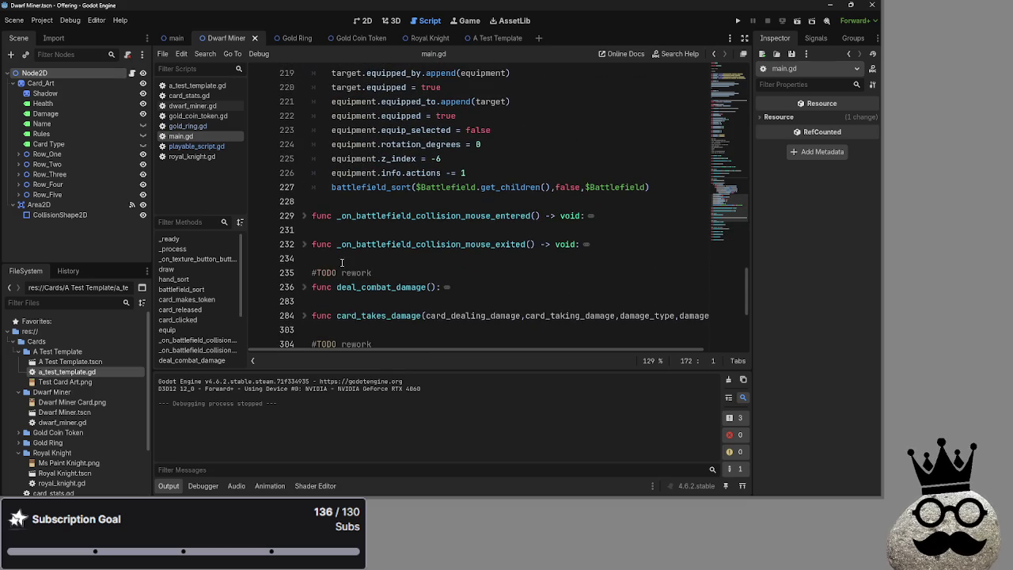
pyautogui.scroll(1, 542, 273)
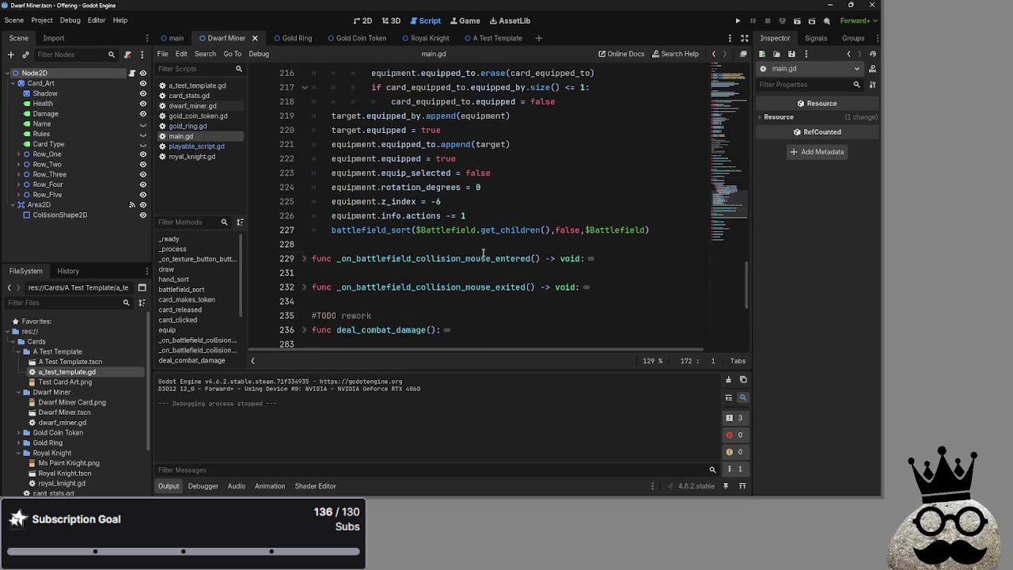
pyautogui.scroll(6, 483, 252)
pyautogui.click(447, 215)
pyautogui.press('Up')
pyautogui.press('Up')
pyautogui.press('Up')
pyautogui.scroll(3, 445, 207)
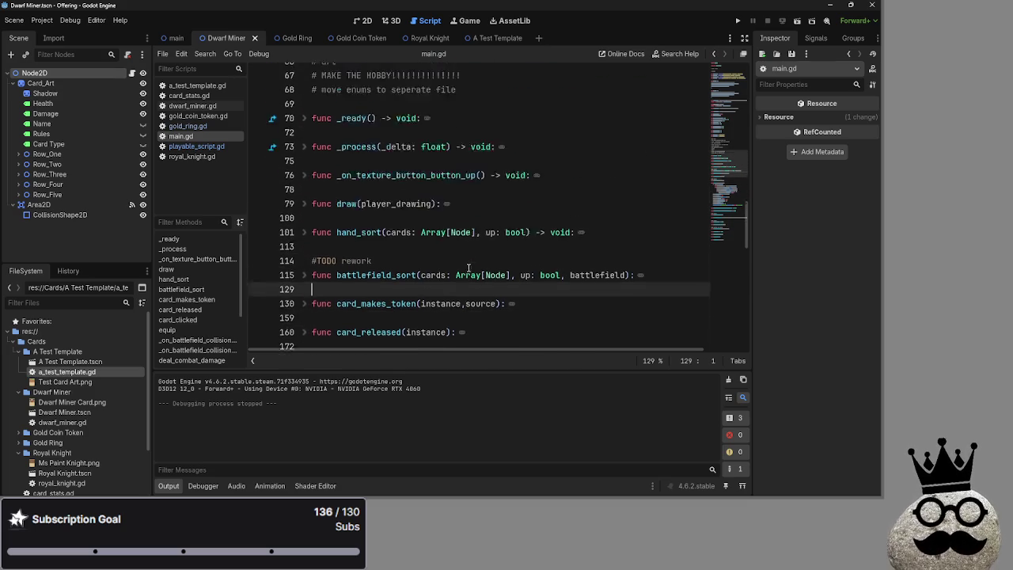
pyautogui.scroll(3, 468, 267)
pyautogui.click(446, 218)
pyautogui.scroll(2, 446, 210)
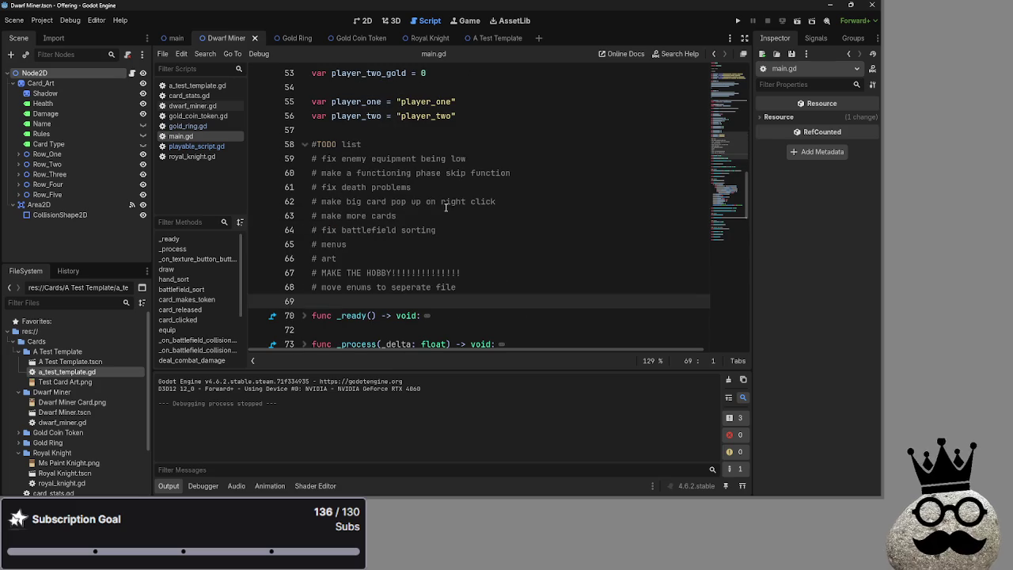
pyautogui.scroll(3, 425, 128)
pyautogui.click(451, 217)
pyautogui.click(438, 173)
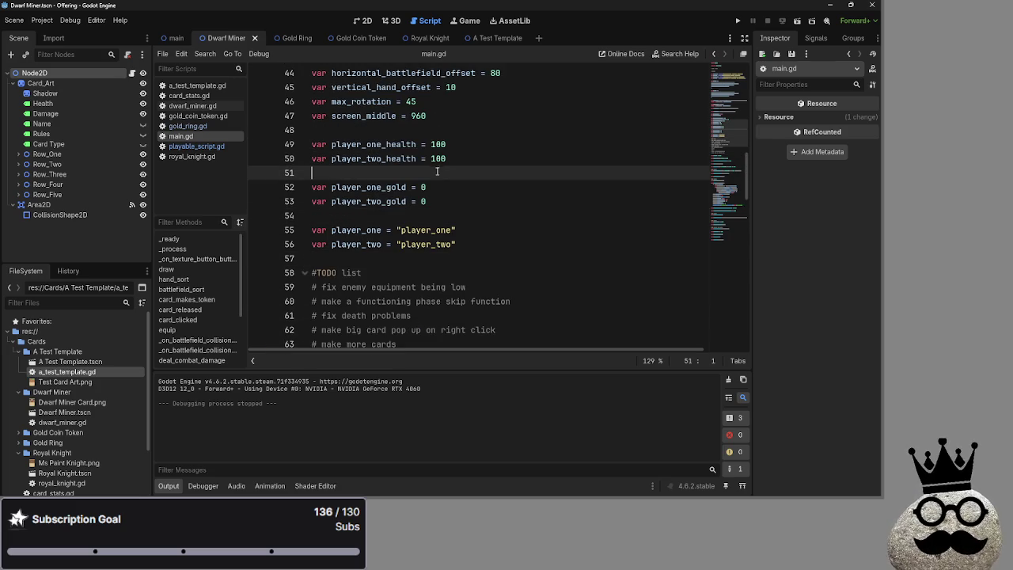
pyautogui.click(431, 228)
pyautogui.click(423, 173)
pyautogui.click(419, 215)
pyautogui.click(418, 172)
pyautogui.click(415, 201)
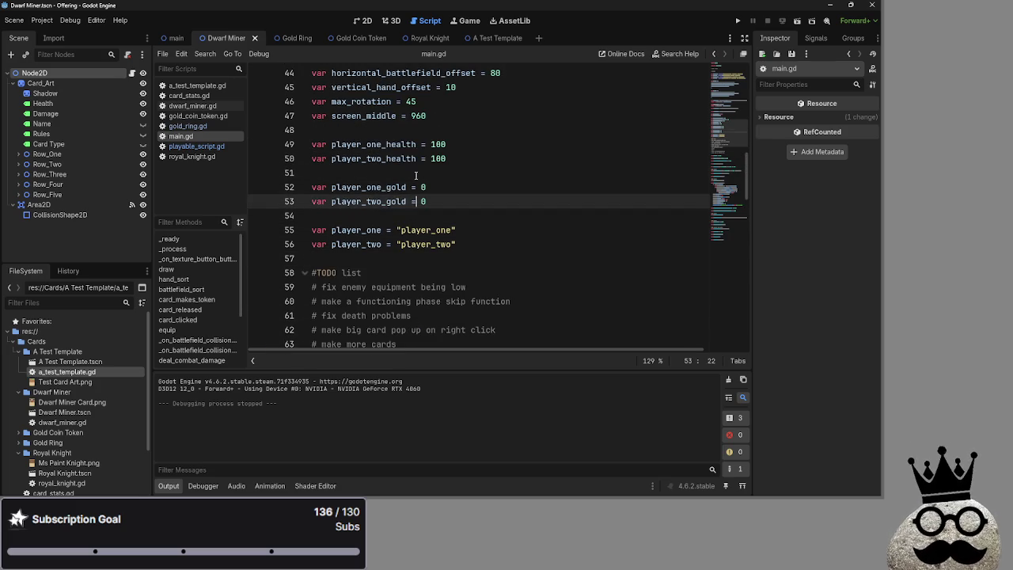
pyautogui.click(416, 172)
pyautogui.click(415, 214)
pyautogui.scroll(-4, 435, 269)
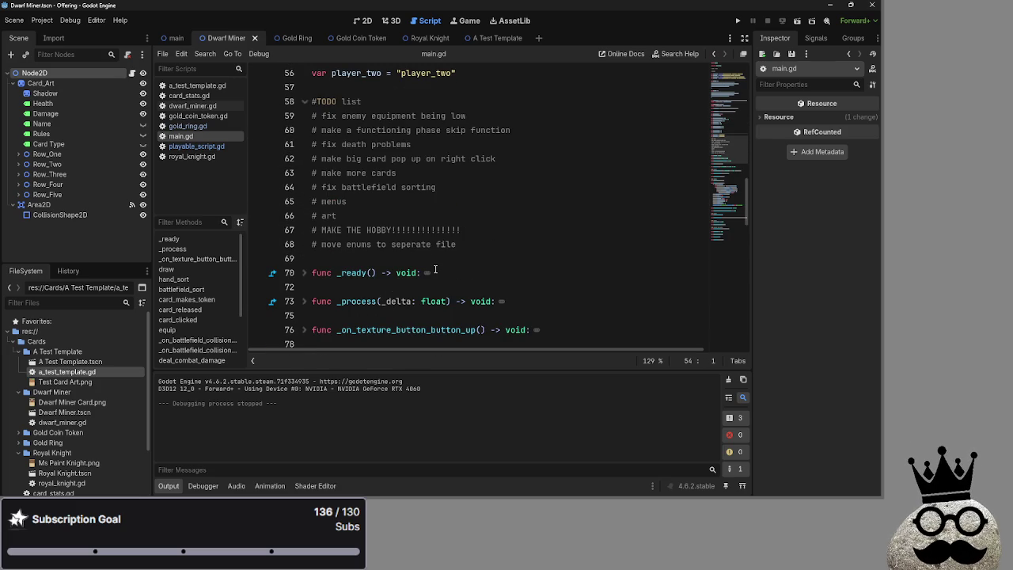
pyautogui.scroll(-5, 436, 270)
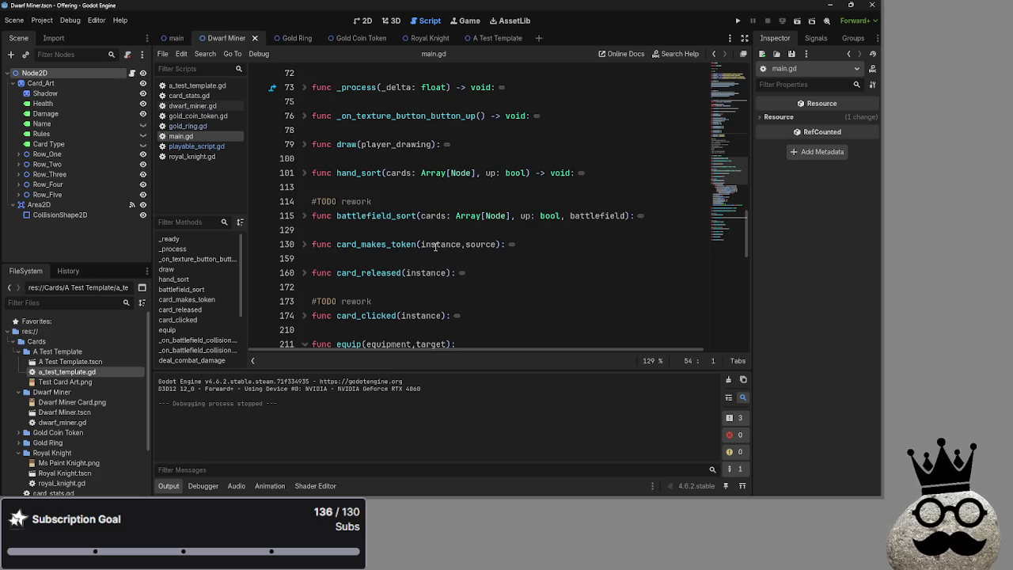
pyautogui.scroll(-5, 436, 246)
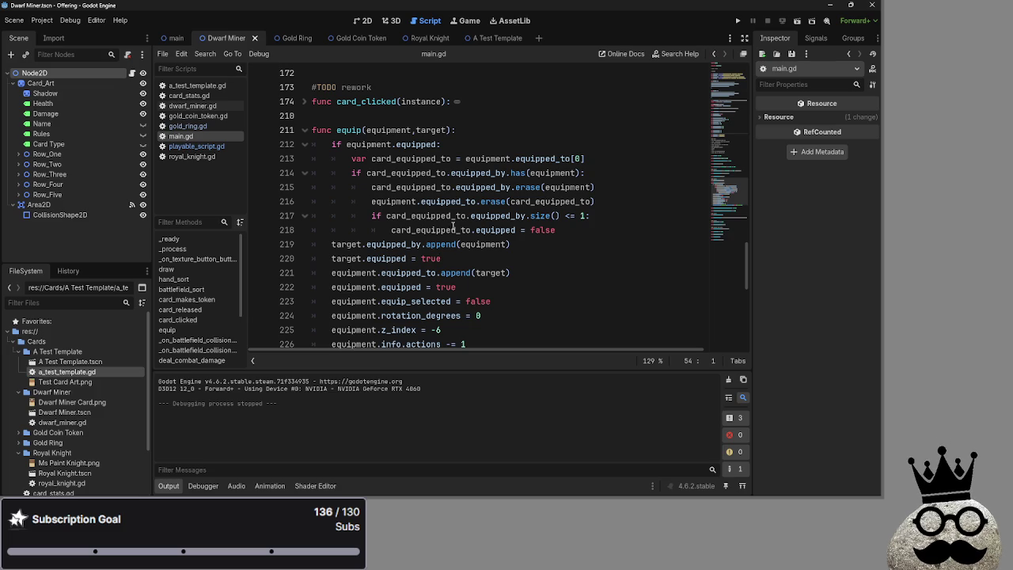
pyautogui.scroll(-2, 453, 227)
pyautogui.click(563, 203)
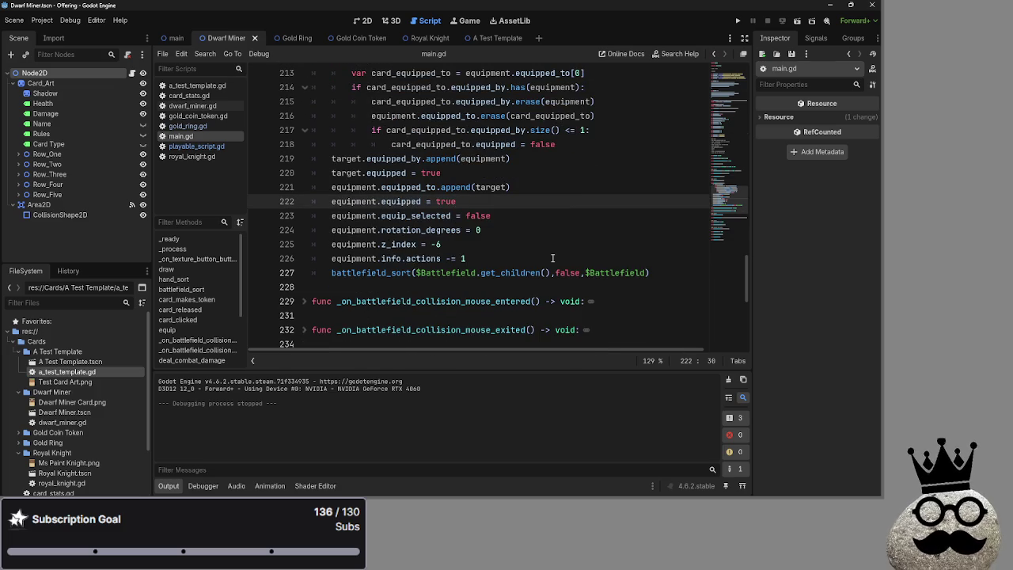
pyautogui.scroll(3, 553, 258)
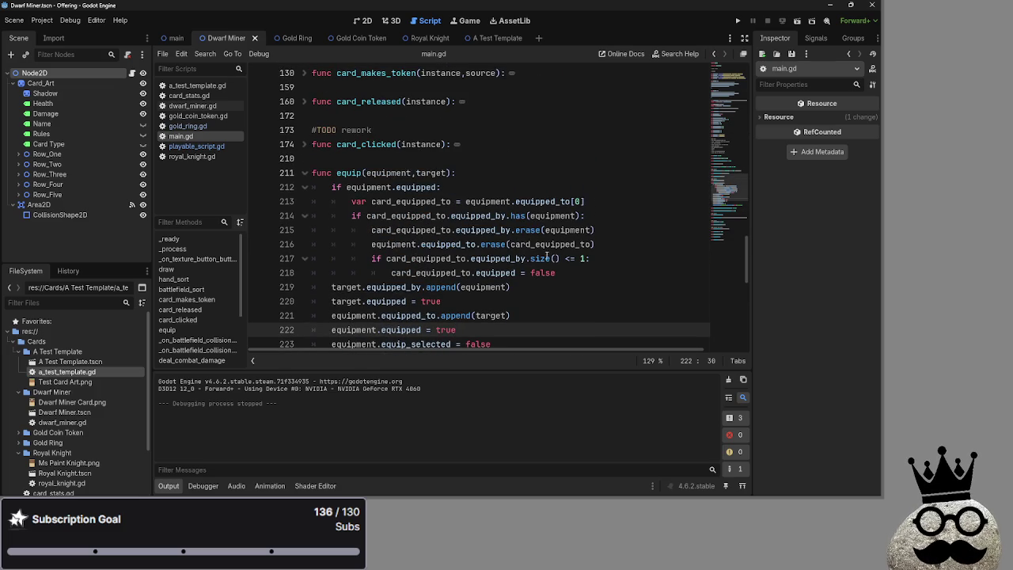
pyautogui.moveTo(564, 274); pyautogui.dragTo(336, 173)
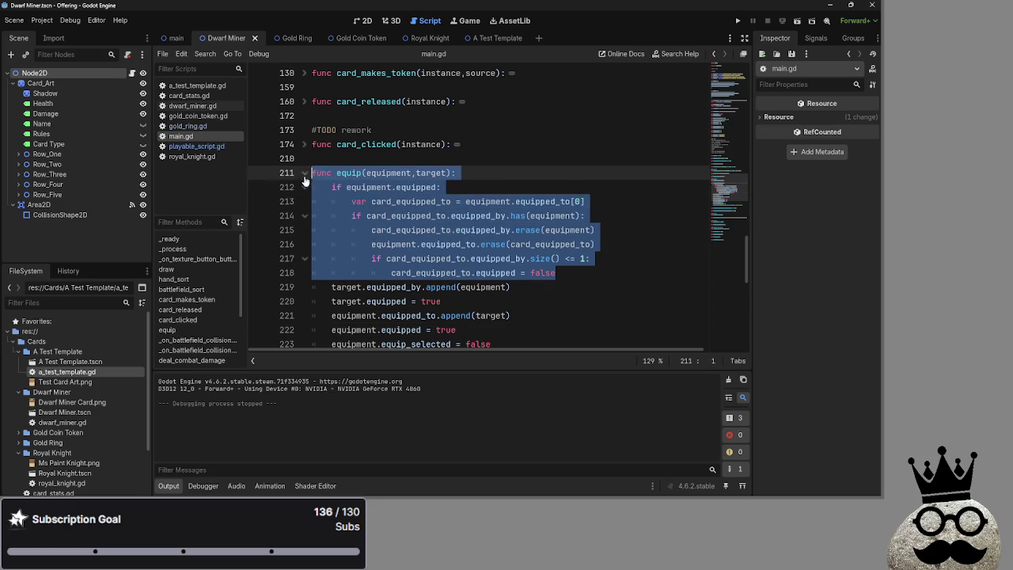
pyautogui.click(505, 171)
pyautogui.scroll(3, 505, 171)
pyautogui.click(496, 214)
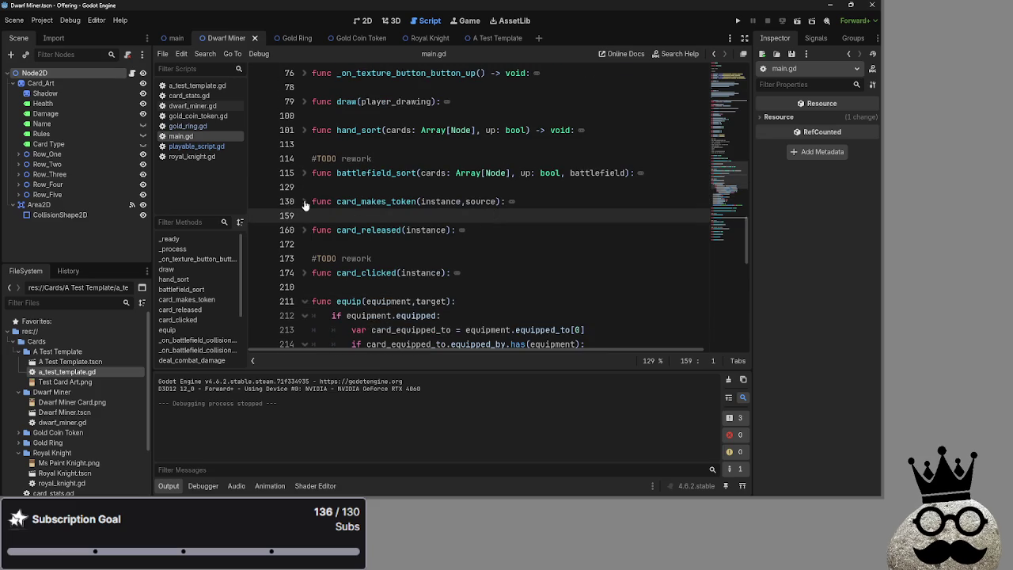
pyautogui.scroll(2, 359, 223)
pyautogui.click(359, 223)
pyautogui.press('Up')
pyautogui.press('Up')
pyautogui.press('Up')
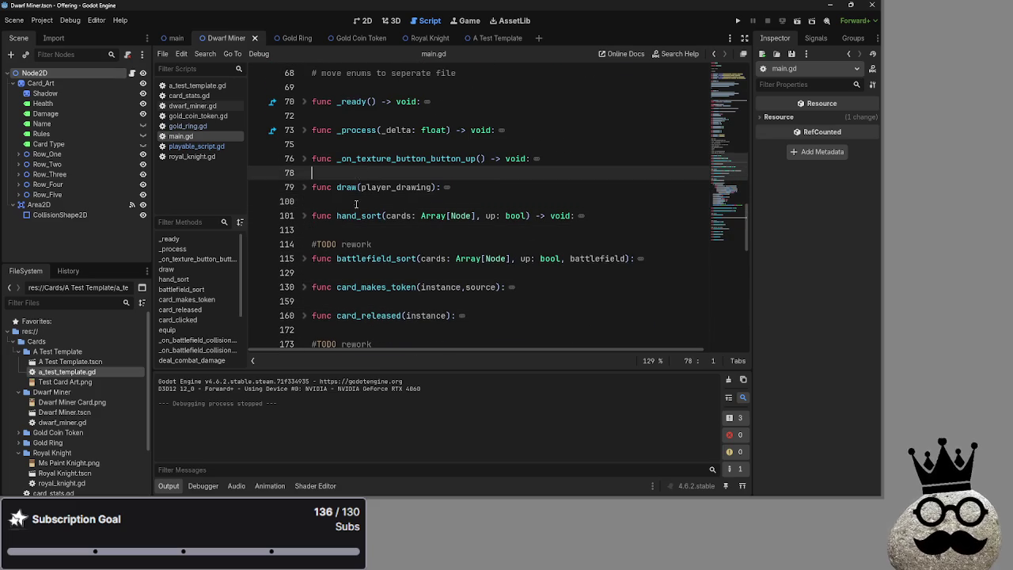
pyautogui.scroll(3, 356, 217)
pyautogui.scroll(4, 356, 217)
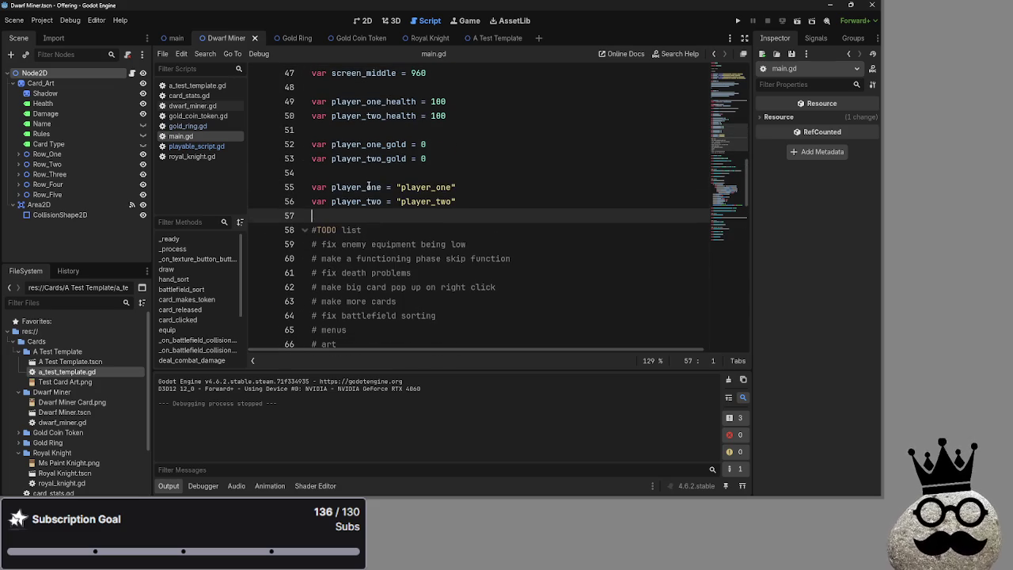
pyautogui.click(372, 176)
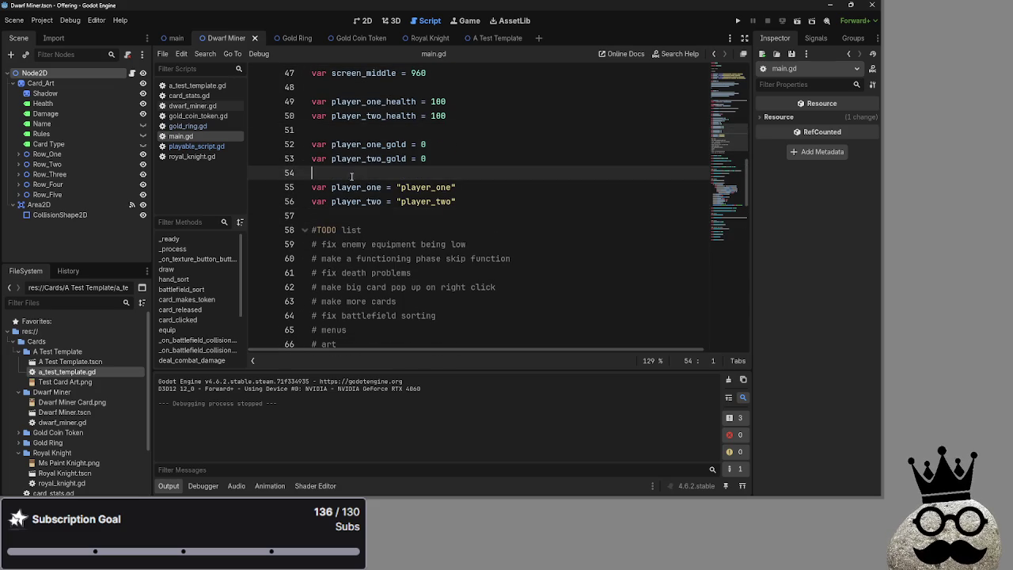
pyautogui.scroll(-4, 355, 225)
pyautogui.scroll(-1, 355, 225)
pyautogui.click(383, 204)
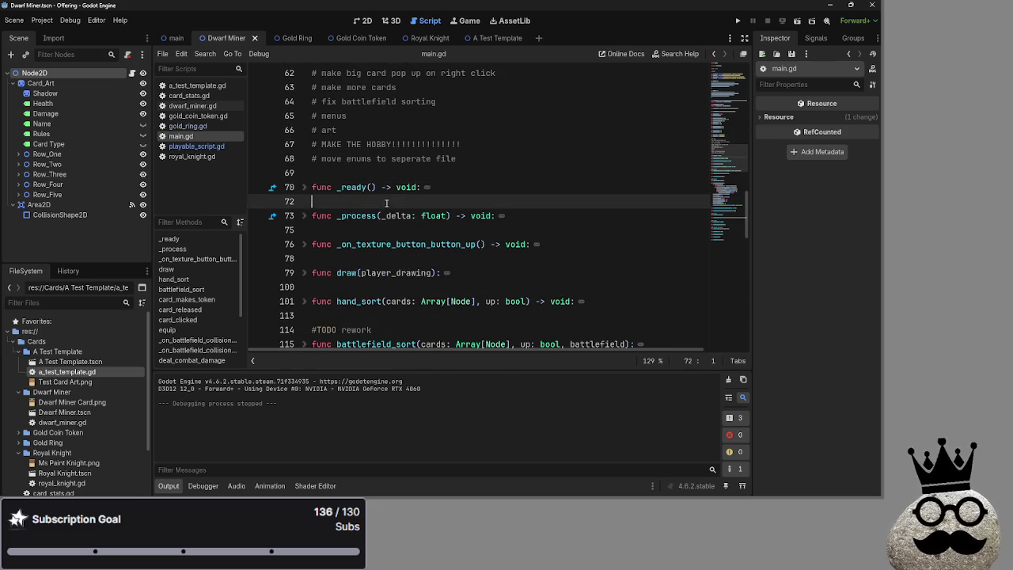
pyautogui.scroll(-1, 382, 175)
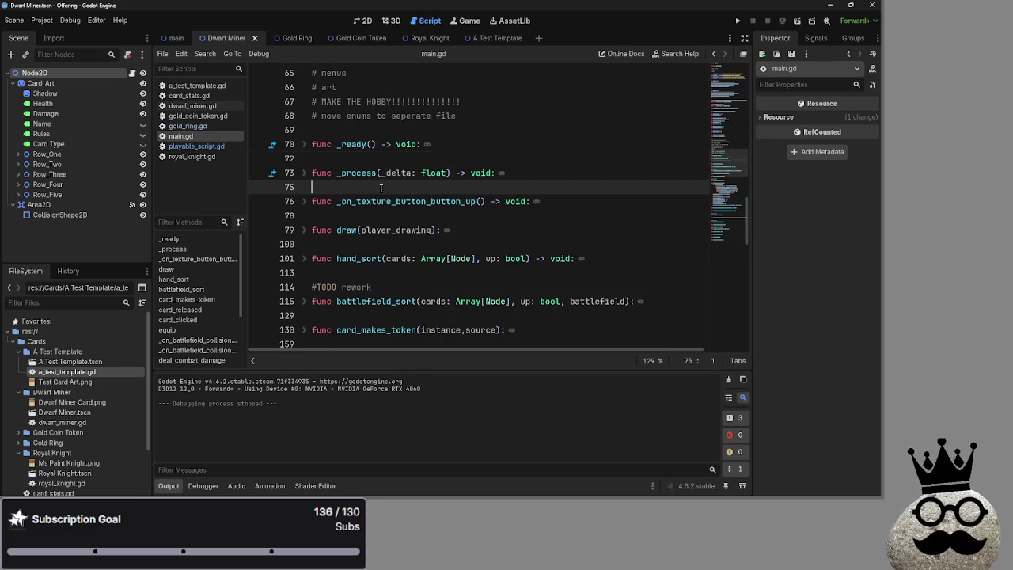
pyautogui.click(376, 128)
pyautogui.click(367, 160)
pyautogui.click(362, 184)
pyautogui.click(362, 162)
pyautogui.click(364, 140)
pyautogui.click(364, 130)
pyautogui.click(364, 159)
pyautogui.click(364, 130)
pyautogui.click(364, 159)
pyautogui.doubleClick(355, 144)
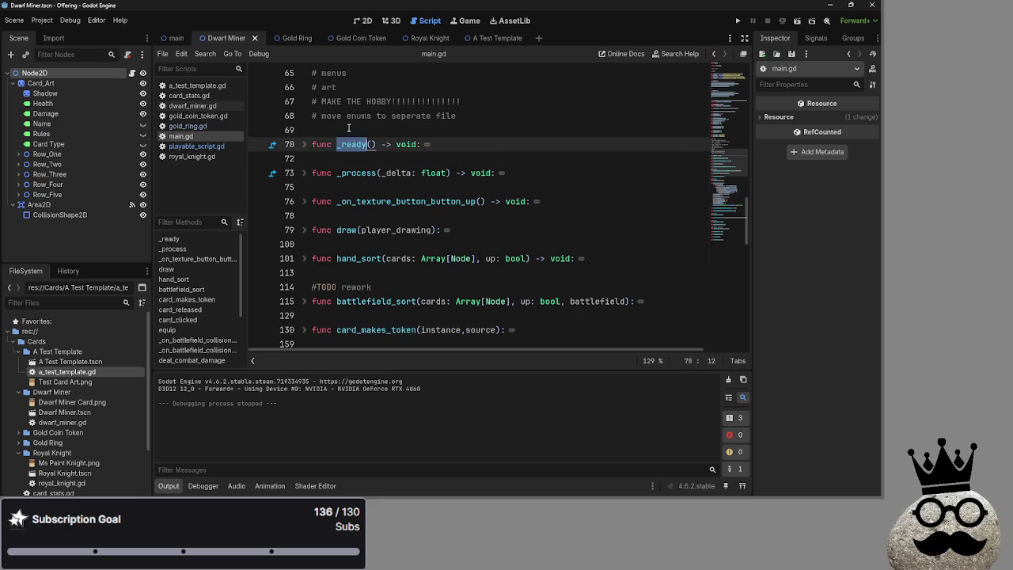
pyautogui.click(317, 130)
pyautogui.click(340, 158)
pyautogui.scroll(-5, 386, 249)
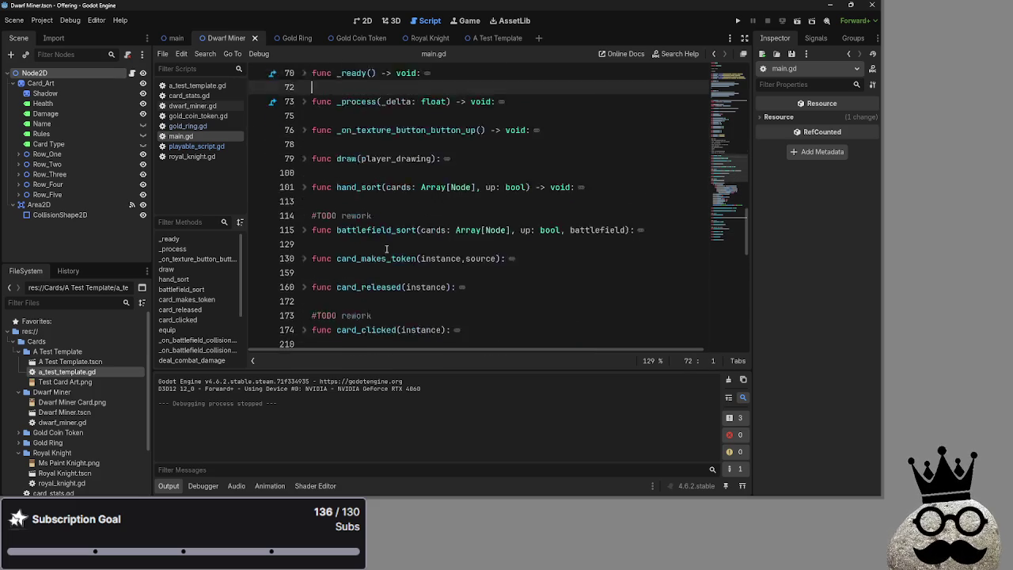
pyautogui.scroll(-2, 386, 249)
pyautogui.click(365, 161)
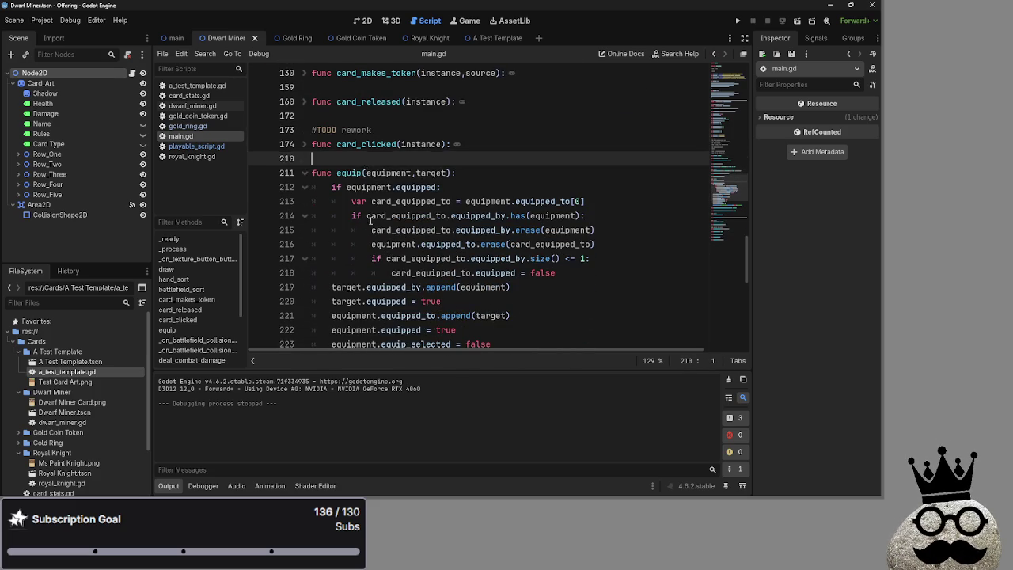
pyautogui.scroll(-5, 371, 220)
pyautogui.click(372, 199)
pyautogui.scroll(-1, 372, 198)
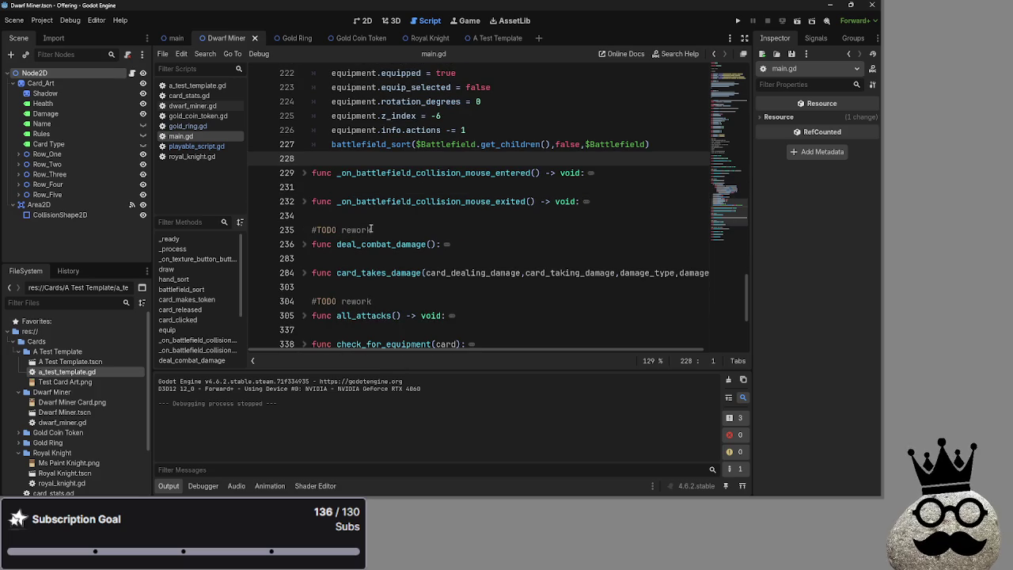
pyautogui.click(358, 186)
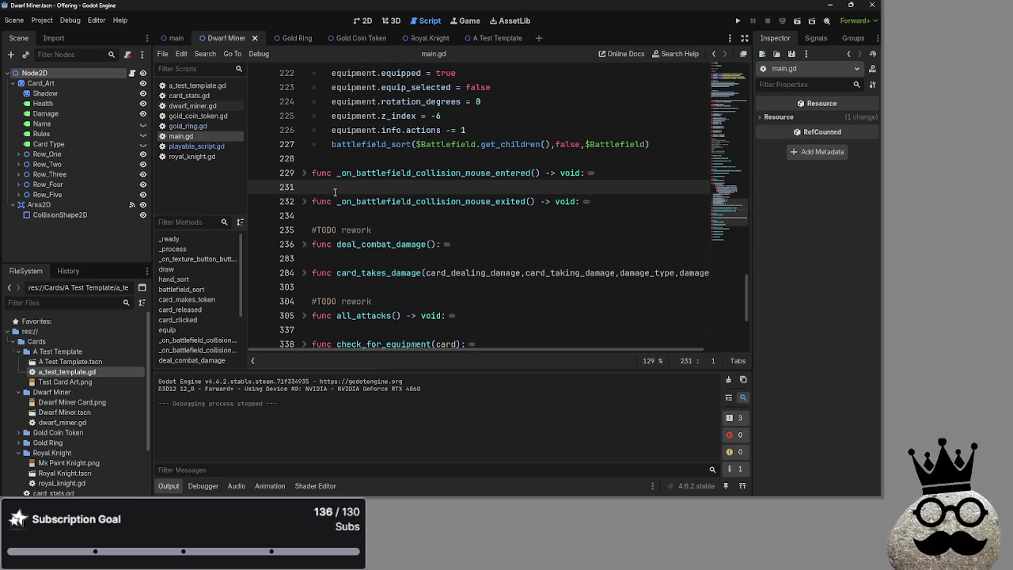
pyautogui.click(434, 216)
pyautogui.scroll(-2, 437, 221)
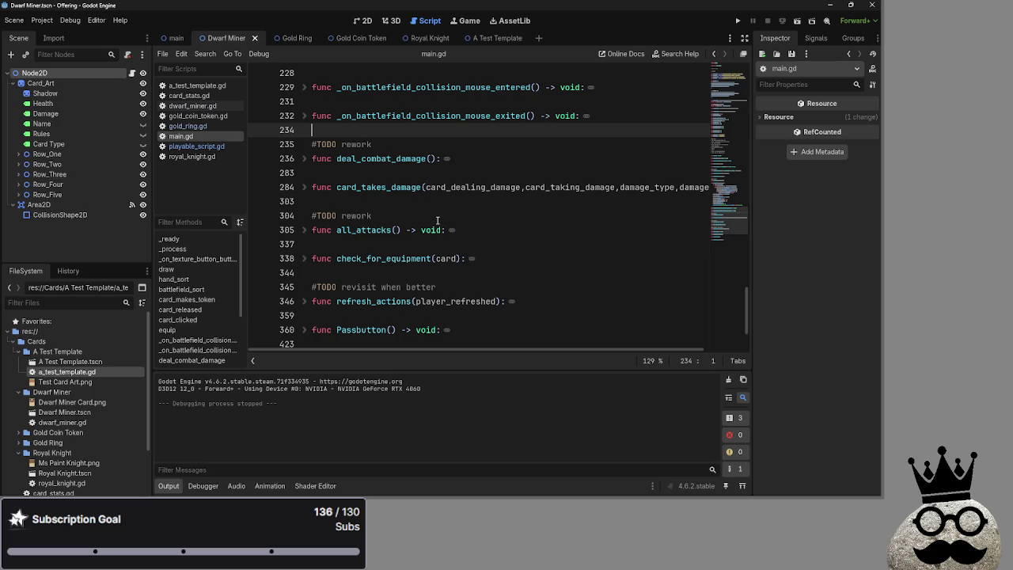
pyautogui.click(430, 207)
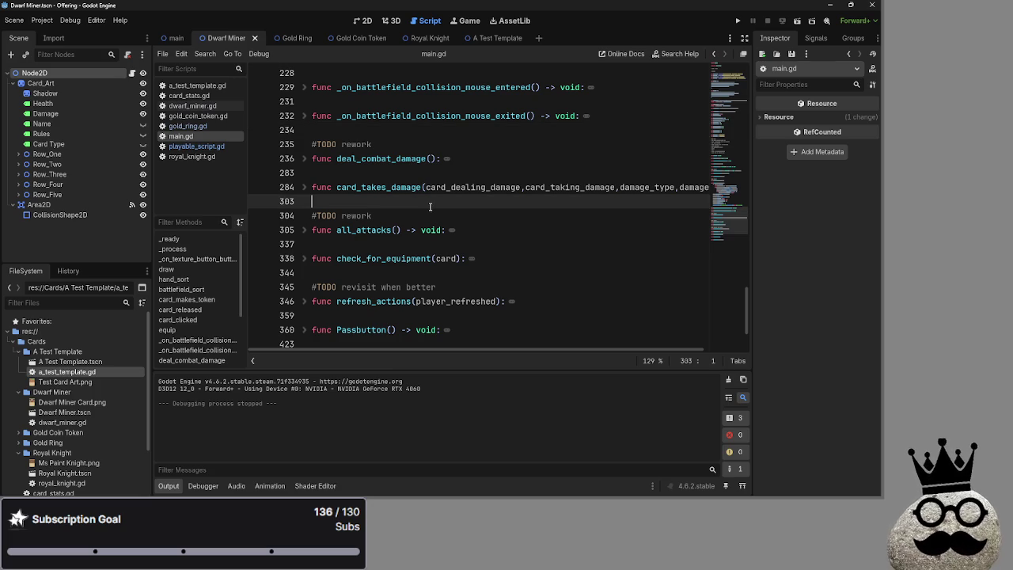
pyautogui.click(426, 173)
pyautogui.click(408, 132)
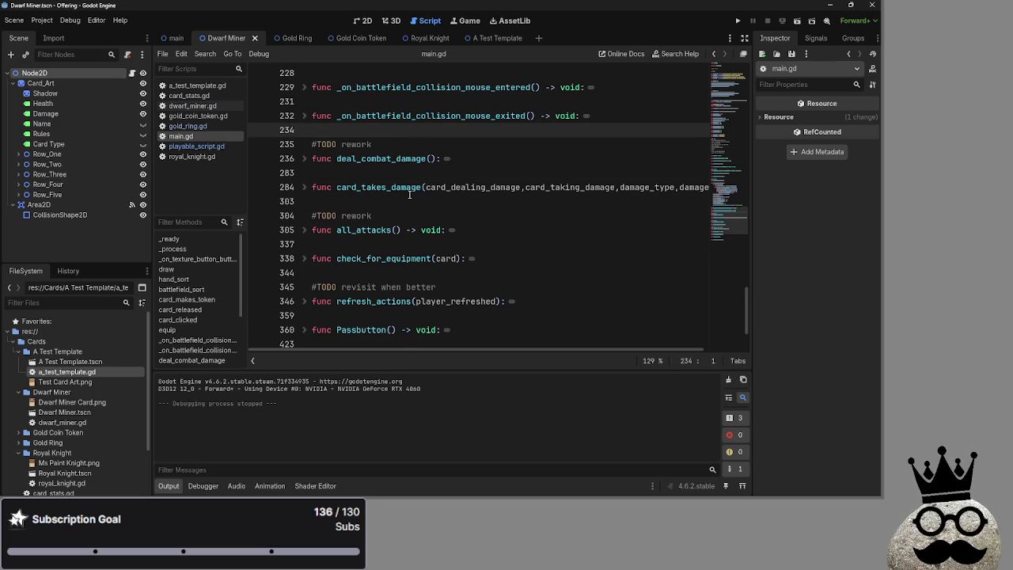
pyautogui.scroll(-2, 409, 195)
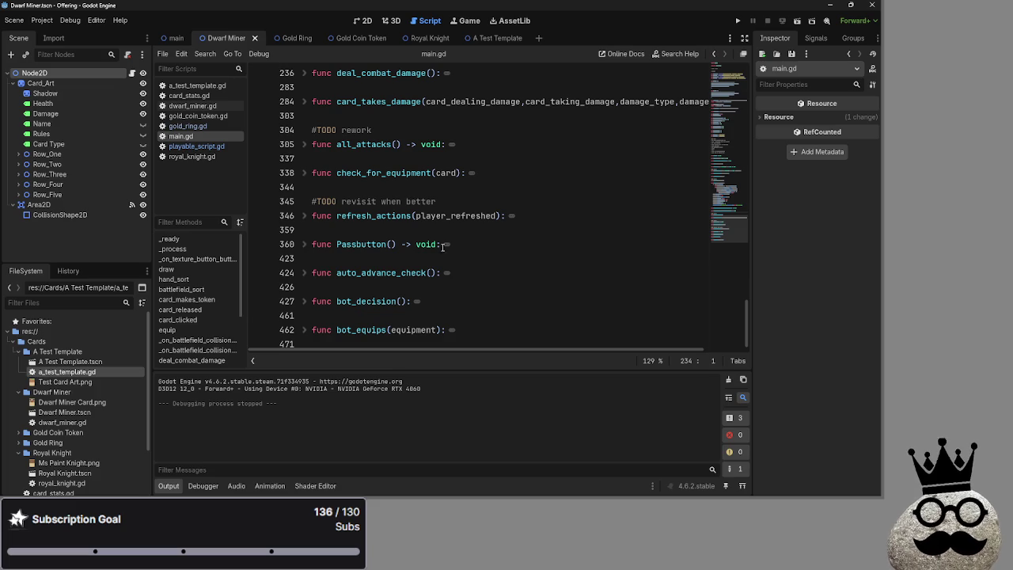
pyautogui.scroll(12, 443, 247)
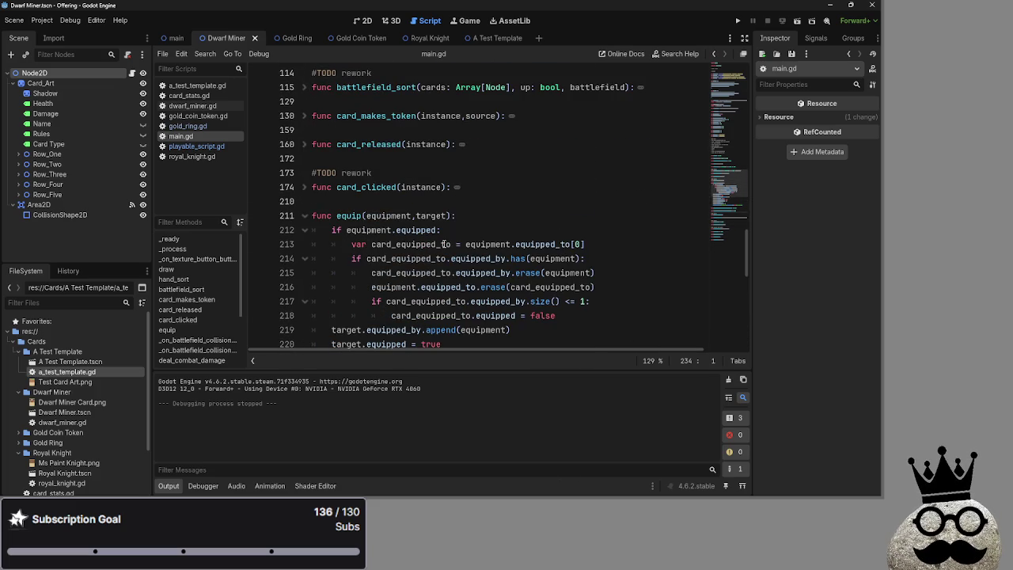
pyautogui.click(438, 202)
pyautogui.scroll(-2, 525, 269)
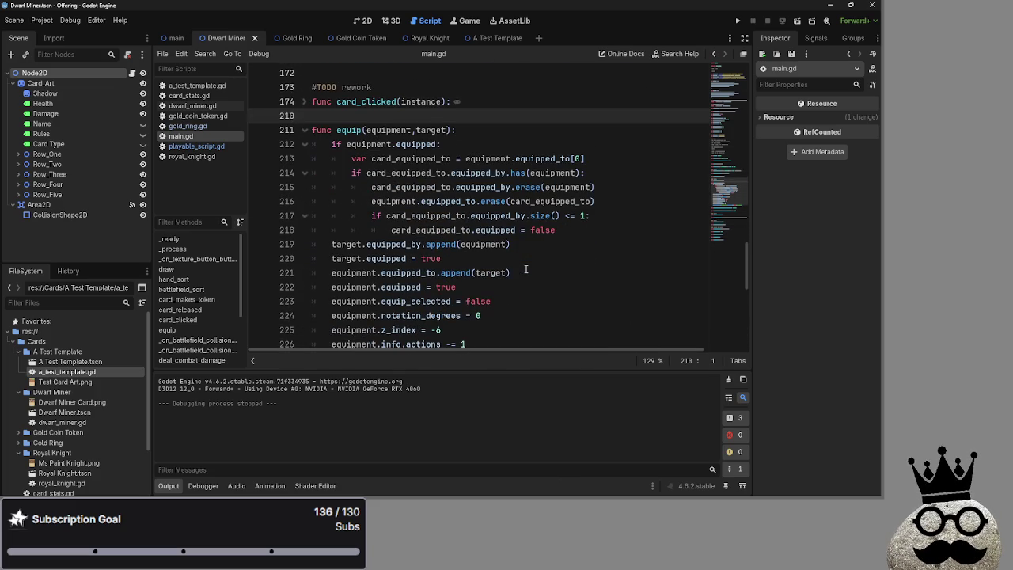
pyautogui.scroll(-7, 525, 269)
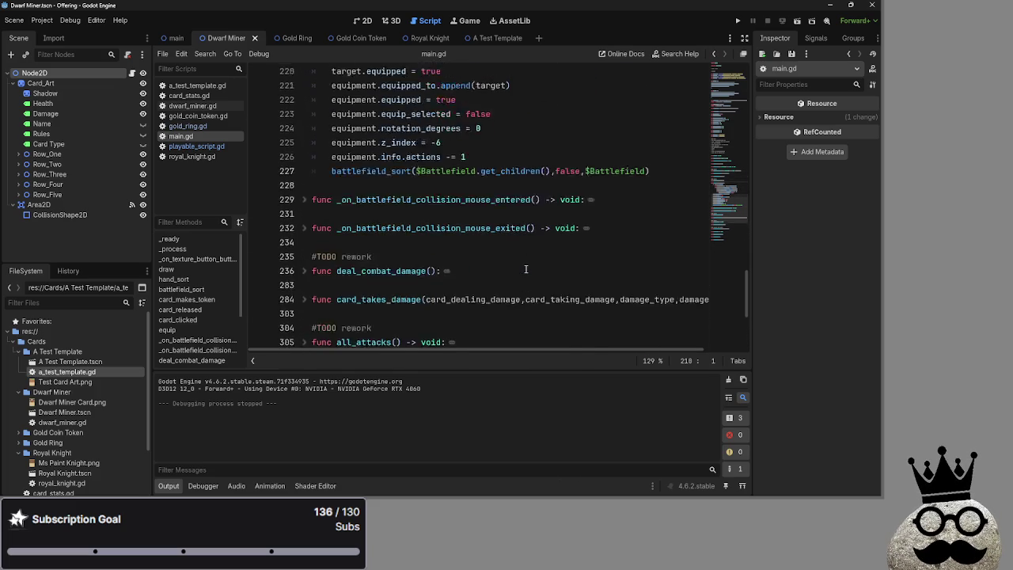
pyautogui.click(305, 216)
pyautogui.click(307, 221)
pyautogui.click(307, 221)
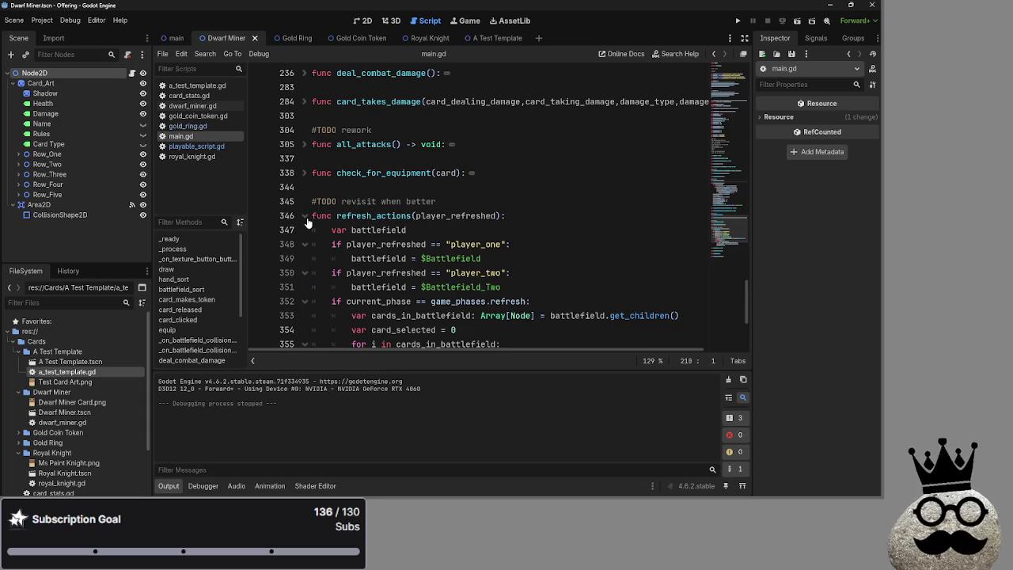
pyautogui.click(307, 220)
pyautogui.click(314, 188)
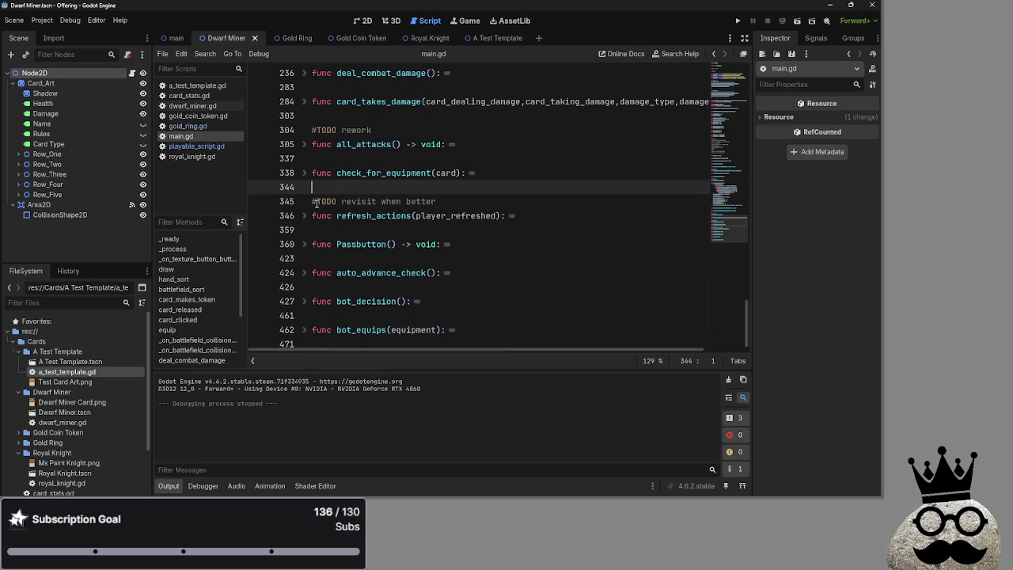
pyautogui.scroll(2, 341, 184)
pyautogui.click(305, 187)
pyautogui.click(306, 188)
pyautogui.click(380, 162)
pyautogui.scroll(4, 380, 162)
pyautogui.click(389, 242)
pyautogui.press('Down')
pyautogui.click(390, 230)
pyautogui.press('Up')
pyautogui.press('Up')
pyautogui.scroll(7, 402, 272)
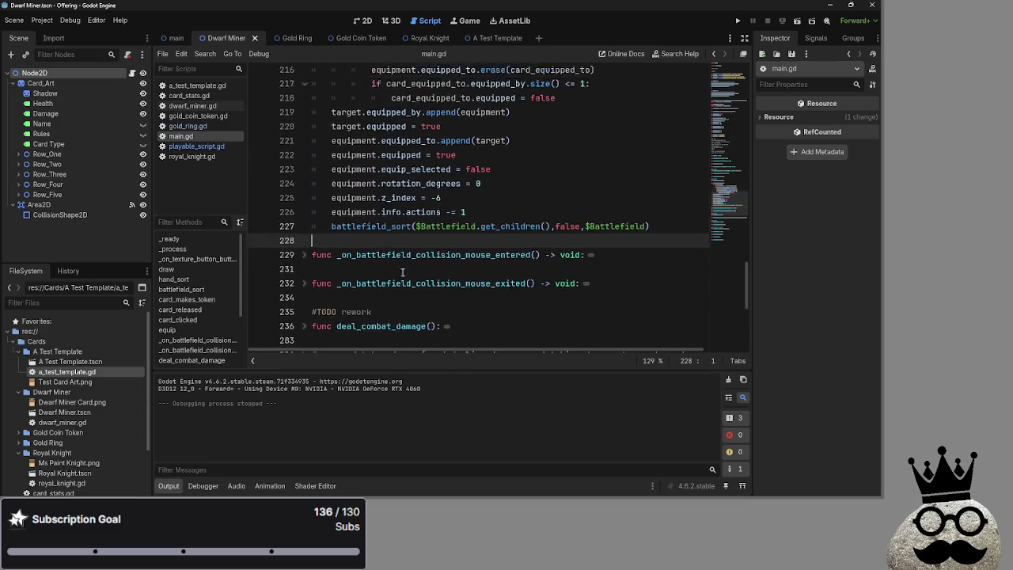
pyautogui.scroll(2, 402, 272)
pyautogui.click(401, 248)
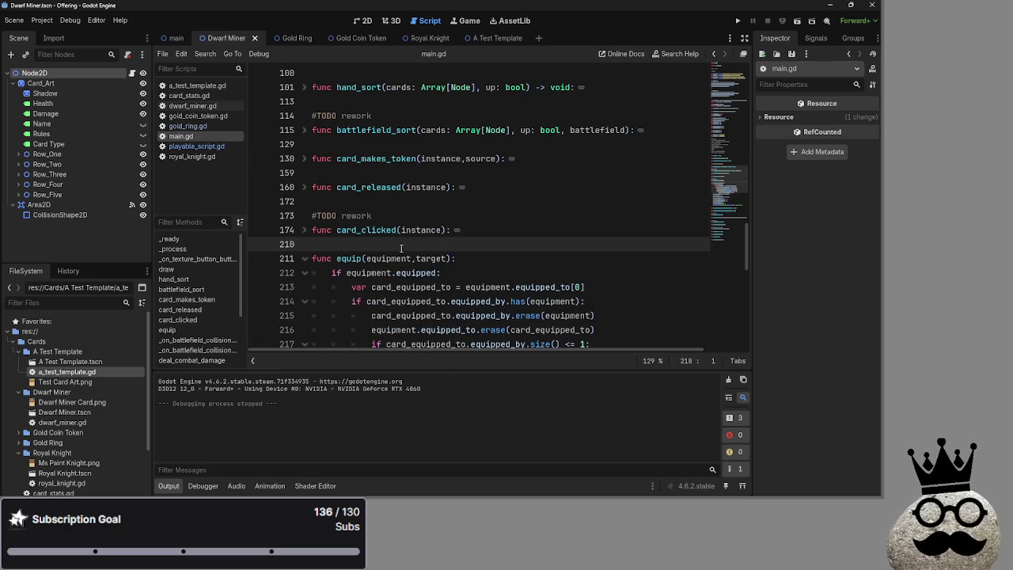
pyautogui.scroll(12, 401, 248)
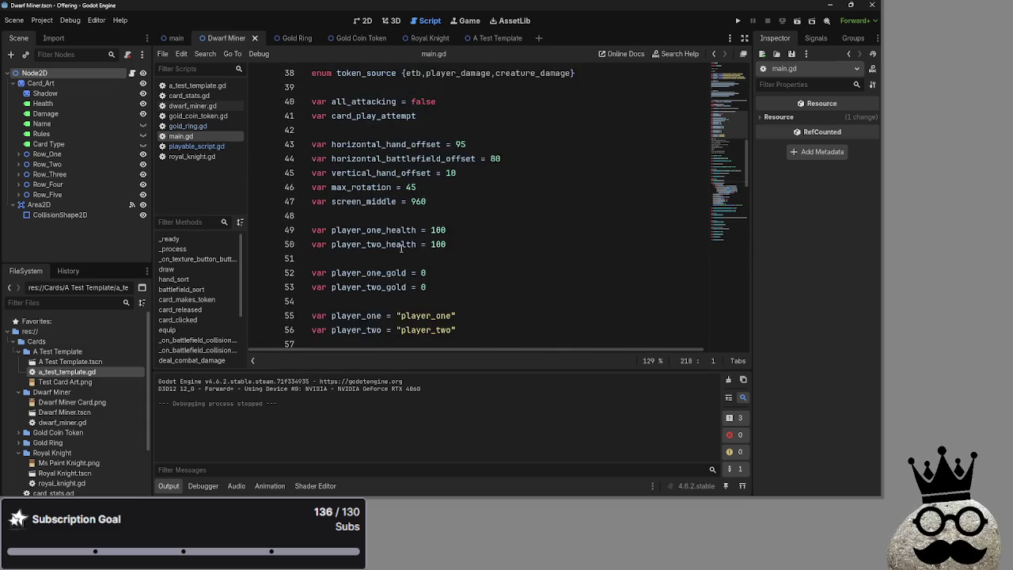
# - Scroll main.gd past the player variables, placing the caret on empty lines 32–37
pyautogui.scroll(6, 402, 248)
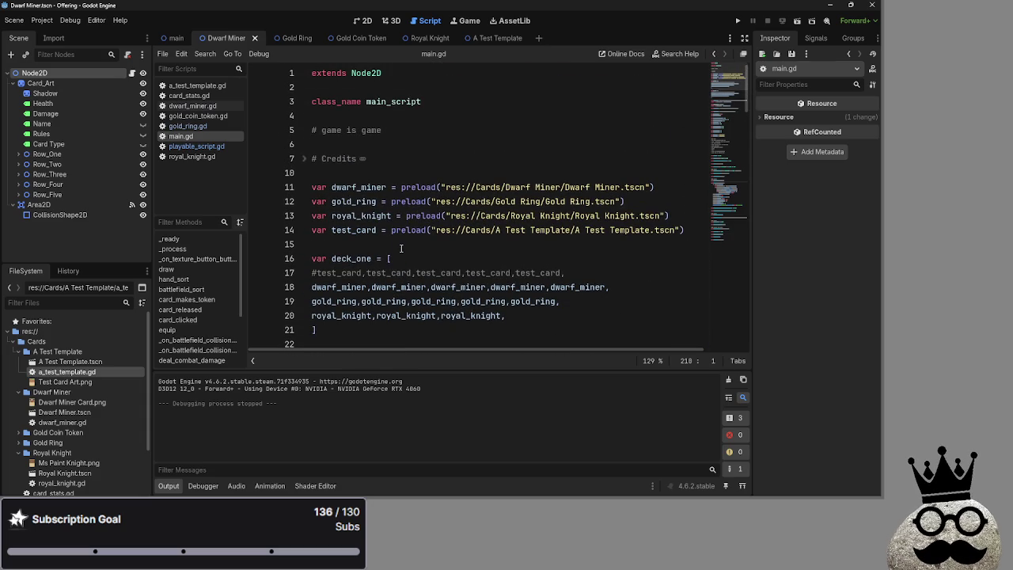
pyautogui.scroll(-2, 401, 248)
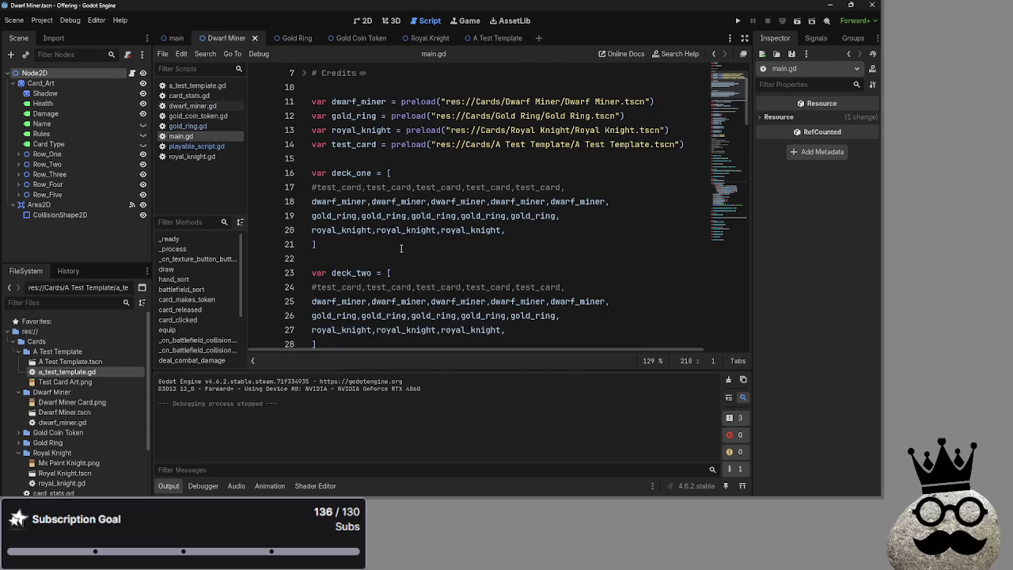
pyautogui.scroll(-5, 401, 248)
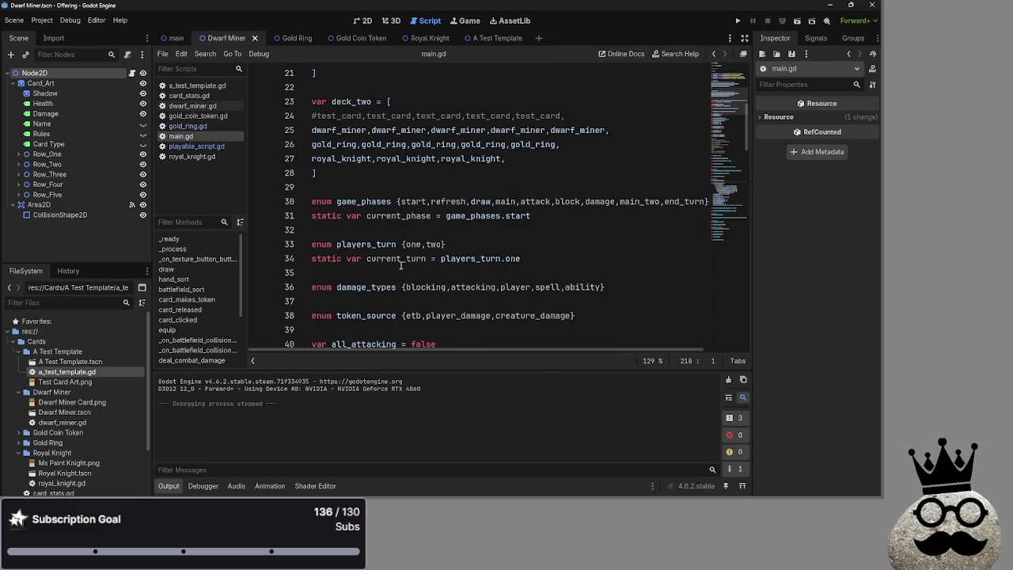
pyautogui.click(401, 228)
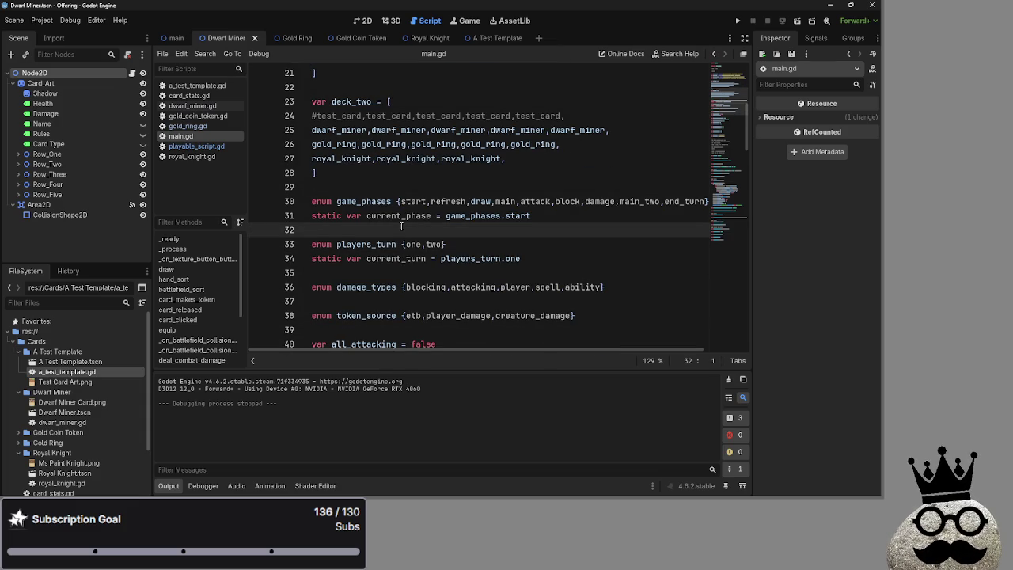
pyautogui.scroll(-2, 402, 227)
pyautogui.press('Down')
pyautogui.press('Down')
pyautogui.press('Down')
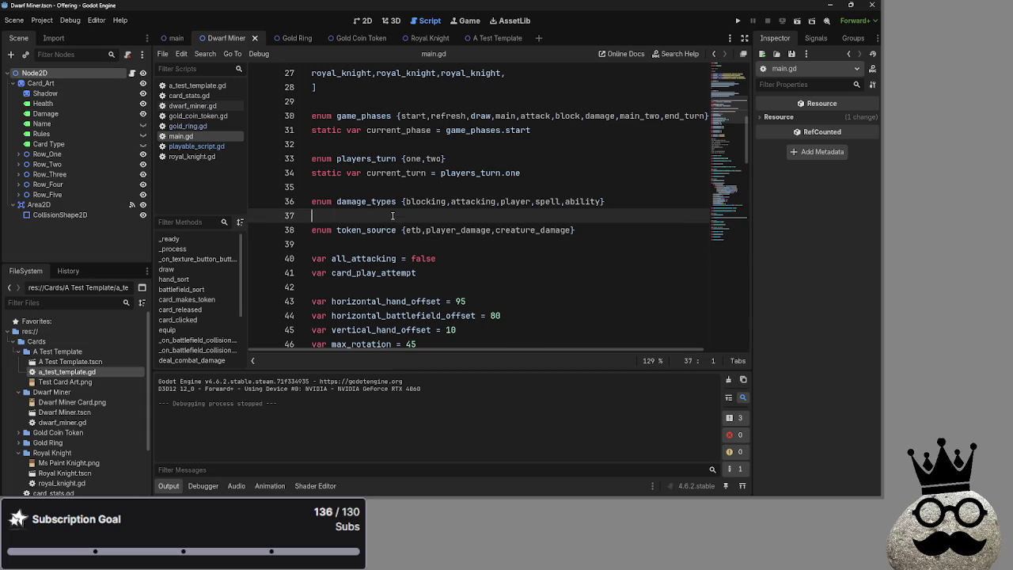
pyautogui.click(389, 222)
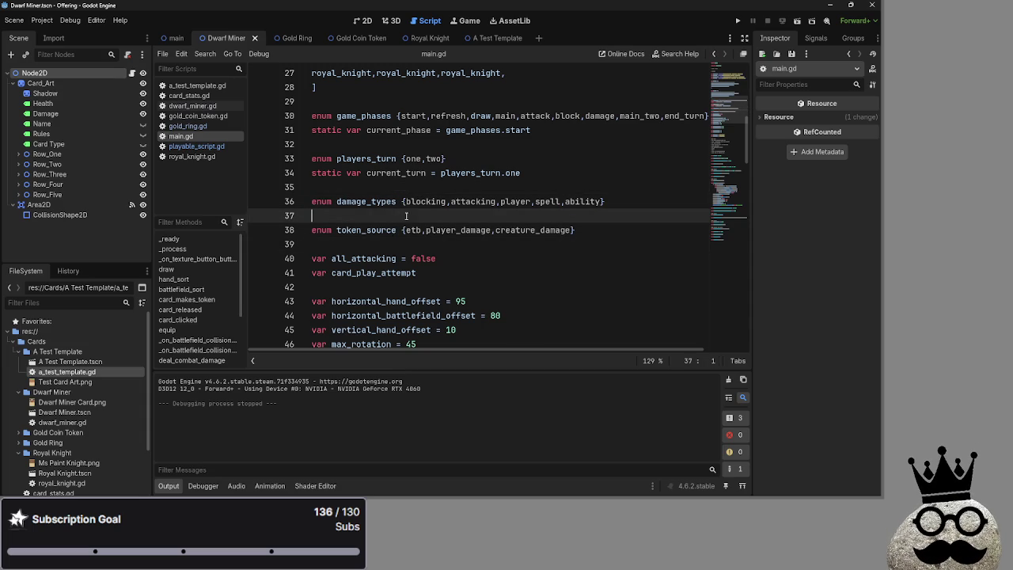
# - Step the caret up and down among the empty lines 35–39
pyautogui.scroll(-1, 406, 228)
pyautogui.press('Down')
pyautogui.press('Down')
pyautogui.press('Up')
pyautogui.press('Up')
pyautogui.press('Up')
pyautogui.press('Down')
pyautogui.press('Down')
pyautogui.press('Down')
pyautogui.press('Up')
pyautogui.press('Up')
pyautogui.press('Up')
pyautogui.press('Down')
pyautogui.press('Down')
pyautogui.press('Down')
pyautogui.press('Up')
pyautogui.press('Up')
pyautogui.press('Up')
pyautogui.press('Down')
pyautogui.press('Down')
pyautogui.press('Down')
pyautogui.press('Up')
pyautogui.press('Up')
pyautogui.press('Up')
pyautogui.press('Up')
pyautogui.press('Down')
pyautogui.press('Down')
pyautogui.press('Down')
pyautogui.press('Up')
pyautogui.press('Up')
pyautogui.press('Up')
pyautogui.press('Down')
pyautogui.press('Down')
pyautogui.press('Down')
pyautogui.press('Down')
pyautogui.press('Up')
pyautogui.press('Up')
pyautogui.press('Up')
pyautogui.press('Up')
pyautogui.press('Down')
pyautogui.press('Down')
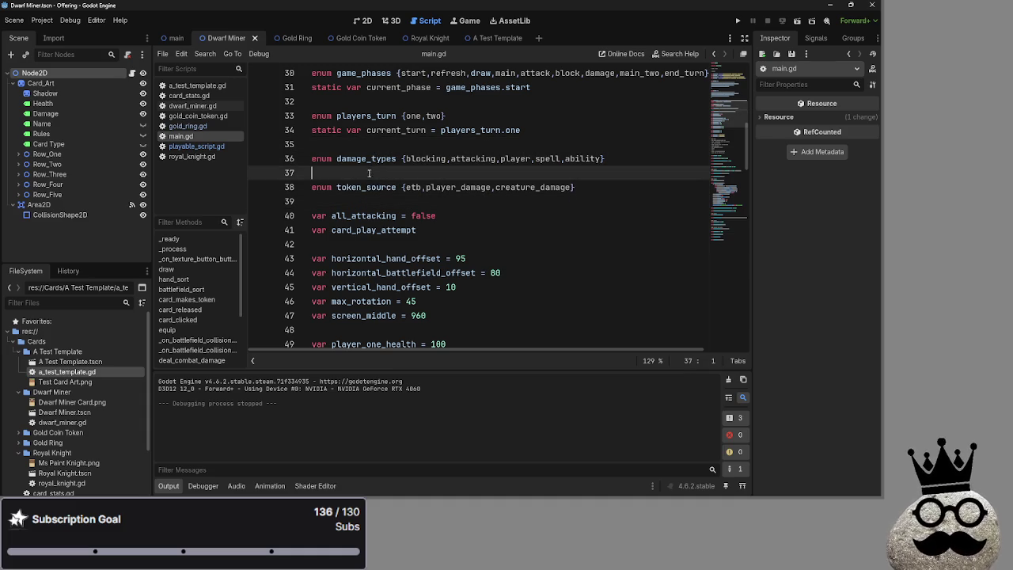
pyautogui.press('Down')
pyautogui.press('Up')
pyautogui.press('Down')
pyautogui.press('Down')
pyautogui.press('Up')
pyautogui.press('Up')
pyautogui.press('Up')
pyautogui.press('Down')
pyautogui.press('Down')
pyautogui.press('Down')
pyautogui.press('Down')
pyautogui.press('Up')
pyautogui.press('Up')
pyautogui.press('Up')
pyautogui.press('Up')
pyautogui.press('Down')
pyautogui.press('Down')
pyautogui.press('Down')
pyautogui.press('Down')
pyautogui.press('Up')
pyautogui.press('Up')
pyautogui.press('Up')
pyautogui.press('Up')
pyautogui.press('Down')
pyautogui.press('Down')
pyautogui.press('Down')
pyautogui.press('Down')
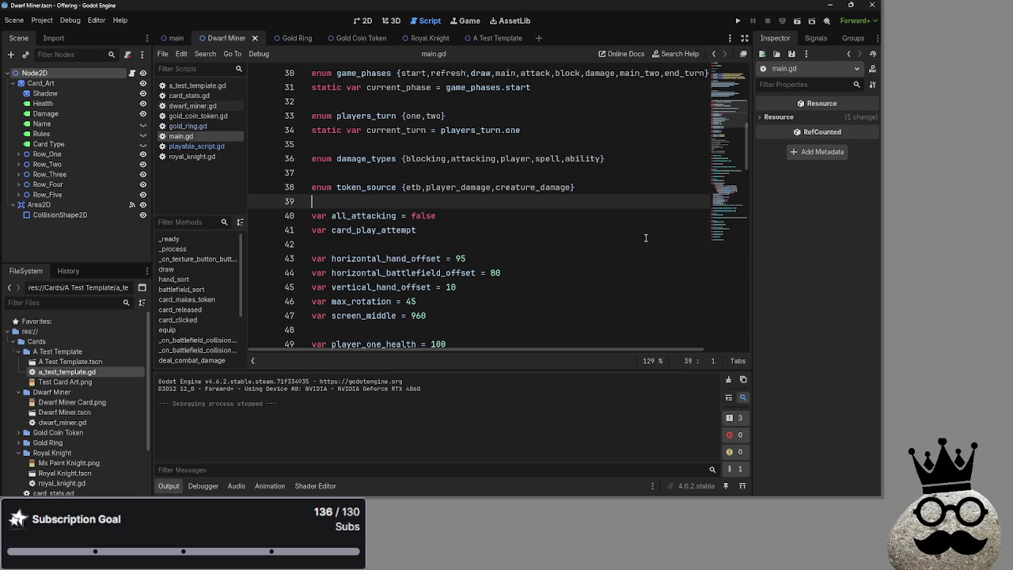
# - Scroll until the #TODO list ending 'move enums to seperate file' is visible
pyautogui.scroll(-4, 510, 201)
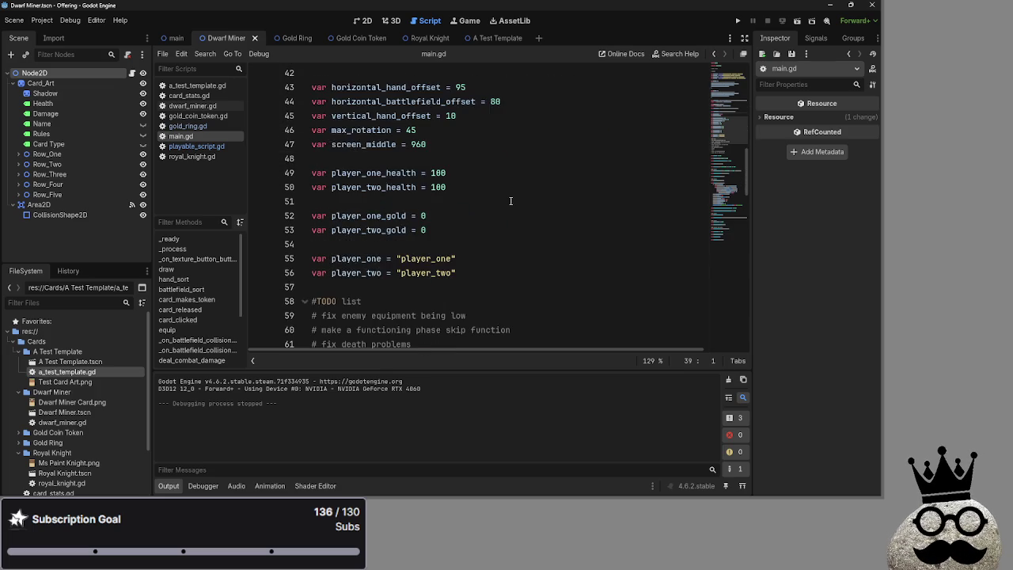
pyautogui.scroll(1, 510, 201)
pyautogui.scroll(1, 510, 201)
pyautogui.scroll(-1, 510, 201)
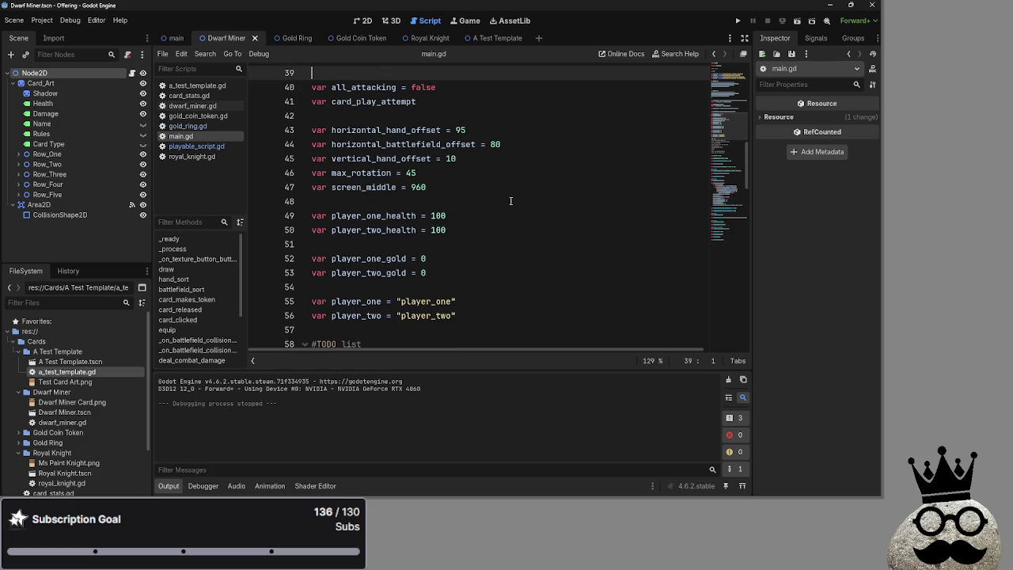
pyautogui.scroll(-4, 510, 201)
pyautogui.scroll(-2, 510, 201)
pyautogui.scroll(1, 511, 201)
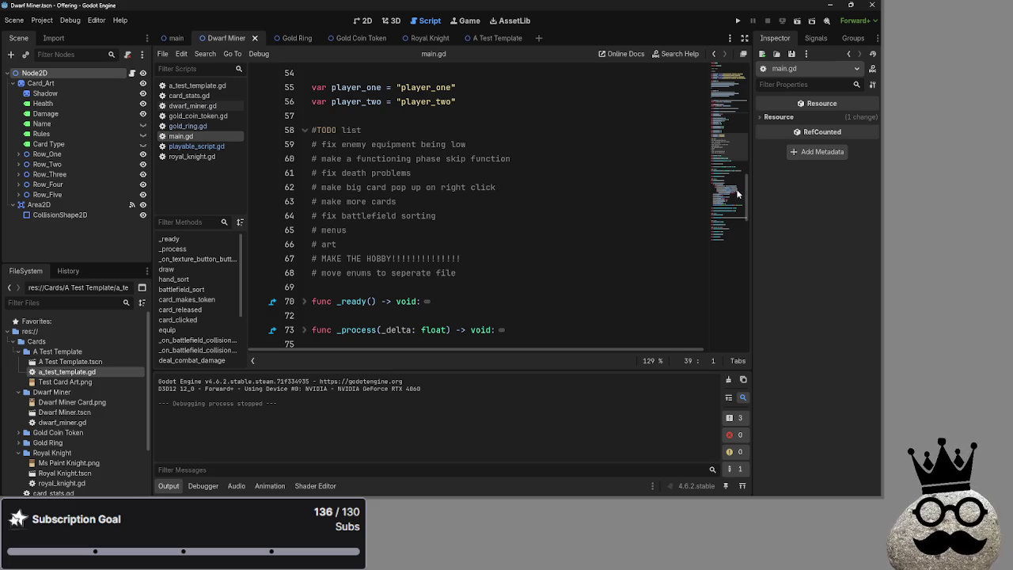
pyautogui.hotkey('alt', 'Tab')
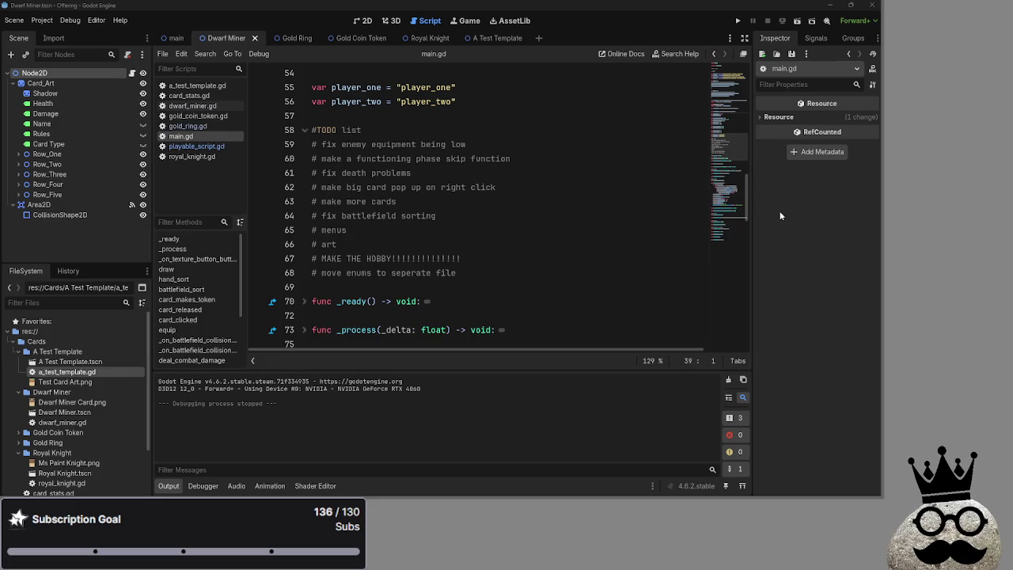
pyautogui.hotkey('alt', 'Tab')
pyautogui.press('Tab')
pyautogui.press('Tab')
pyautogui.press('Tab')
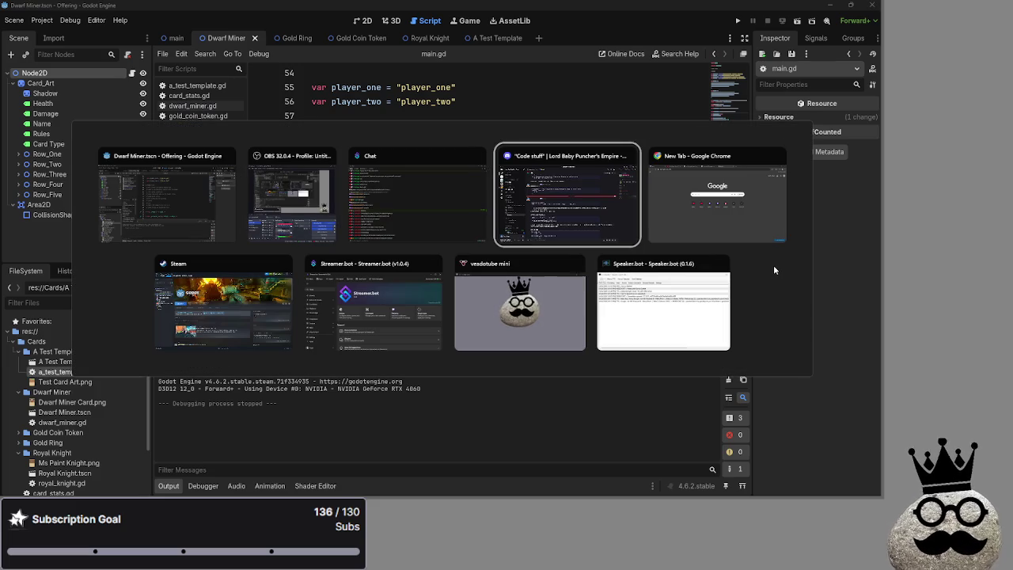
pyautogui.press('Escape')
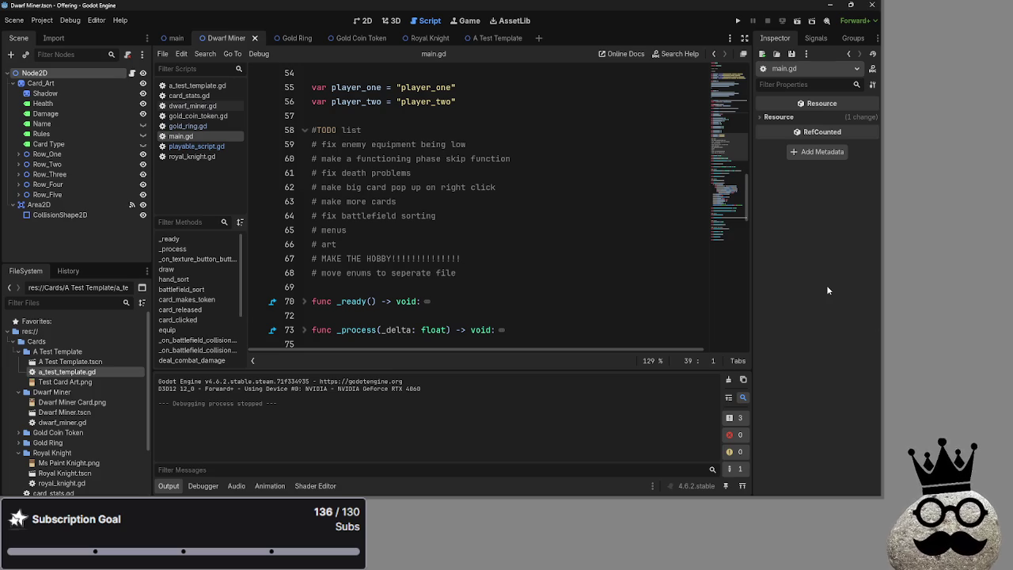
pyautogui.hotkey('alt', 'Tab')
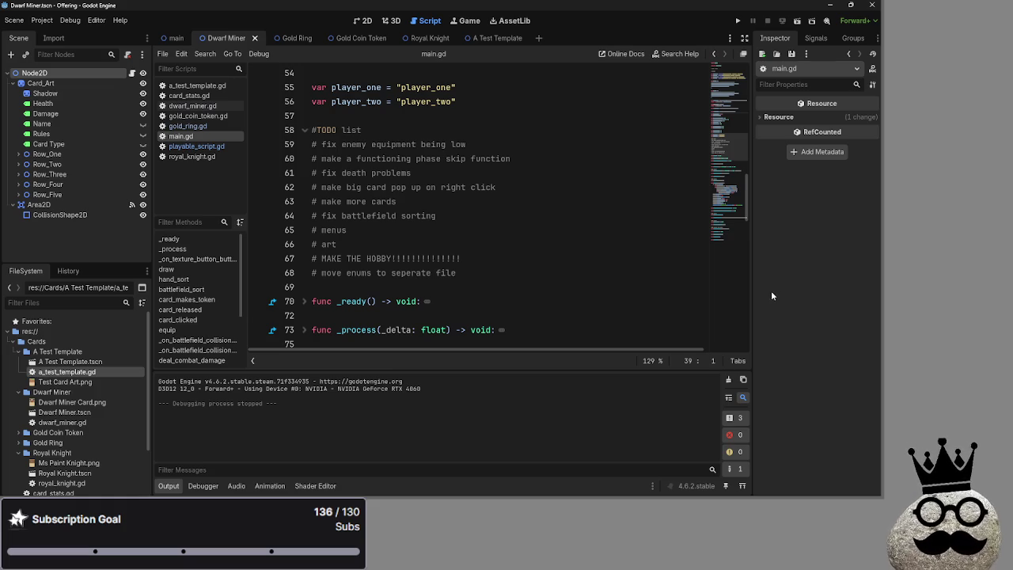
pyautogui.click(399, 244)
pyautogui.click(398, 119)
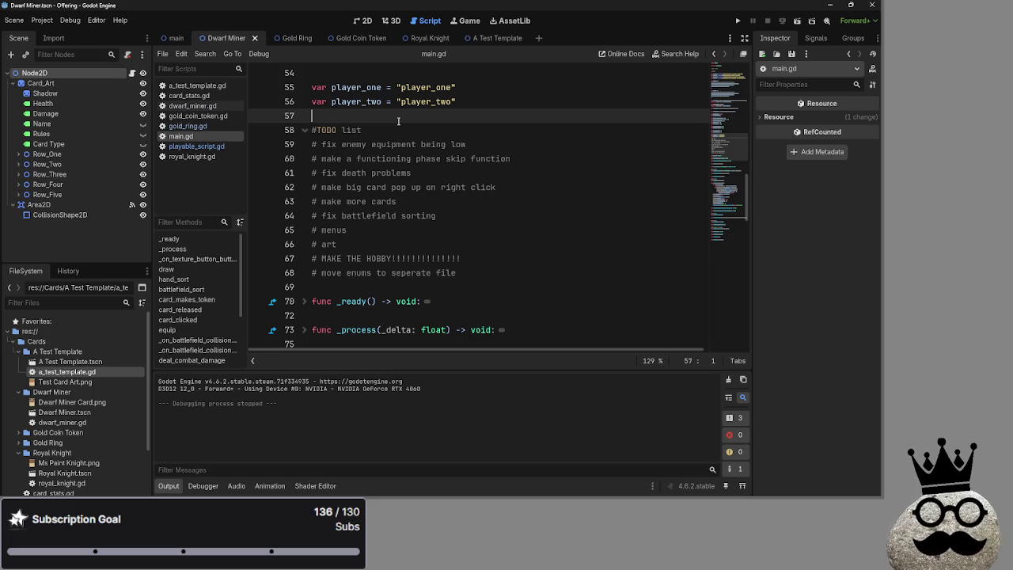
pyautogui.scroll(10, 405, 118)
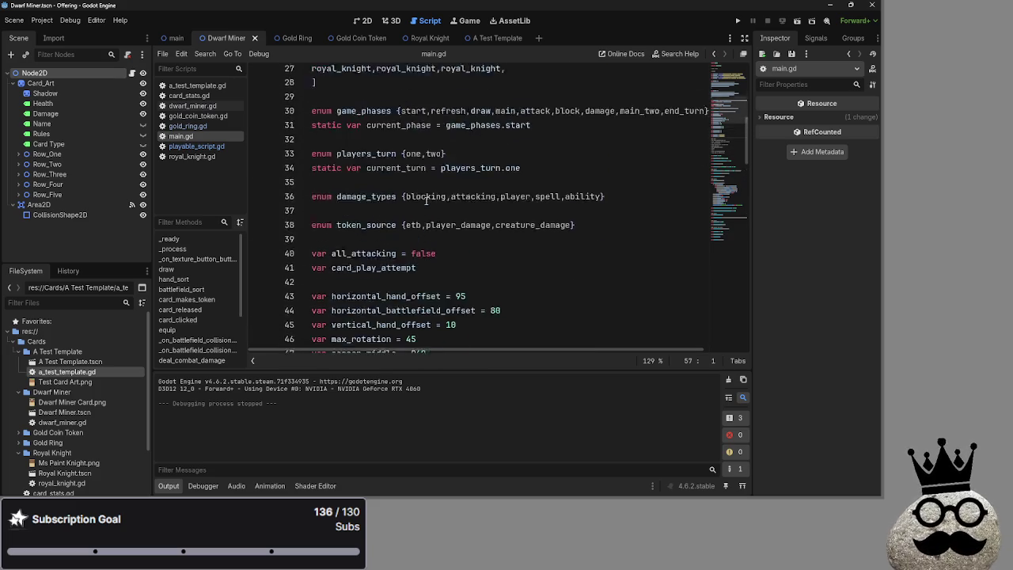
pyautogui.scroll(8, 426, 201)
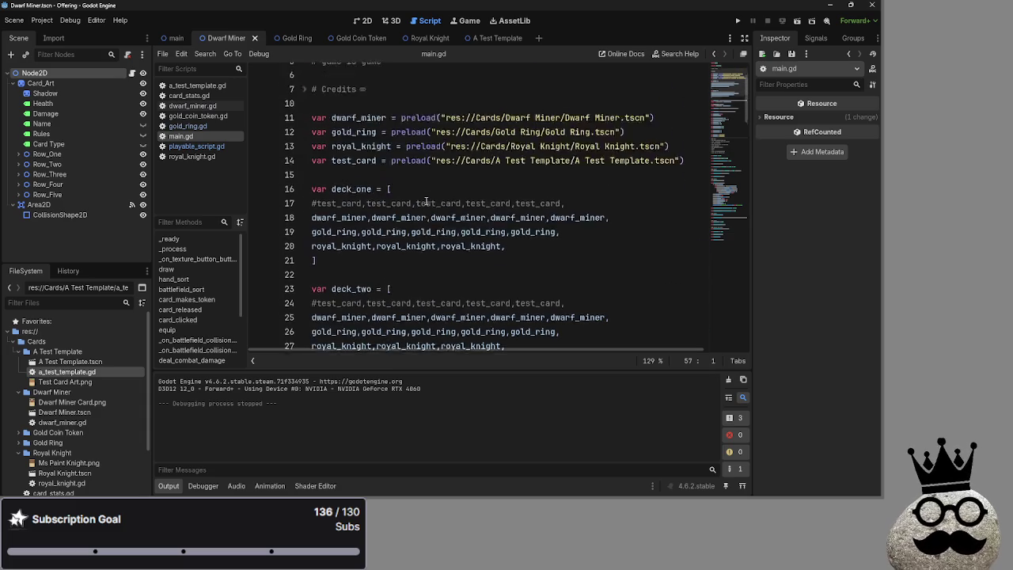
pyautogui.scroll(-15, 427, 201)
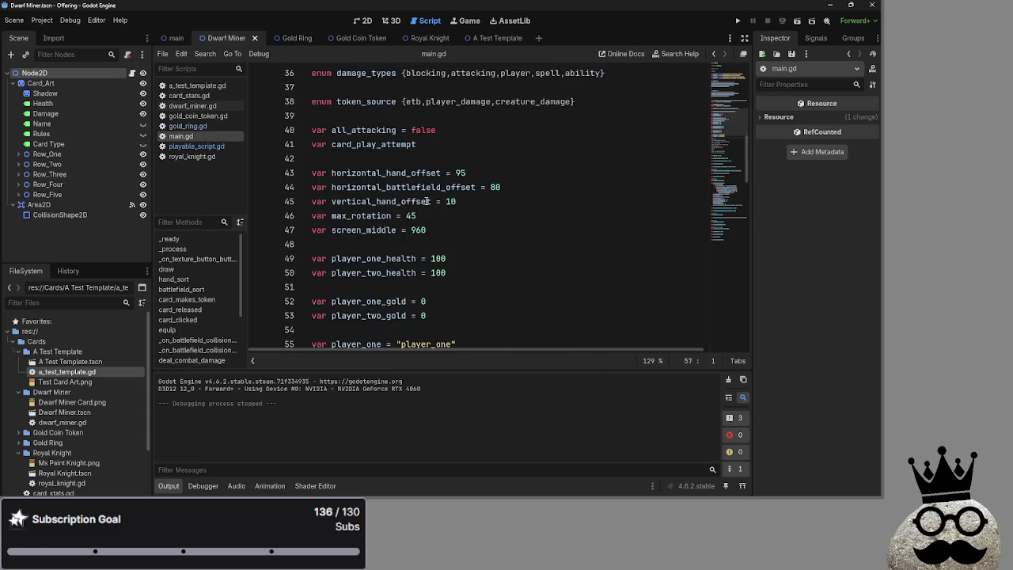
pyautogui.scroll(-4, 425, 201)
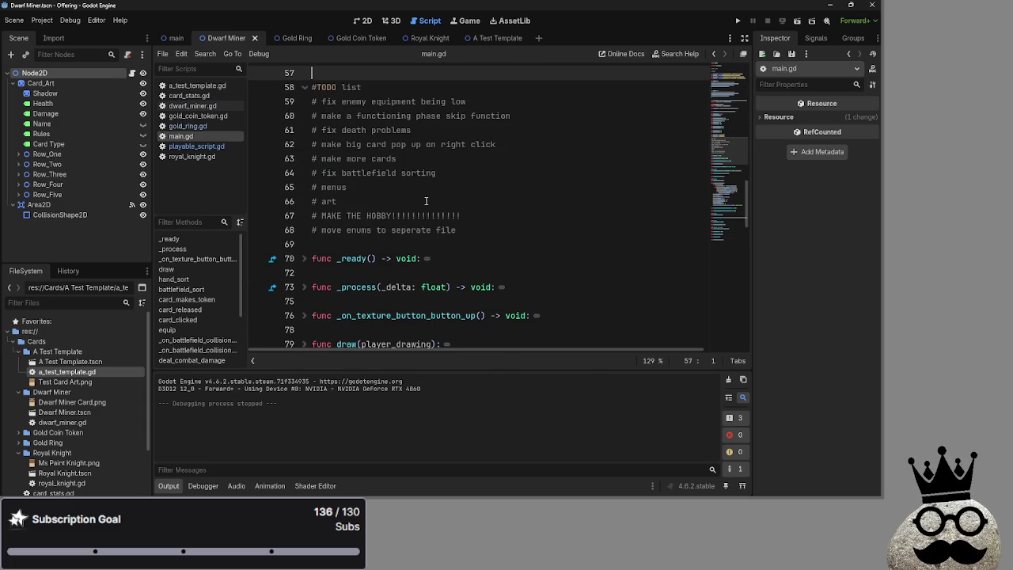
pyautogui.click(417, 243)
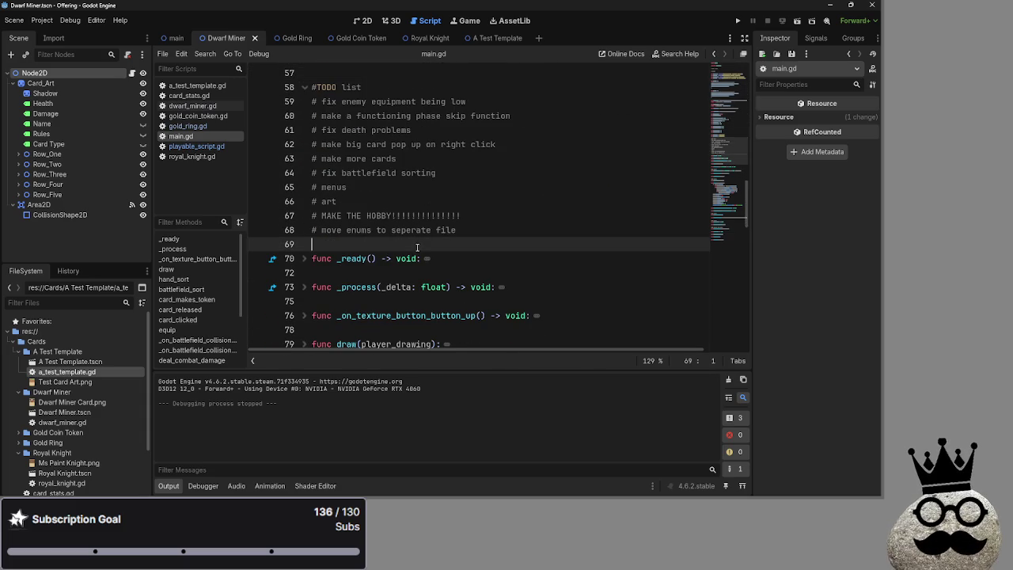
pyautogui.scroll(3, 398, 200)
pyautogui.click(396, 214)
pyautogui.click(390, 162)
pyautogui.click(391, 201)
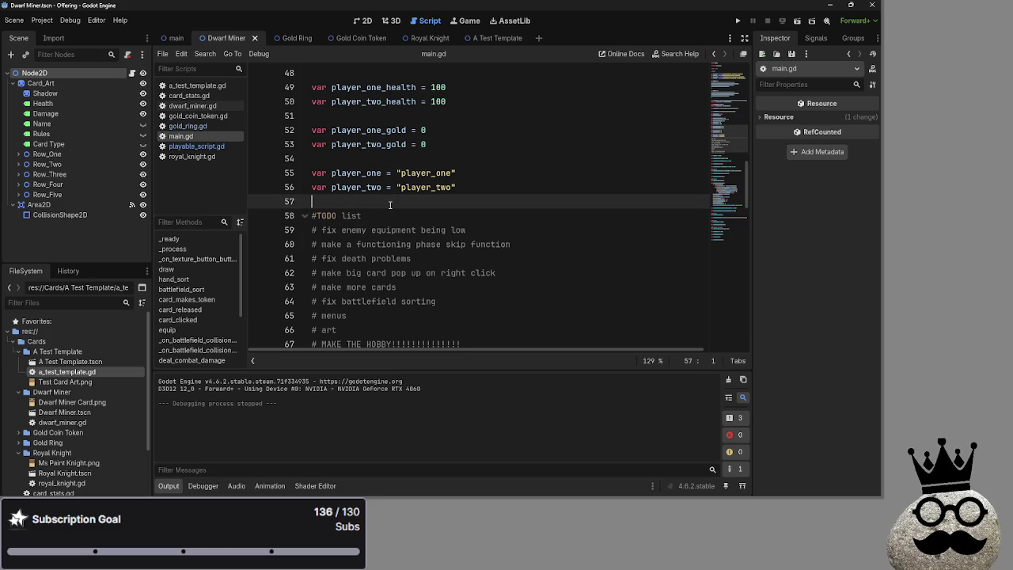
pyautogui.scroll(-4, 382, 211)
pyautogui.scroll(-1, 382, 210)
pyautogui.click(353, 198)
pyautogui.scroll(4, 356, 203)
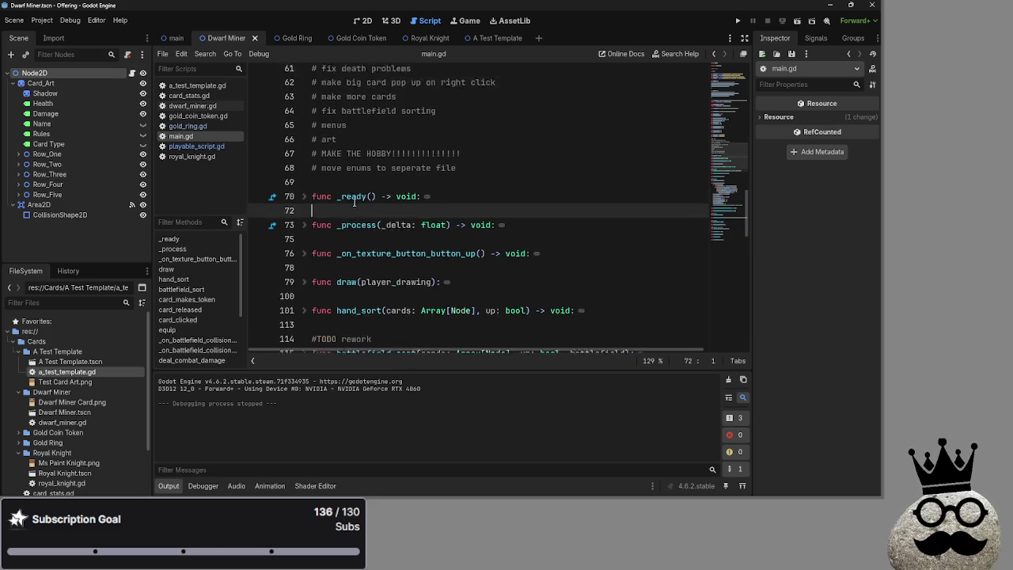
pyautogui.click(371, 163)
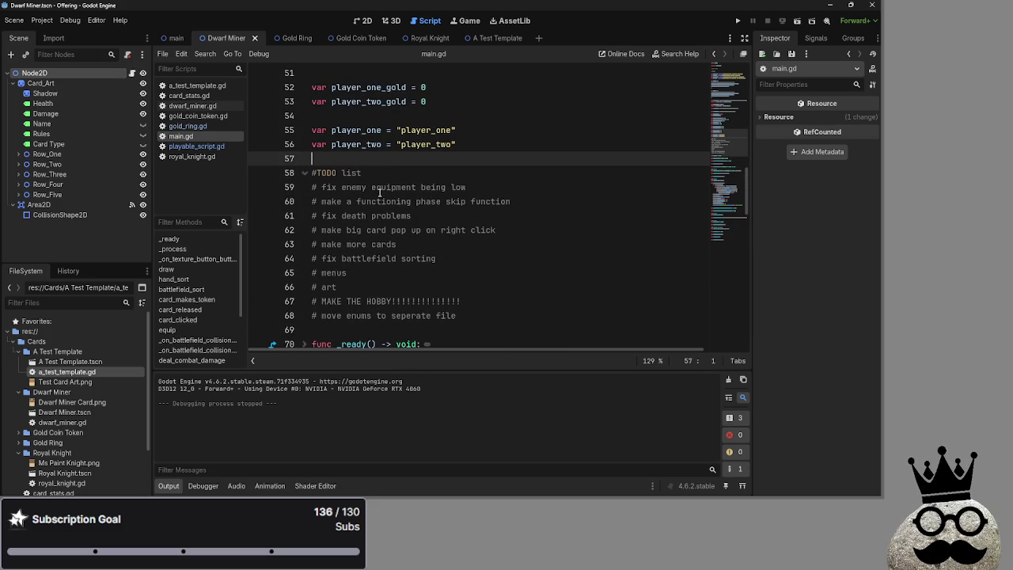
pyautogui.click(357, 118)
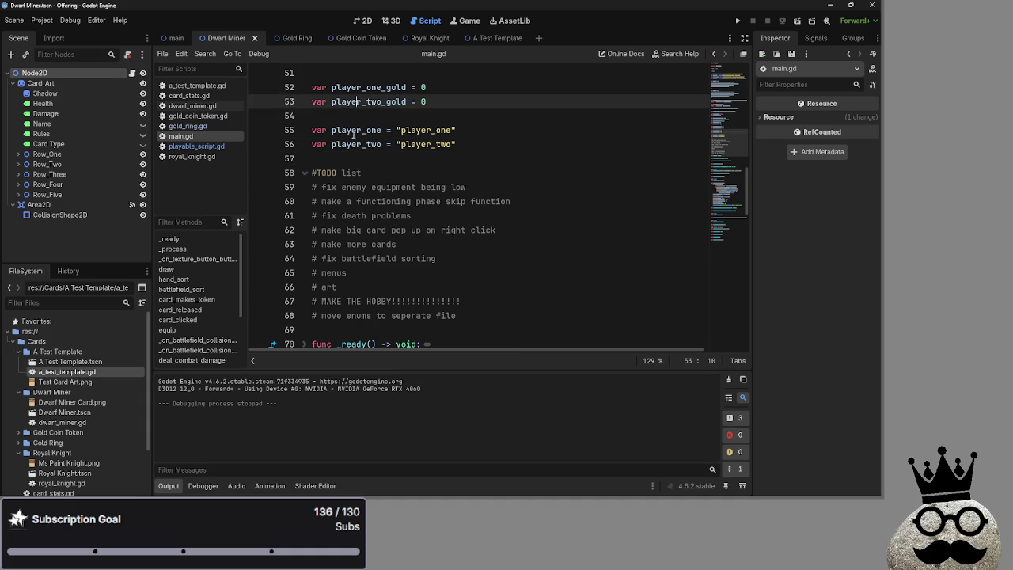
pyautogui.click(370, 160)
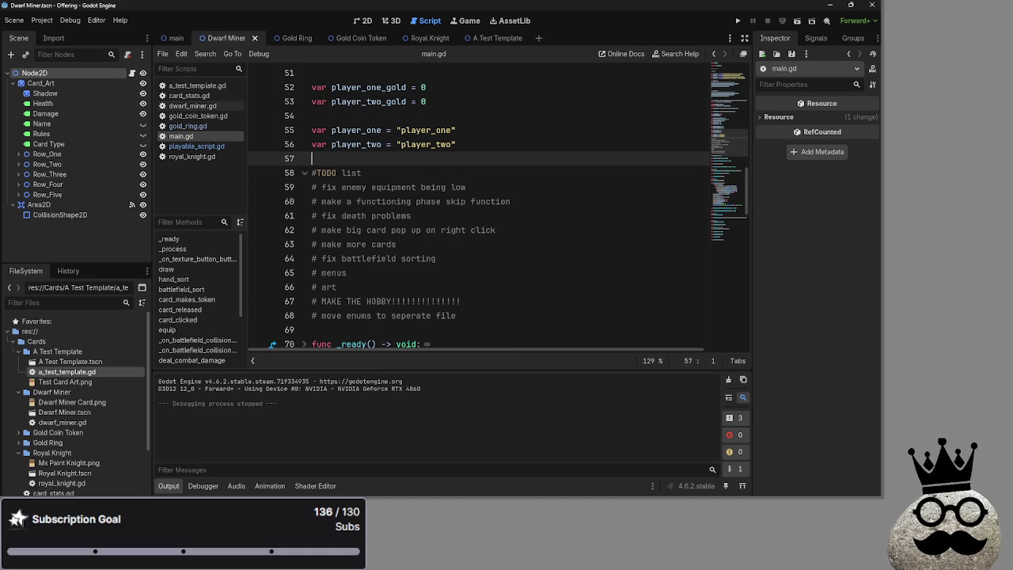
pyautogui.click(356, 117)
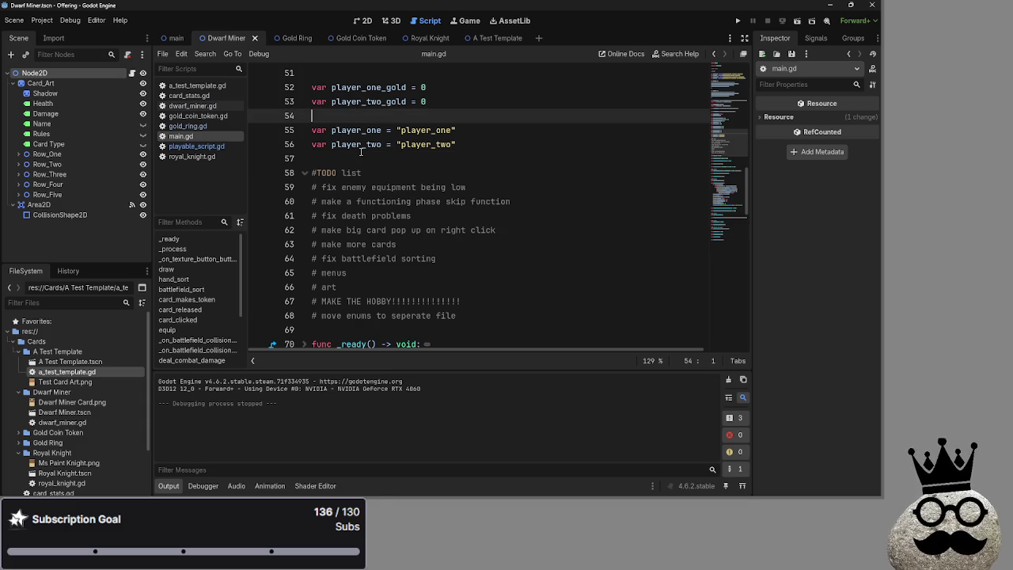
pyautogui.click(353, 157)
pyautogui.click(357, 118)
pyautogui.click(353, 158)
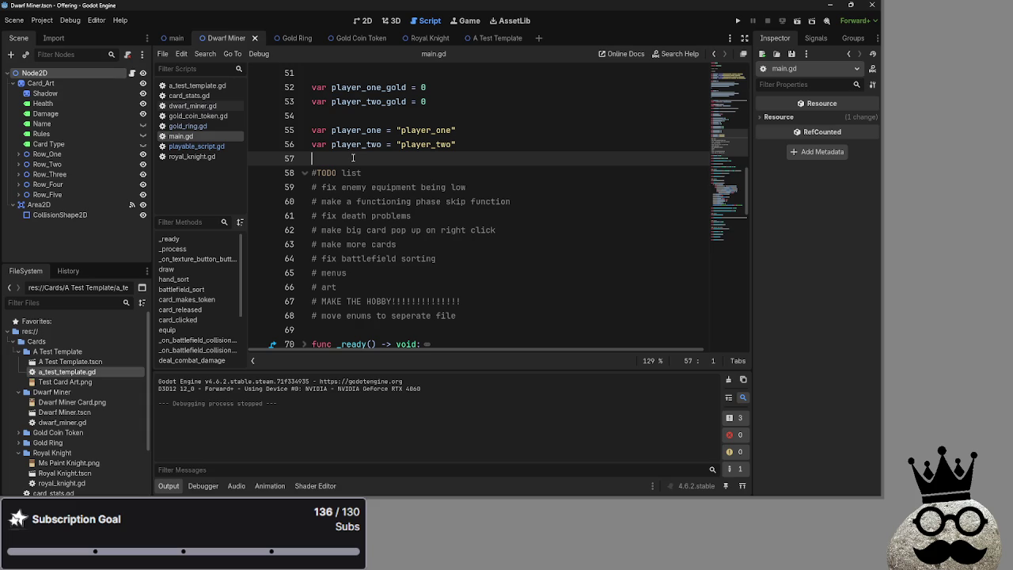
pyautogui.scroll(-3, 353, 158)
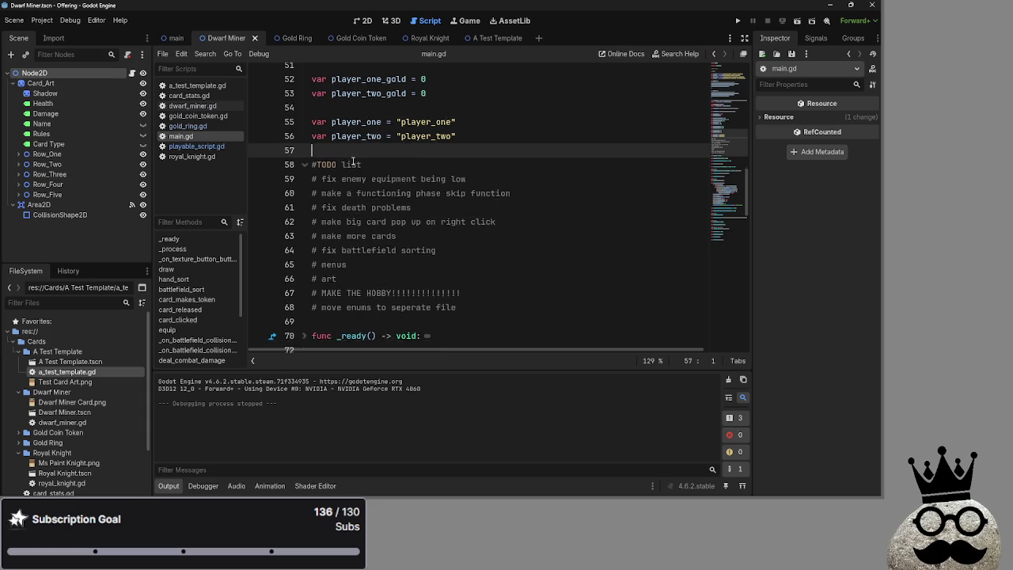
pyautogui.scroll(2, 353, 156)
pyautogui.scroll(10, 367, 164)
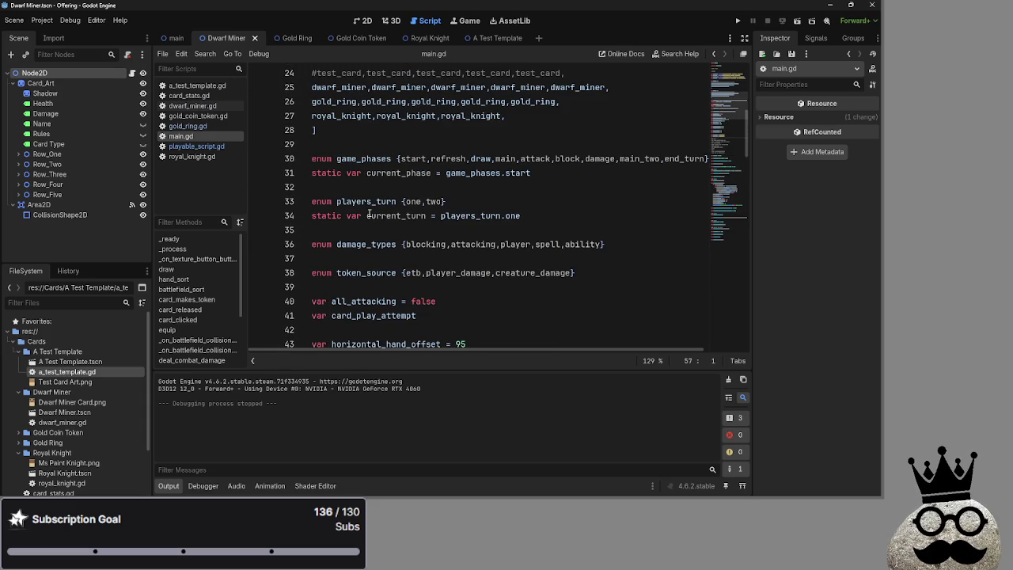
pyautogui.scroll(-4, 369, 213)
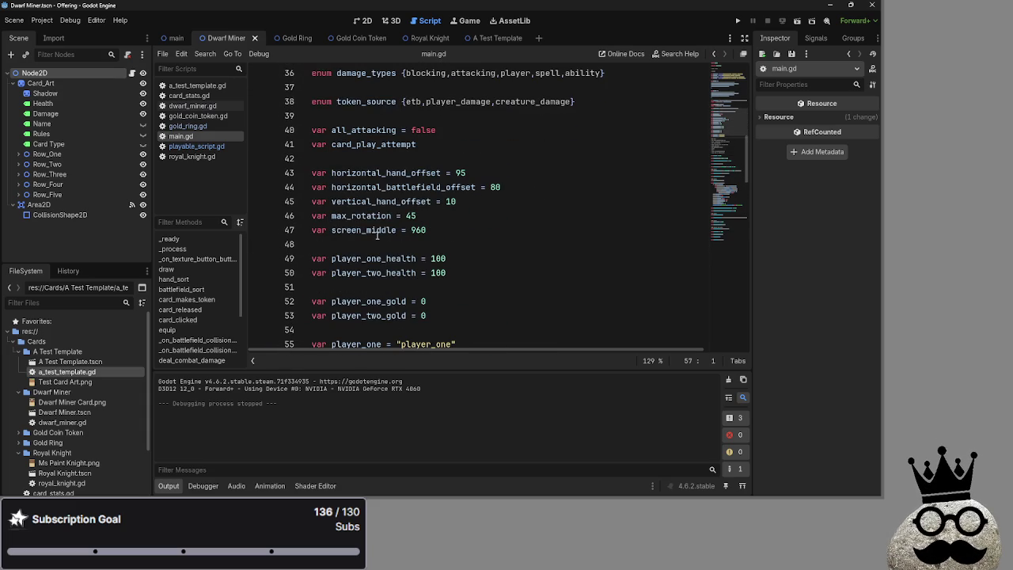
pyautogui.click(382, 160)
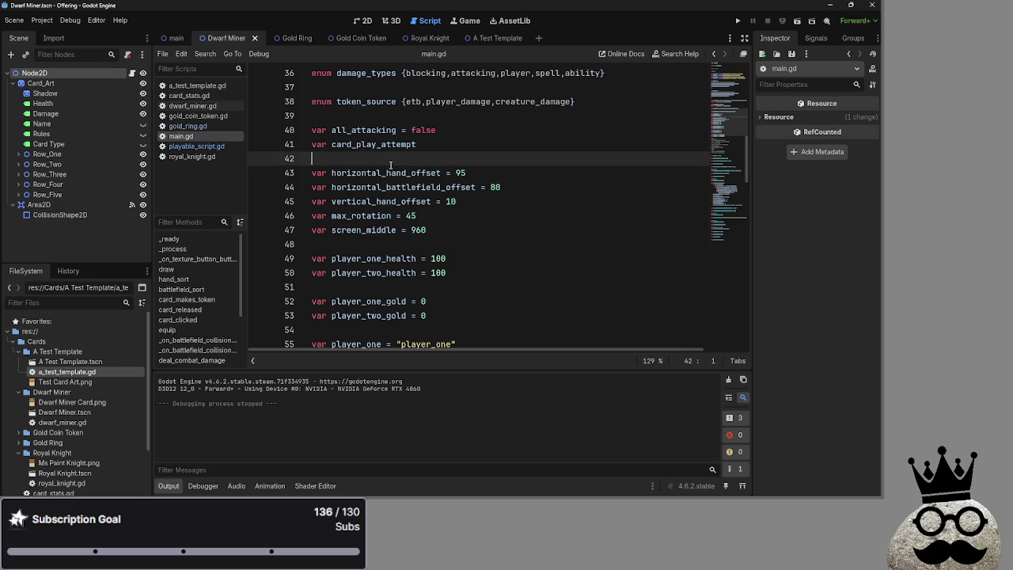
pyautogui.click(399, 239)
pyautogui.scroll(-3, 399, 240)
pyautogui.click(396, 168)
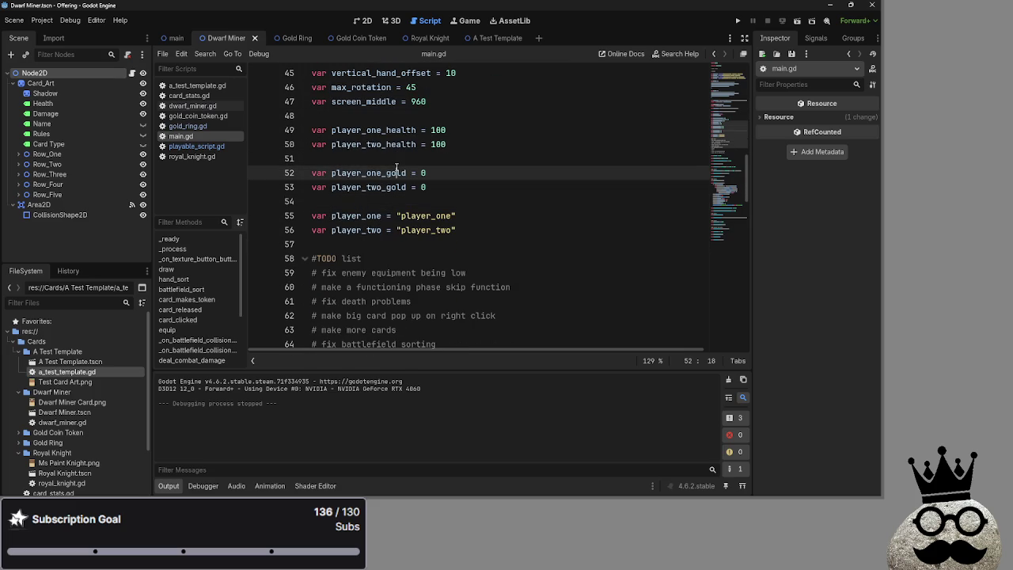
pyautogui.click(389, 204)
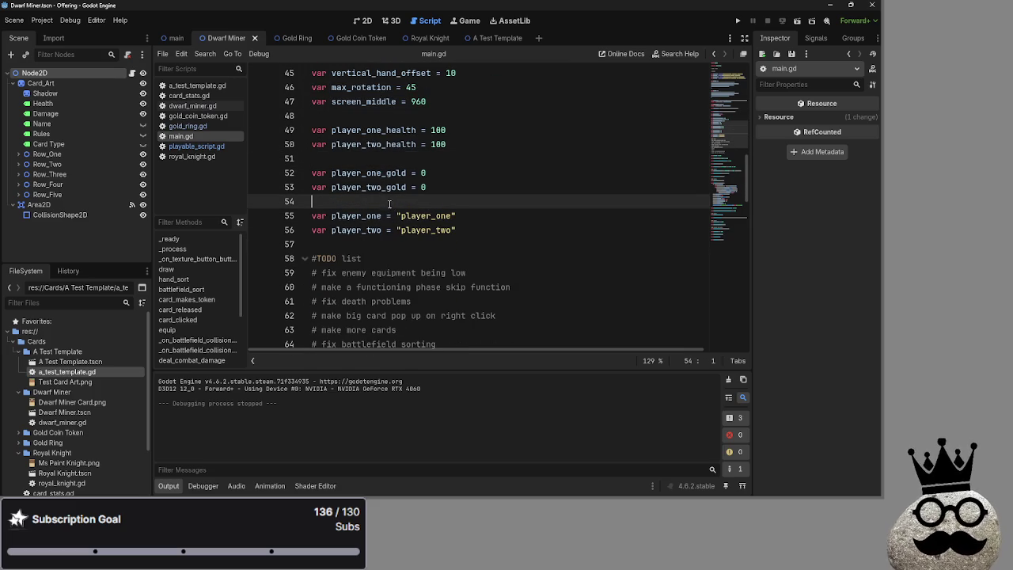
pyautogui.scroll(-2, 388, 204)
pyautogui.scroll(-2, 387, 204)
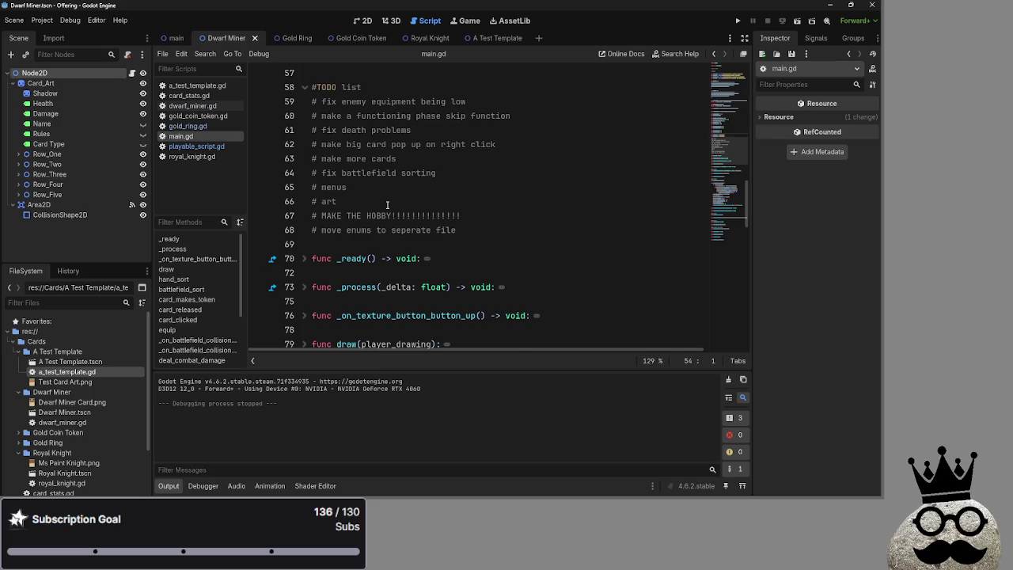
pyautogui.scroll(1, 387, 205)
pyautogui.click(313, 143)
pyautogui.click(467, 173)
pyautogui.click(449, 173)
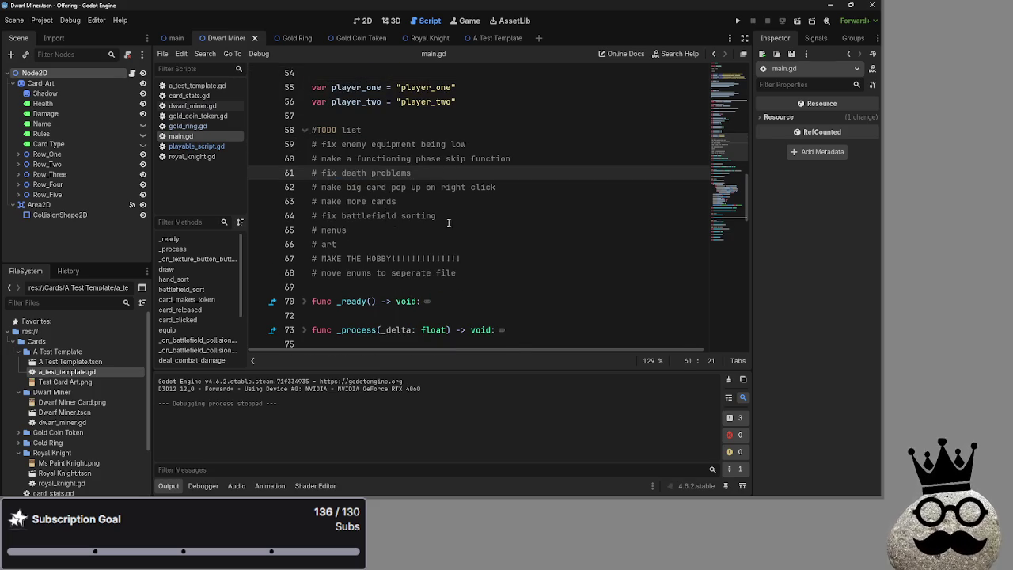
# - Select the TODO list, then repeatedly select the 'fix enemy equipment being low' item
pyautogui.moveTo(487, 273); pyautogui.dragTo(376, 136)
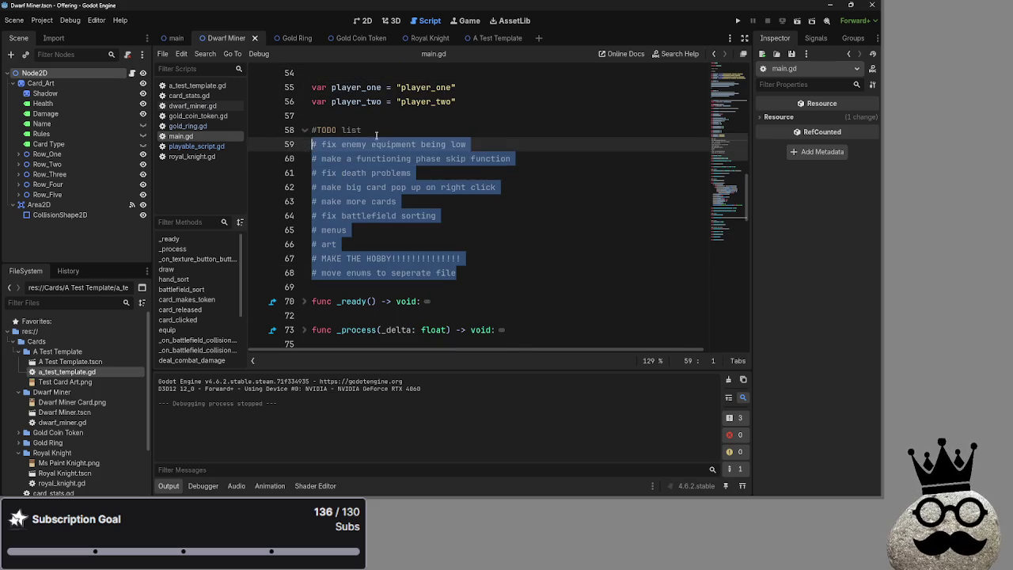
pyautogui.click(377, 136)
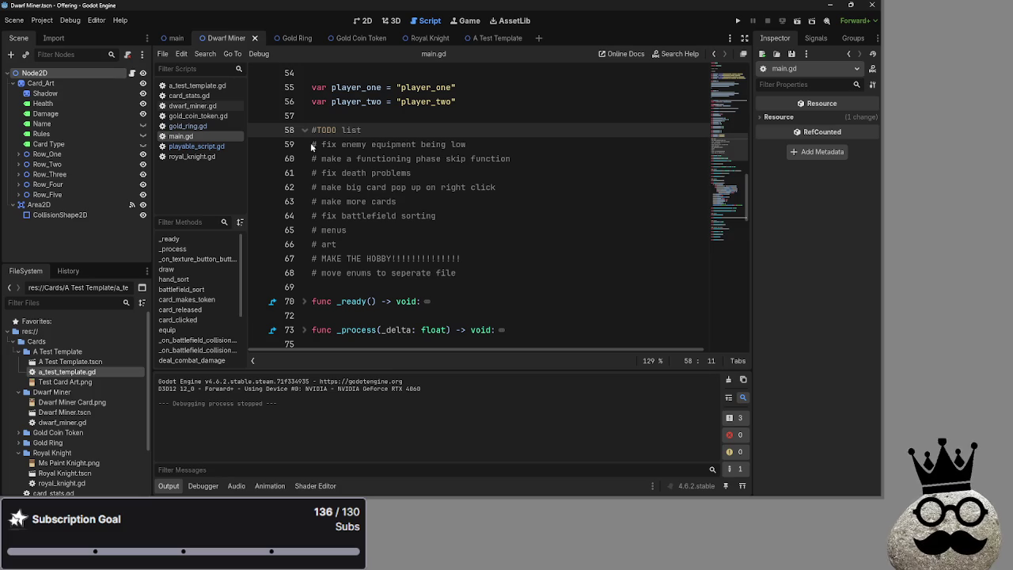
pyautogui.moveTo(310, 144)
pyautogui.mouseDown()
pyautogui.moveTo(519, 146)
pyautogui.moveTo(308, 143)
pyautogui.mouseUp()
pyautogui.click(503, 133)
pyautogui.click(421, 135)
pyautogui.click(466, 144)
pyautogui.moveTo(465, 144); pyautogui.dragTo(310, 144)
pyautogui.click(454, 143)
pyautogui.moveTo(455, 143); pyautogui.dragTo(310, 144)
pyautogui.click(378, 132)
pyautogui.click(475, 144)
pyautogui.moveTo(474, 144); pyautogui.dragTo(302, 143)
pyautogui.click(391, 131)
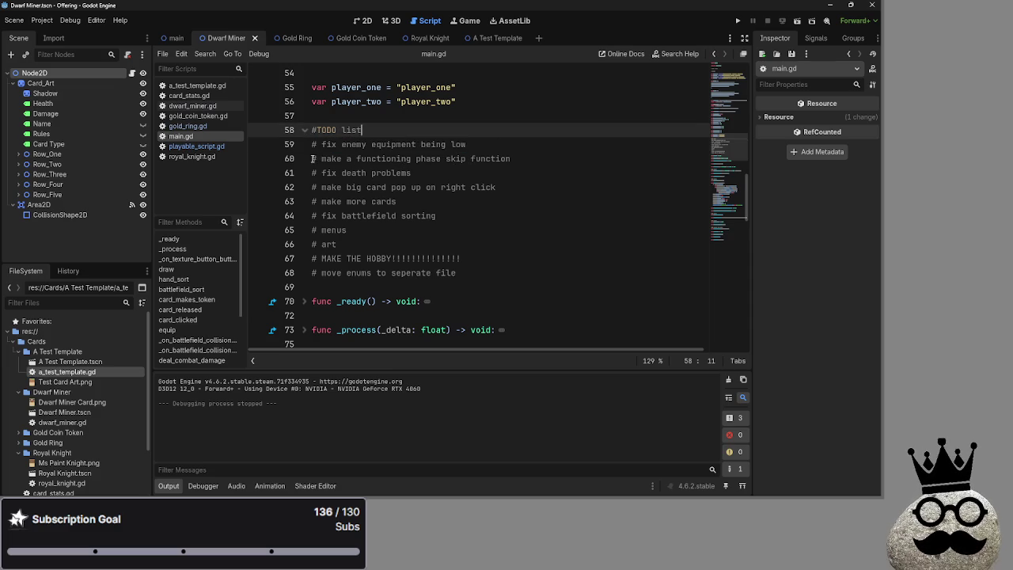
# - Select the phase skip TODO item, then place the caret after 'fix death problems'
pyautogui.moveTo(313, 159); pyautogui.dragTo(546, 158)
pyautogui.click(546, 158)
pyautogui.click(528, 129)
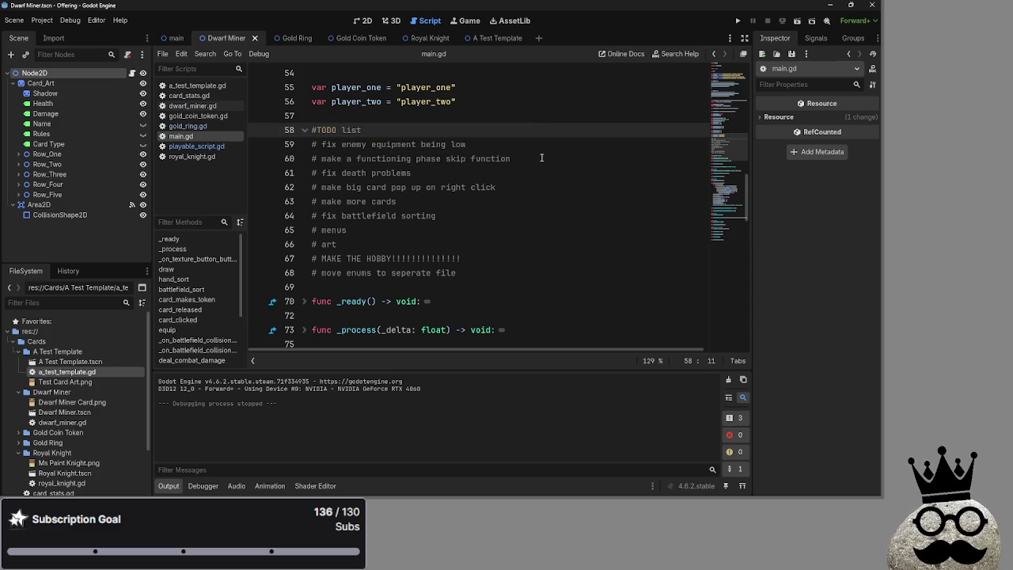
pyautogui.click(541, 158)
pyautogui.click(542, 145)
pyautogui.click(561, 172)
pyautogui.click(573, 201)
pyautogui.click(570, 172)
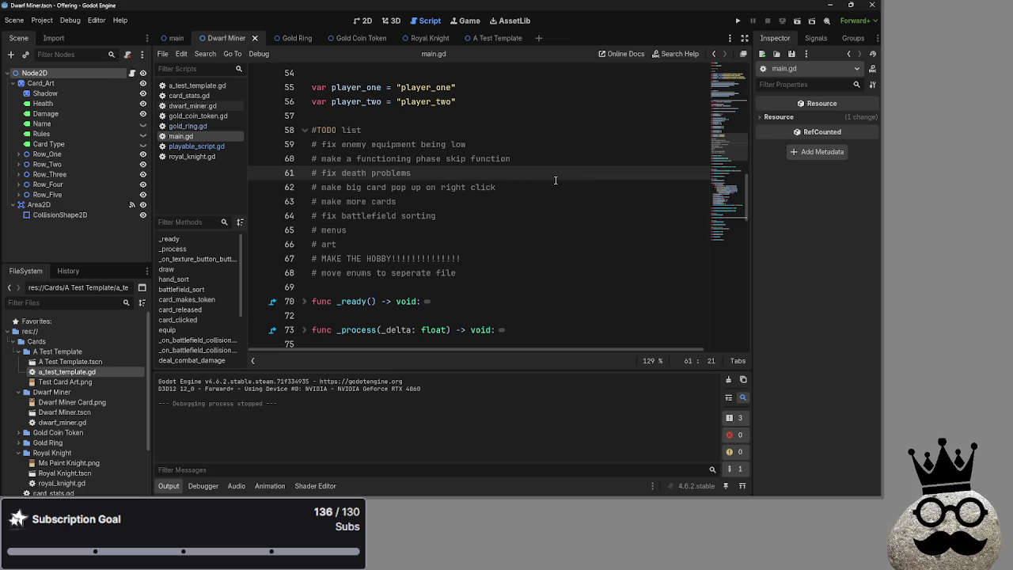
# - Back in the editor, place the caret on the enemy equipment line 59, then line 58
pyautogui.hotkey('alt', 'Tab')
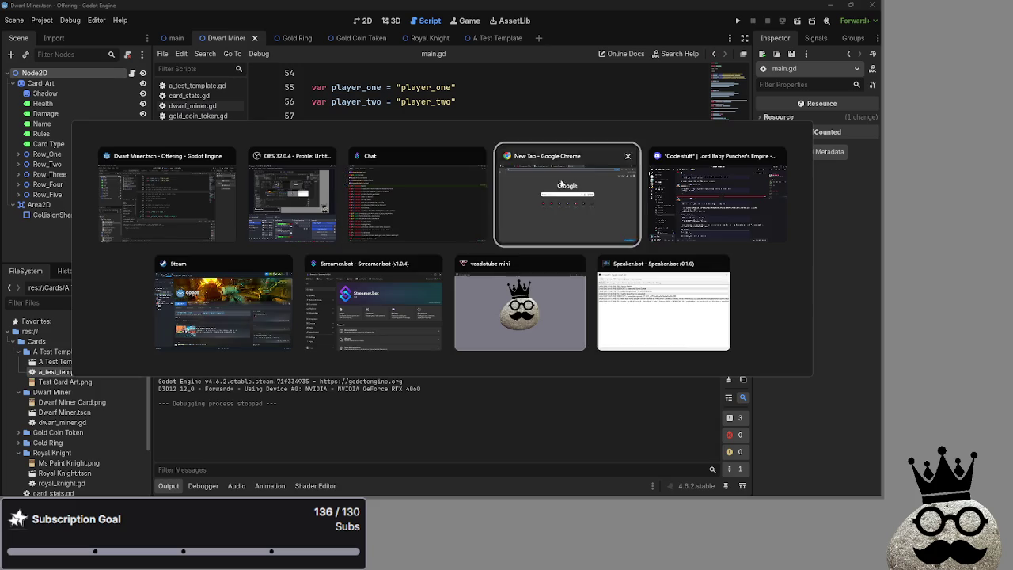
pyautogui.press('Escape')
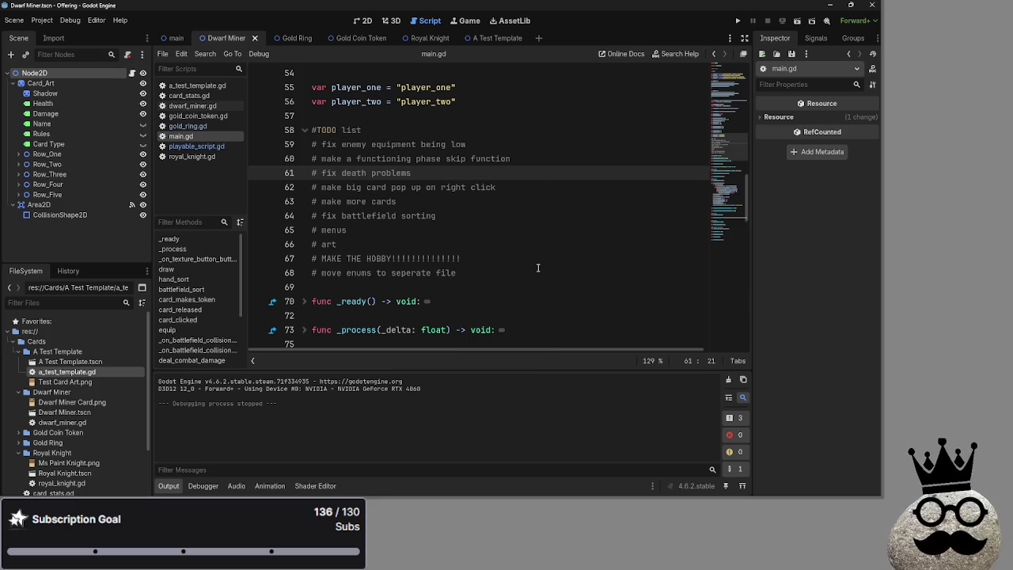
pyautogui.scroll(-2, 511, 279)
pyautogui.scroll(3, 511, 278)
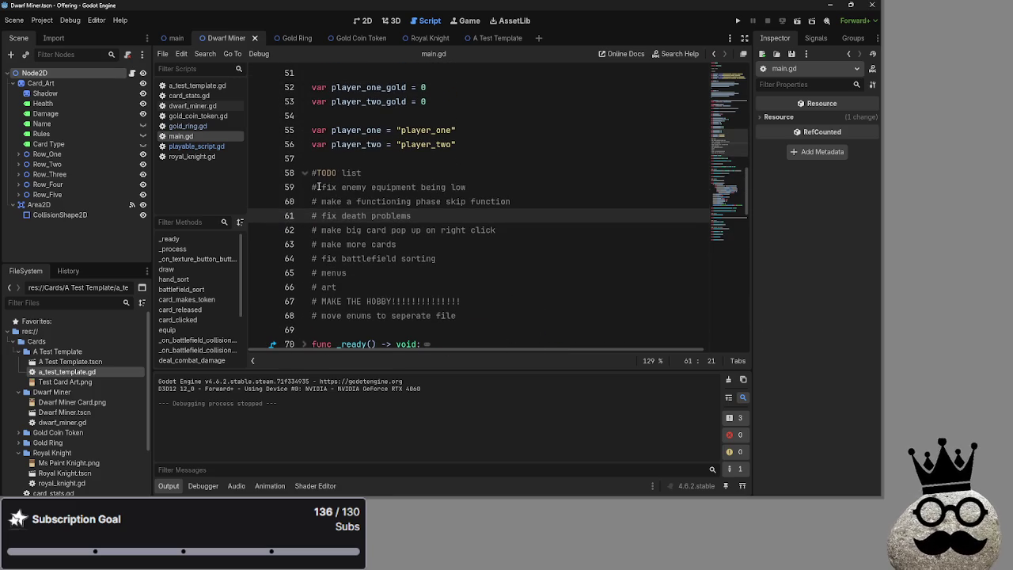
pyautogui.click(314, 187)
pyautogui.keyDown('shift'); pyautogui.click(466, 187); pyautogui.keyUp('shift')
pyautogui.click(460, 176)
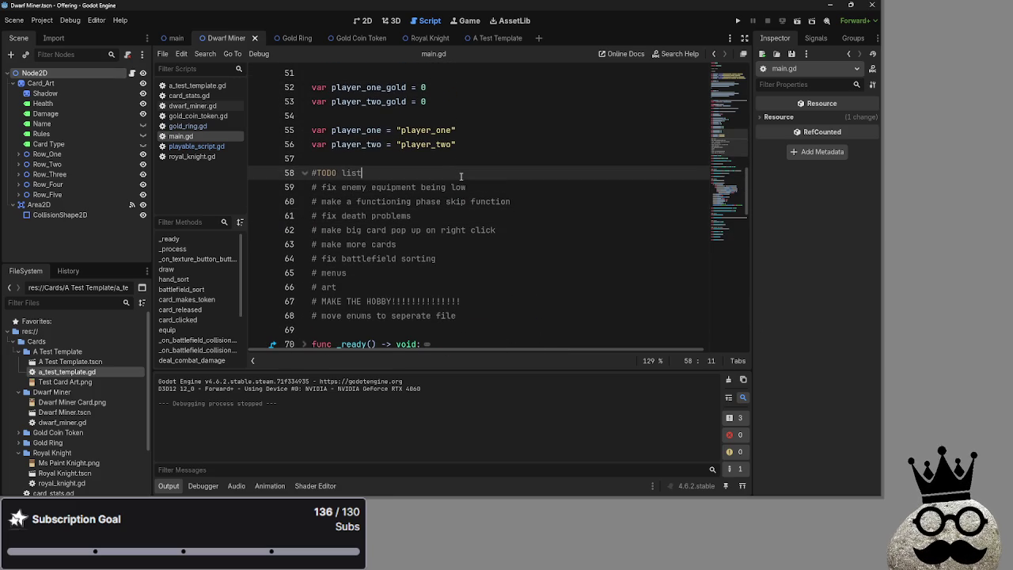
pyautogui.hotkey('alt', 'Tab')
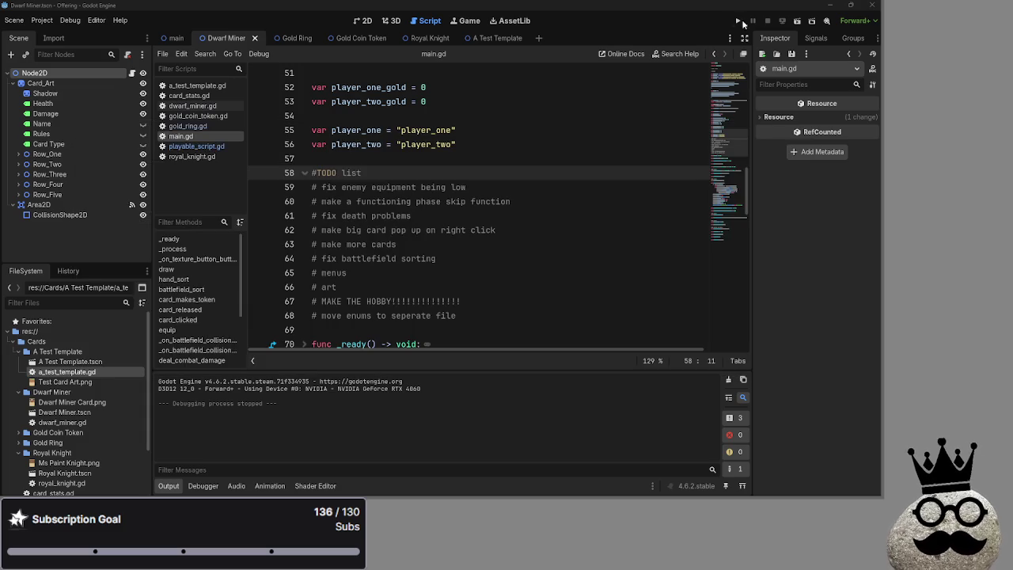
# - Run the game and drag a ring card from the bottom hand to the table centre
pyautogui.click(737, 20)
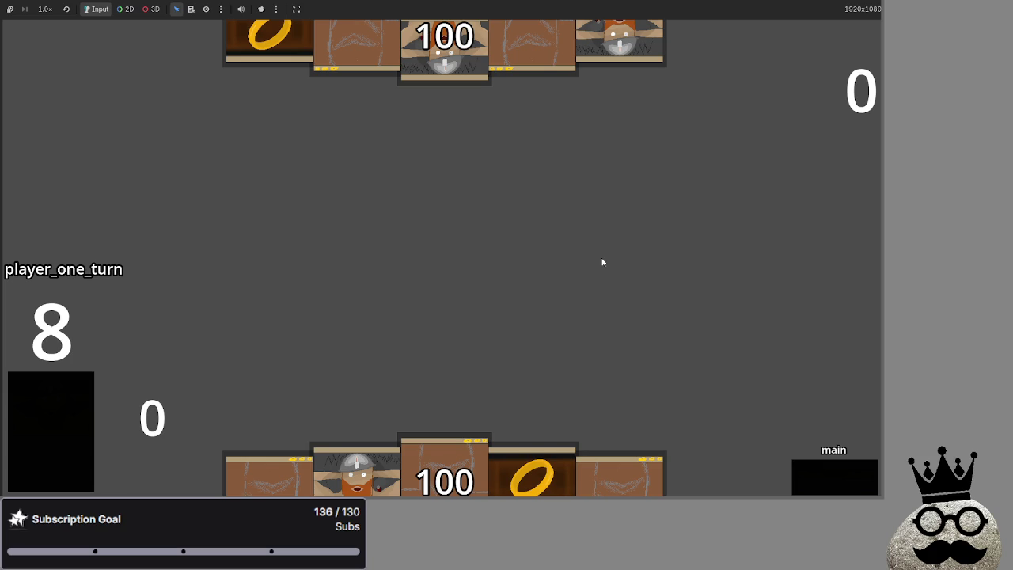
pyautogui.moveTo(532, 473)
pyautogui.mouseDown()
pyautogui.moveTo(546, 289)
pyautogui.moveTo(436, 319)
pyautogui.mouseUp()
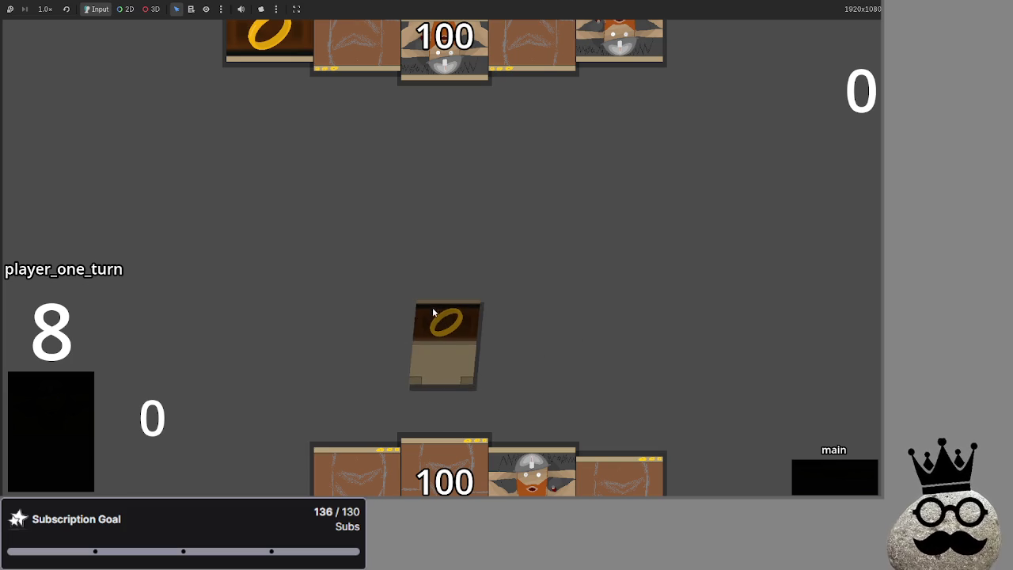
# - Play a dwarf beside the ring, draw four cards, then play three rings and a dwarf
pyautogui.click(532, 471)
pyautogui.click(543, 292)
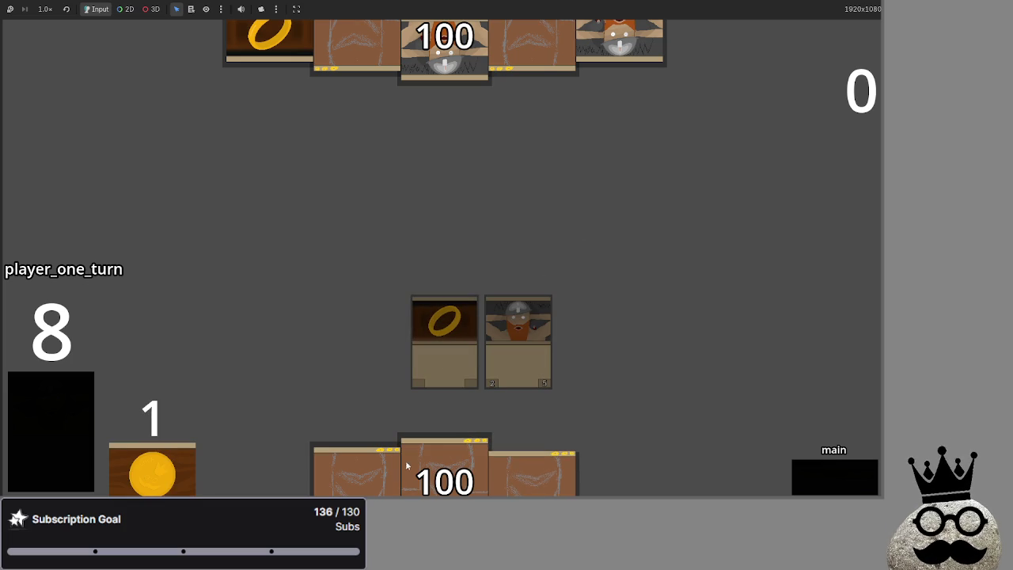
pyautogui.click(65, 402)
pyautogui.click(65, 402)
pyautogui.click(66, 408)
pyautogui.click(54, 396)
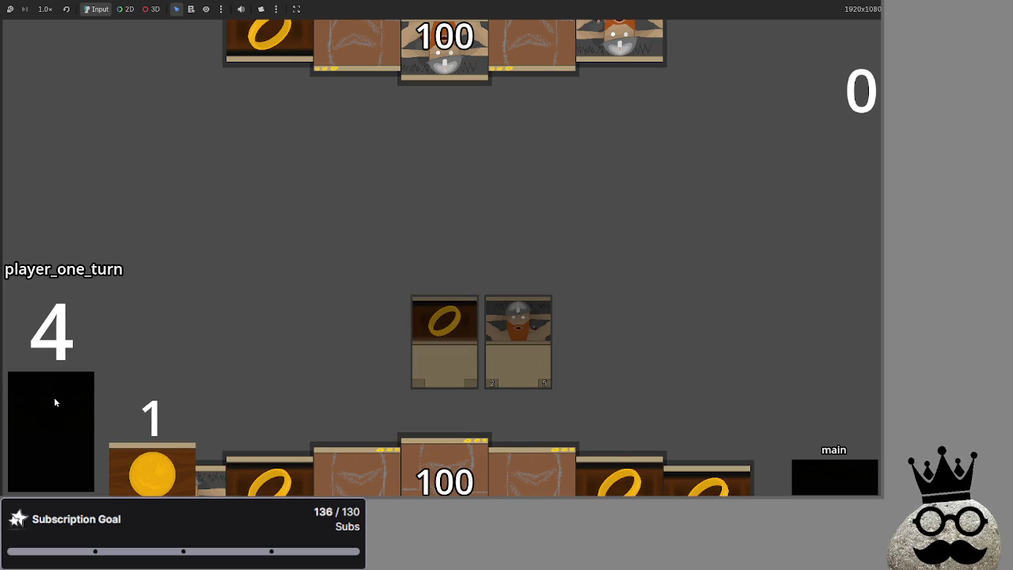
pyautogui.click(269, 475)
pyautogui.click(707, 475)
pyautogui.click(620, 474)
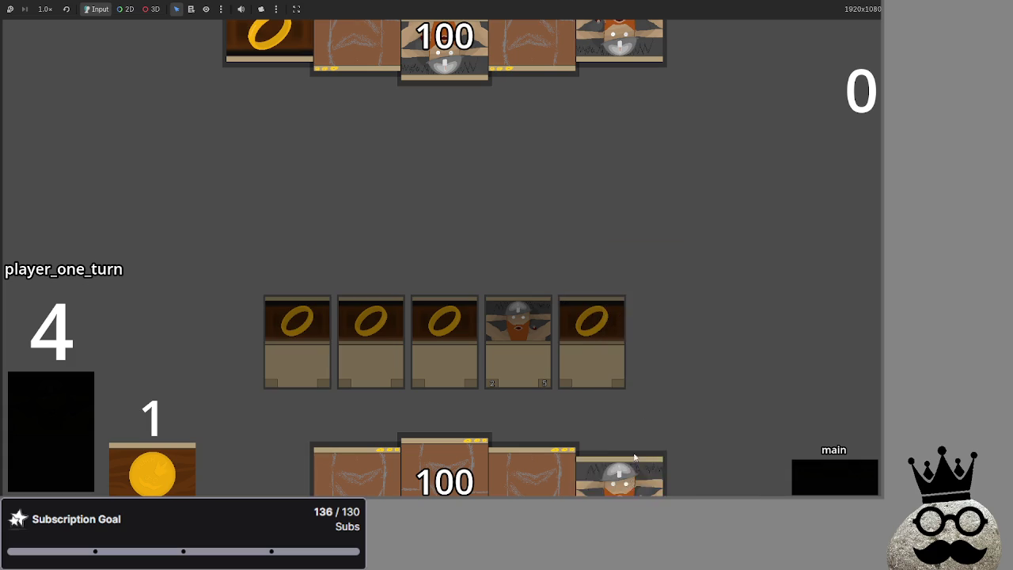
pyautogui.click(633, 457)
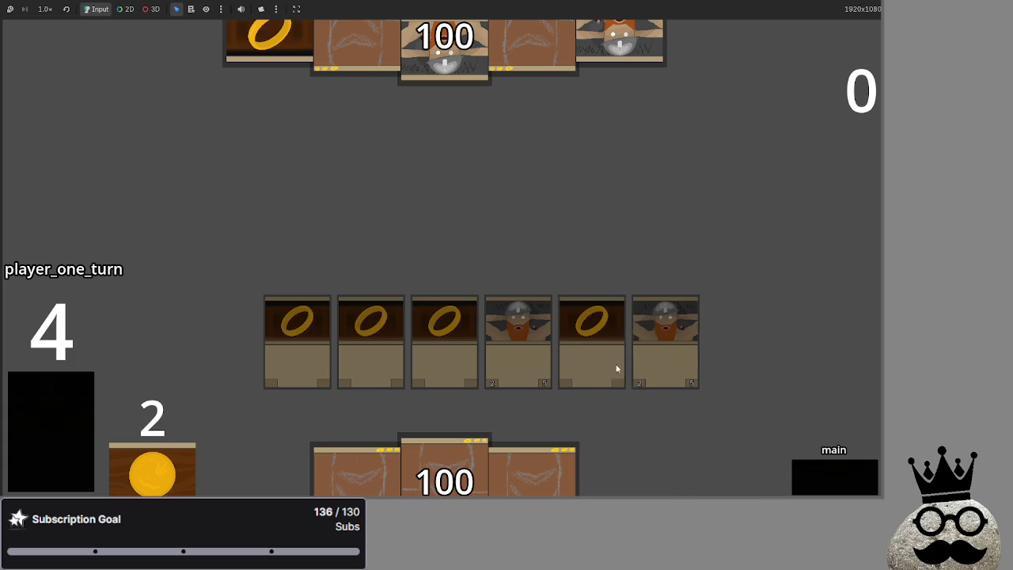
# - Draw the remaining deck and drag the last dwarf and ring cards onto the board row
pyautogui.click(27, 398)
pyautogui.click(27, 398)
pyautogui.click(27, 398)
pyautogui.click(646, 309)
pyautogui.click(528, 436)
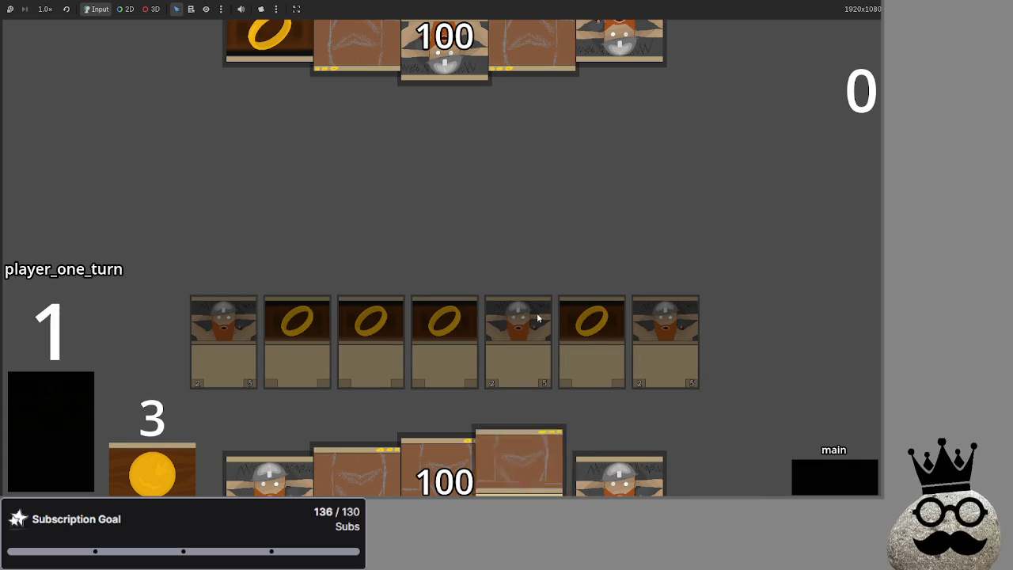
pyautogui.click(537, 312)
pyautogui.moveTo(620, 467); pyautogui.dragTo(618, 222)
pyautogui.moveTo(344, 451); pyautogui.dragTo(381, 238)
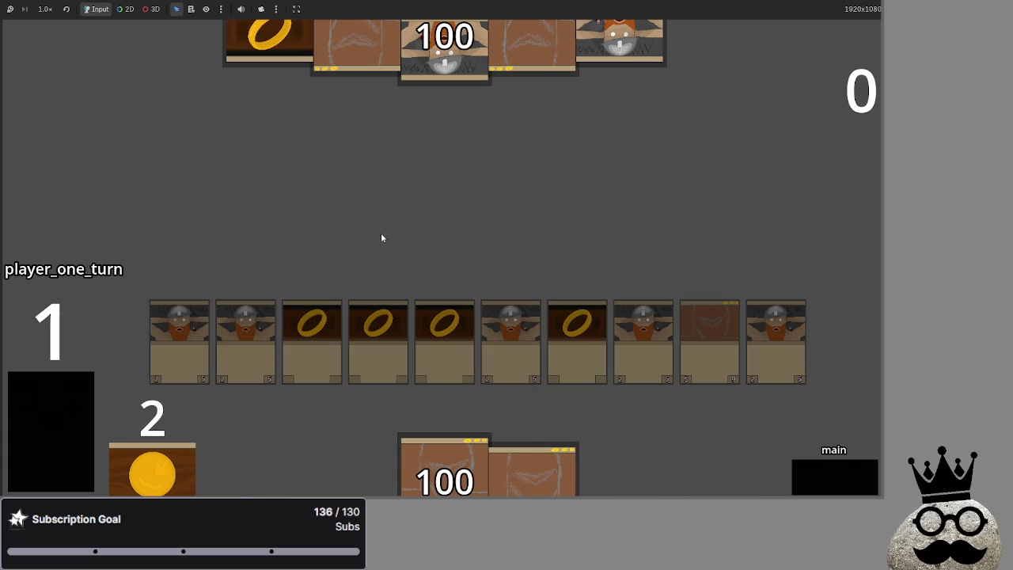
pyautogui.click(80, 383)
pyautogui.moveTo(361, 470); pyautogui.dragTo(414, 202)
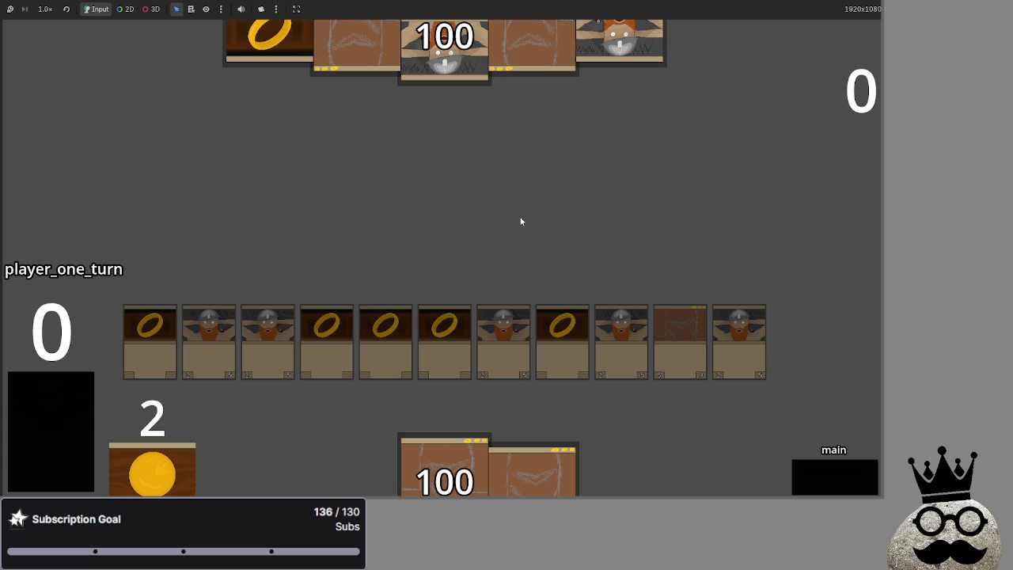
# - Back in main.gd, select the 'fix enemy equipment being low' line 59
pyautogui.hotkey('alt', 'Tab')
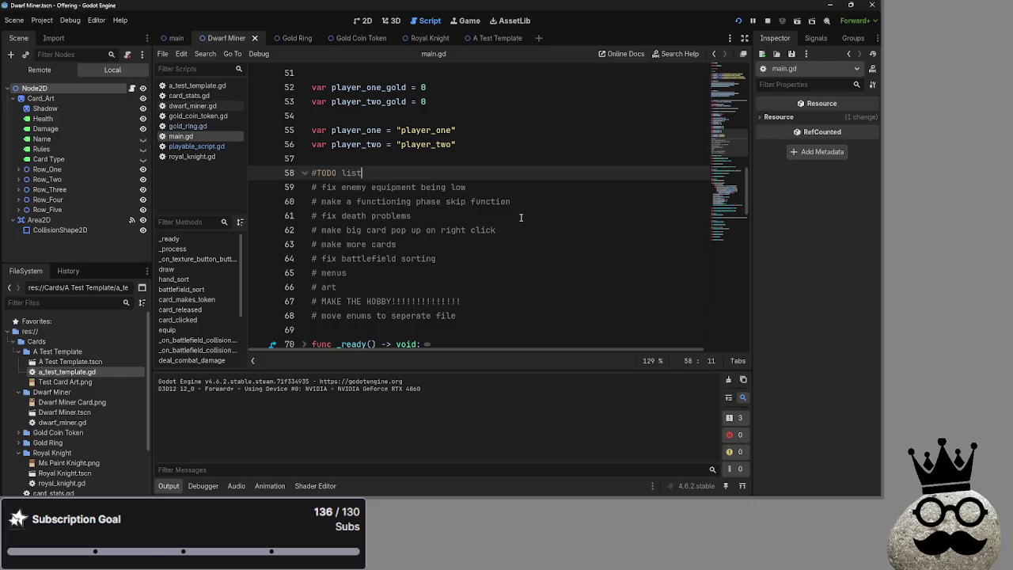
pyautogui.moveTo(470, 187)
pyautogui.mouseDown()
pyautogui.moveTo(478, 188)
pyautogui.moveTo(312, 187)
pyautogui.mouseUp()
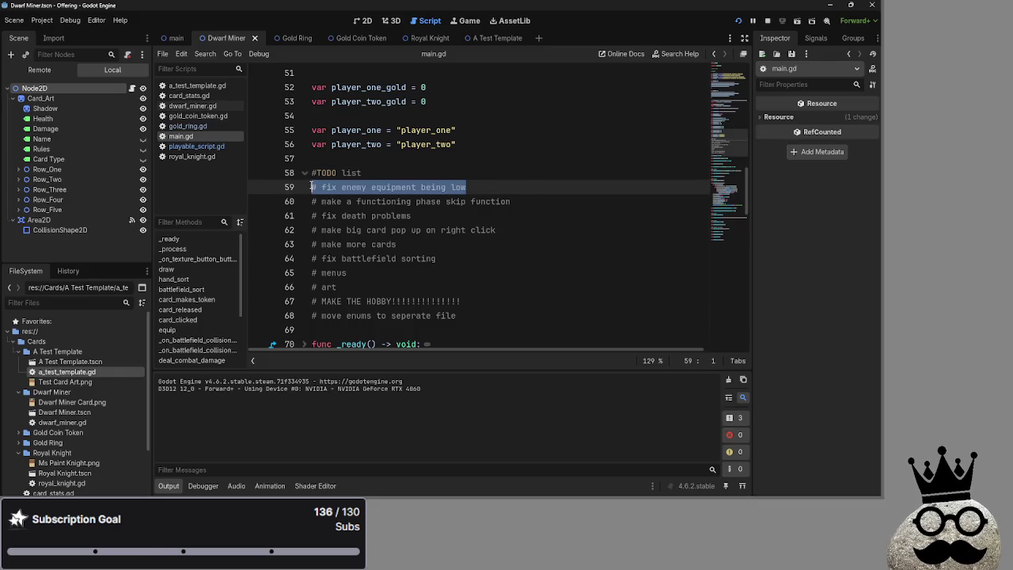
pyautogui.click(531, 187)
# - Scroll through main.gd's functions, then move to the Google Docs To Do List
pyautogui.scroll(-10, 524, 198)
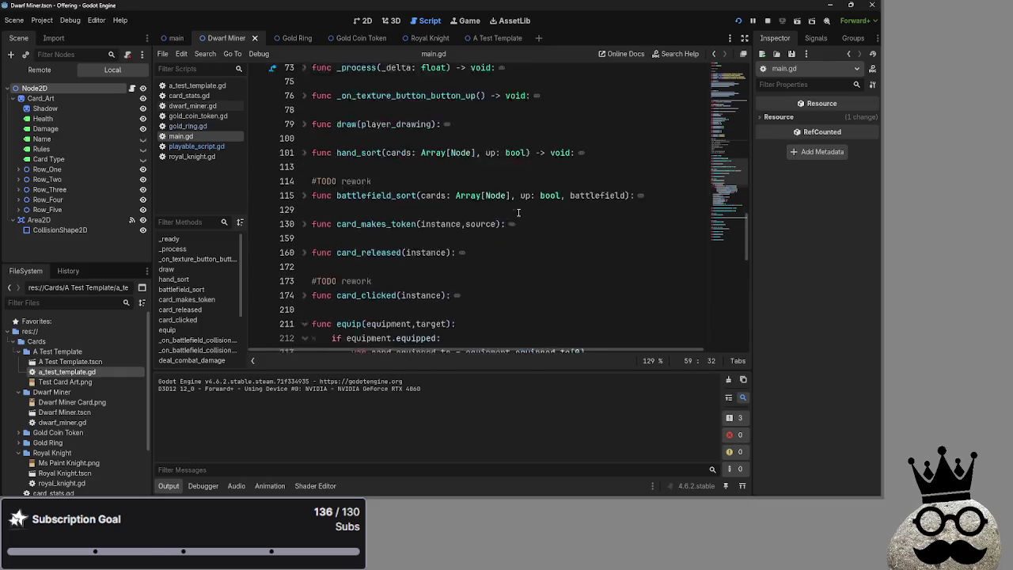
pyautogui.scroll(-5, 519, 213)
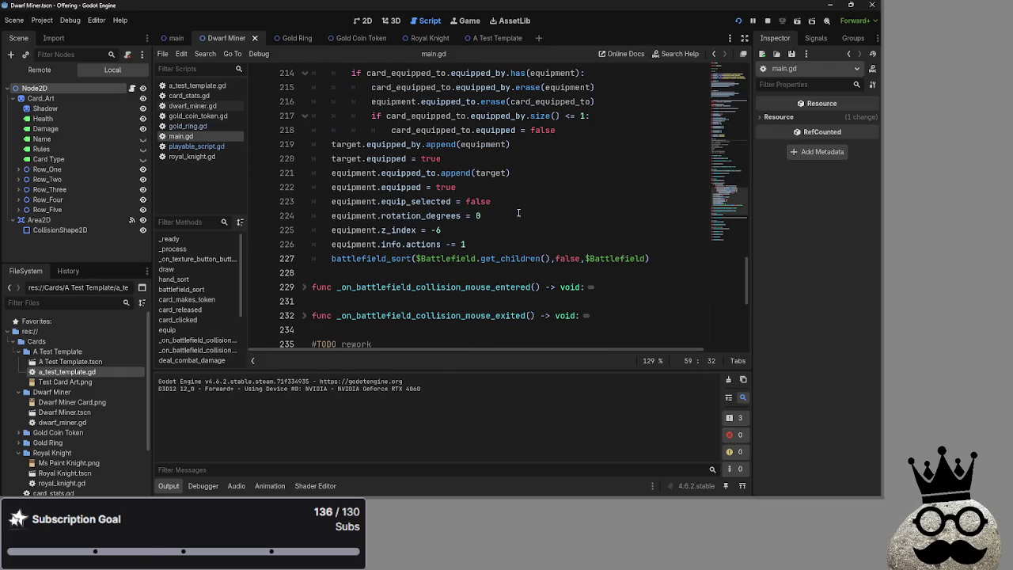
pyautogui.scroll(-3, 518, 213)
pyautogui.scroll(-3, 518, 213)
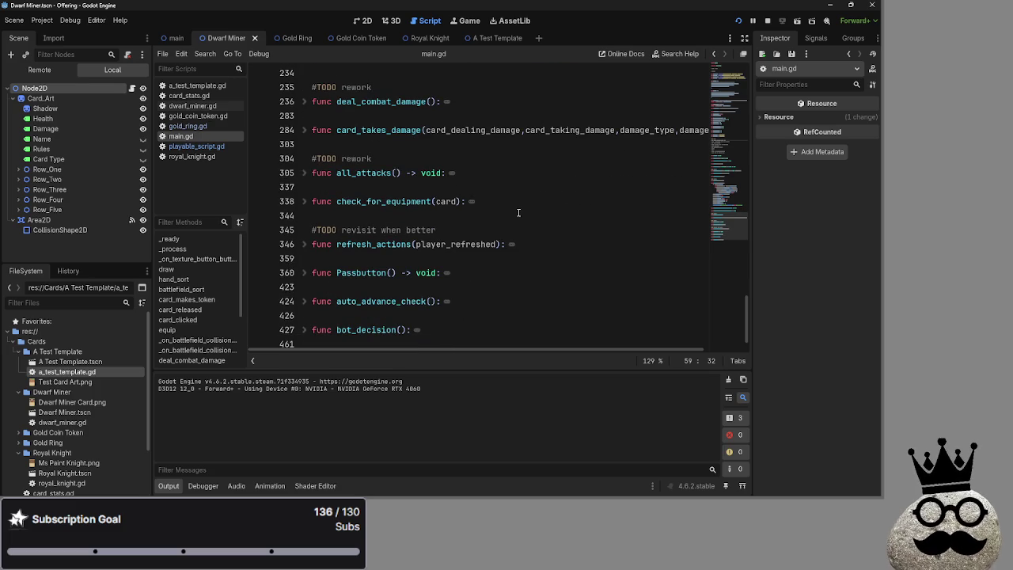
pyautogui.scroll(-1, 518, 213)
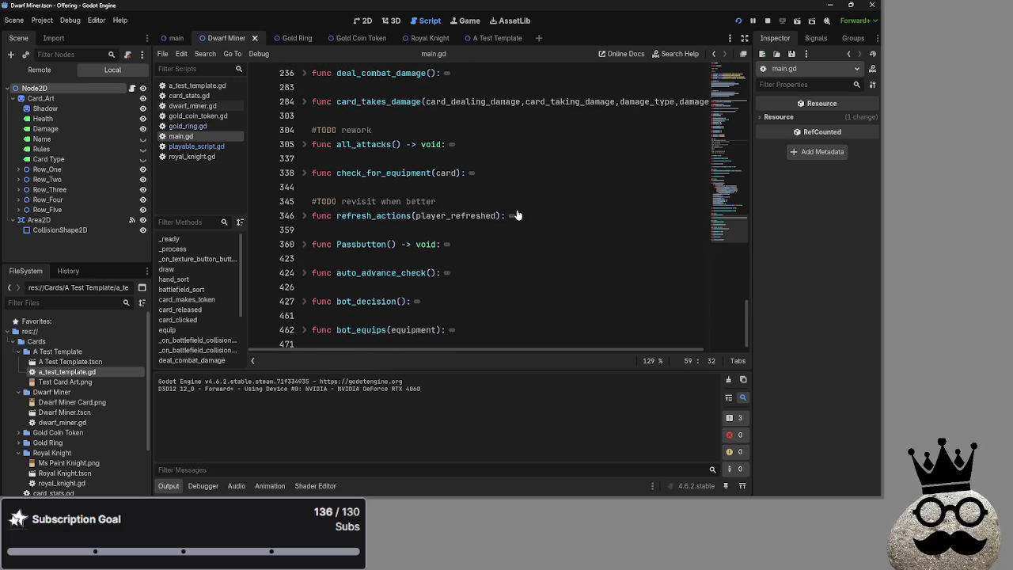
pyautogui.scroll(2, 321, 245)
pyautogui.scroll(-2, 346, 256)
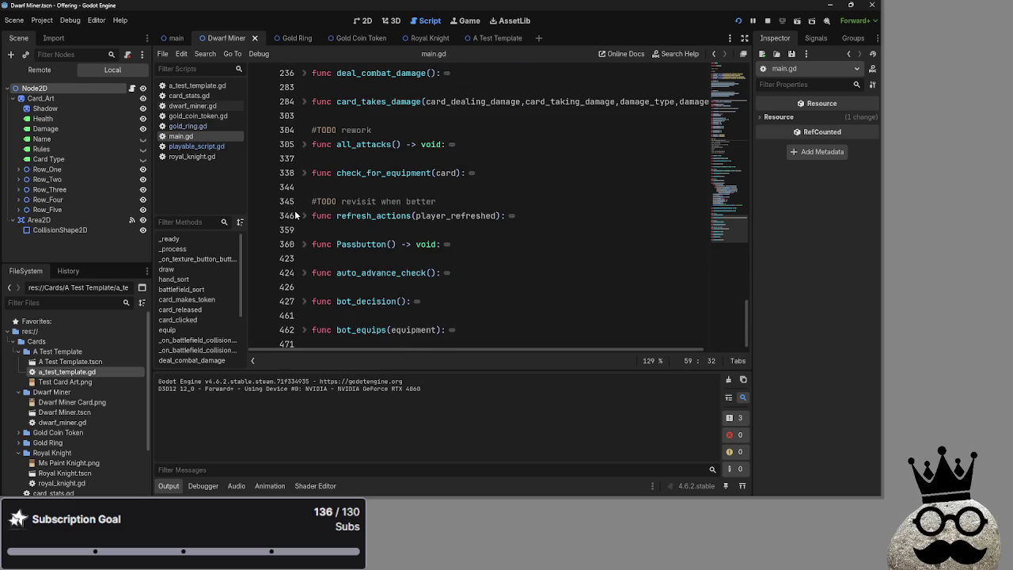
pyautogui.hotkey('alt', 'Tab')
pyautogui.hotkey('alt', 'Tab')
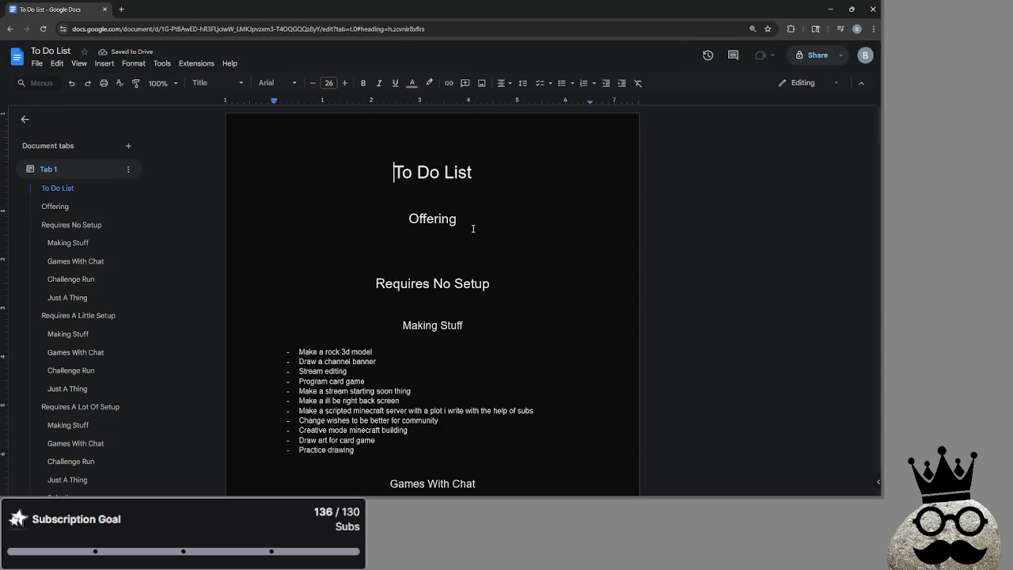
pyautogui.scroll(-1, 475, 227)
# - Look over the 'Program card game' item in the Making Stuff list
pyautogui.click(374, 282)
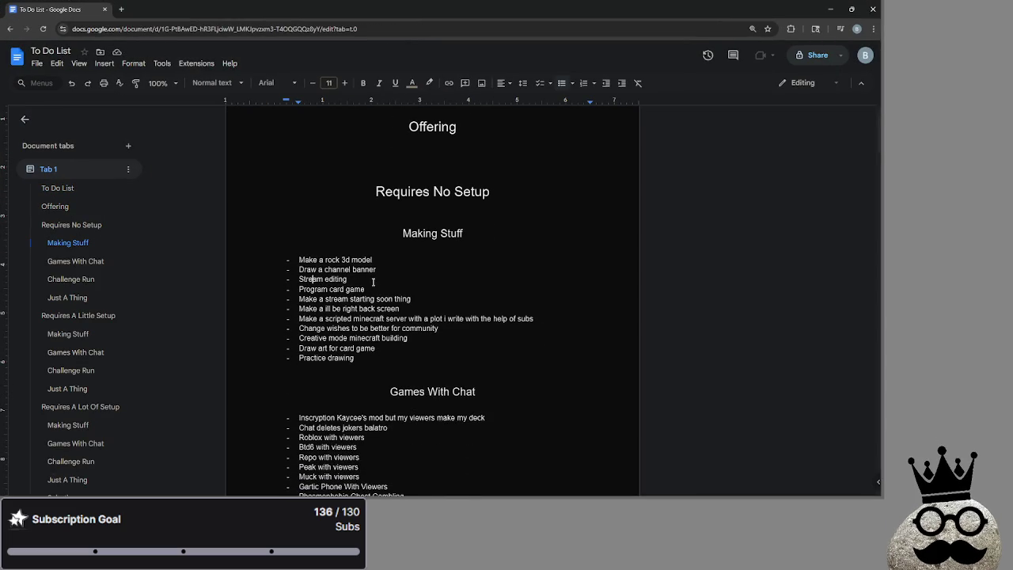
pyautogui.tripleClick(369, 289)
pyautogui.click(367, 289)
pyautogui.scroll(-1, 434, 317)
pyautogui.scroll(-15, 434, 316)
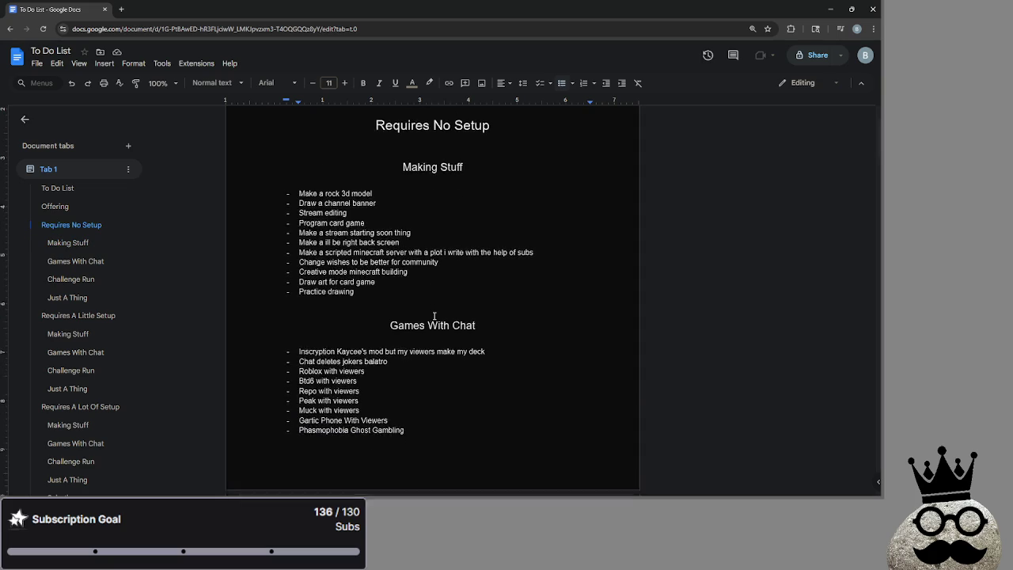
pyautogui.scroll(-5, 432, 315)
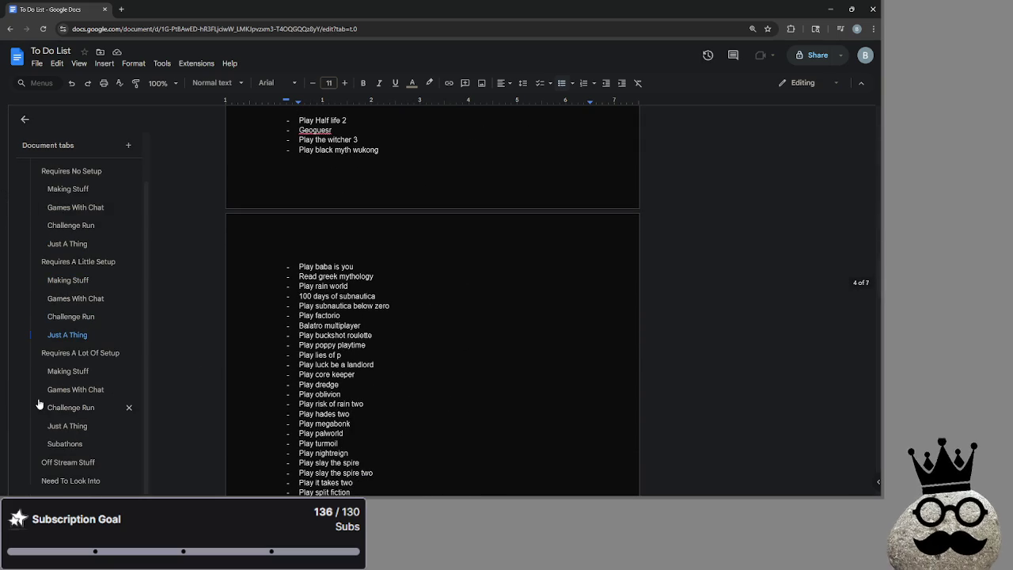
# - Add 'Astral chain' below 'Wordle stream' under Need To Look Into, then minimize Chrome
pyautogui.click(70, 480)
pyautogui.scroll(-3, 393, 364)
pyautogui.click(411, 285)
pyautogui.press('Return')
pyautogui.write('Astral chain')
pyautogui.press('Return')
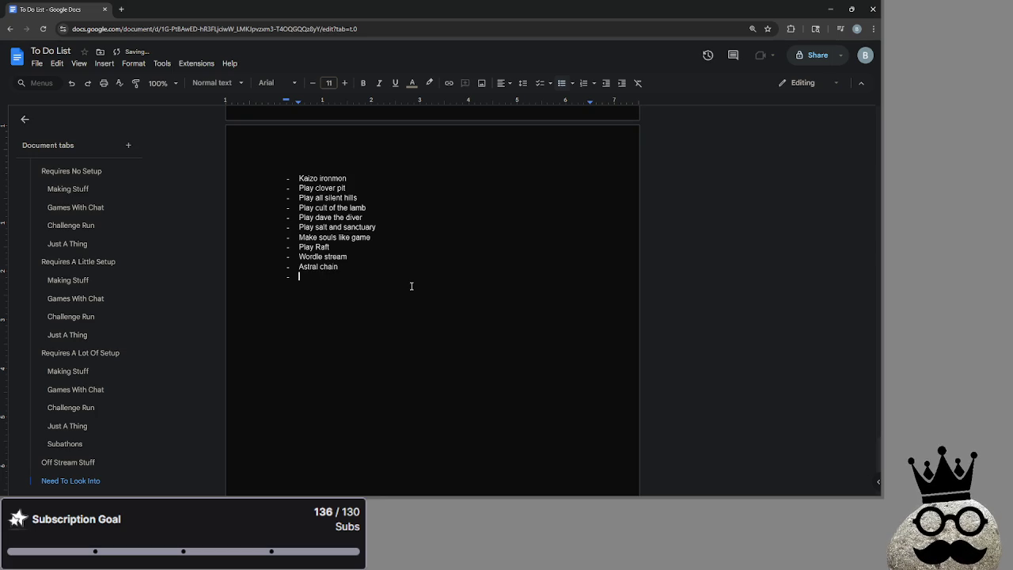
pyautogui.scroll(10, 412, 286)
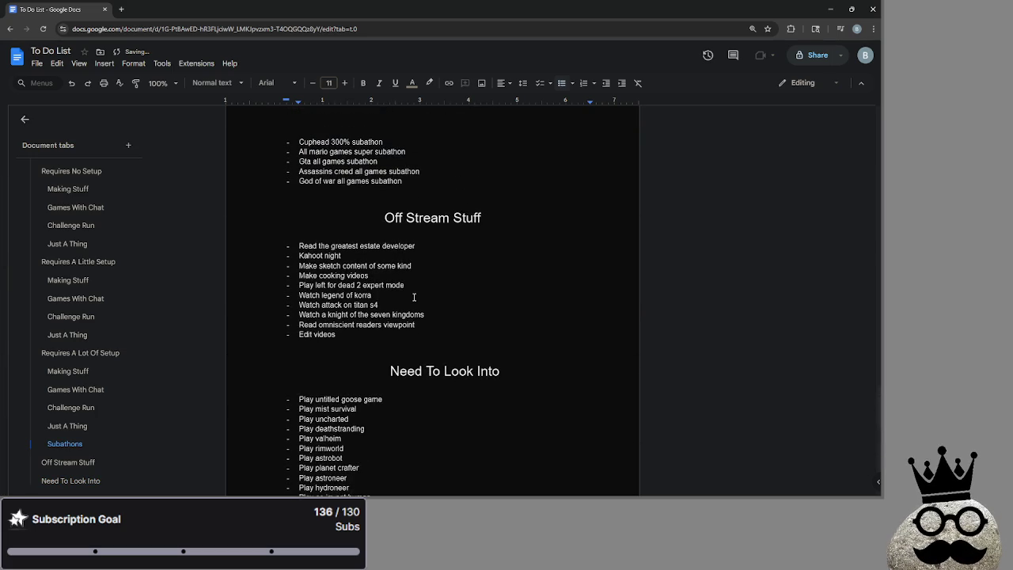
pyautogui.click(851, 9)
pyautogui.click(535, 136)
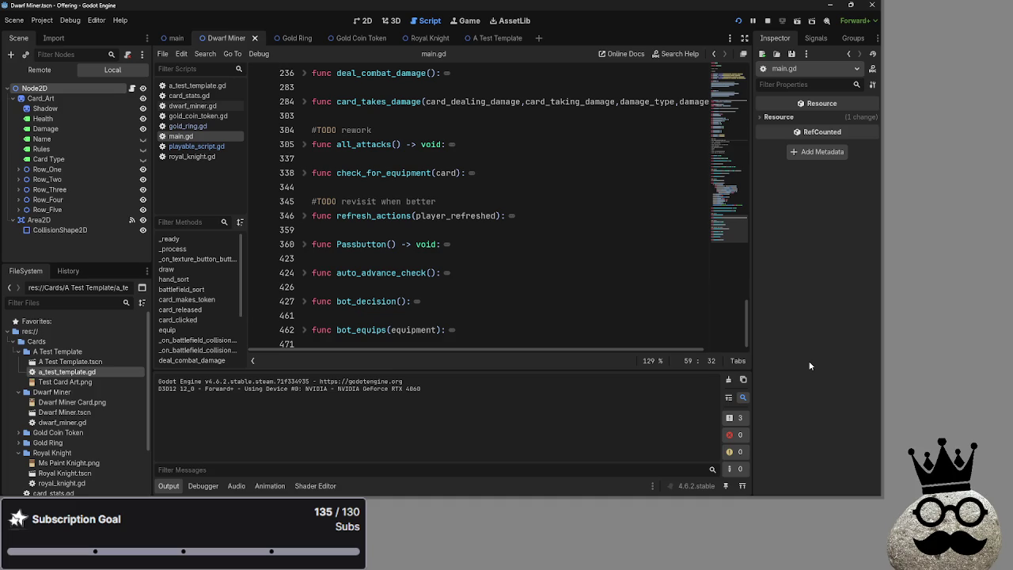
# - Unfold and refold refresh_actions, check_for_equipment, Passbutton and auto_advance_check in main.gd to read them
pyautogui.click(305, 215)
pyautogui.click(306, 215)
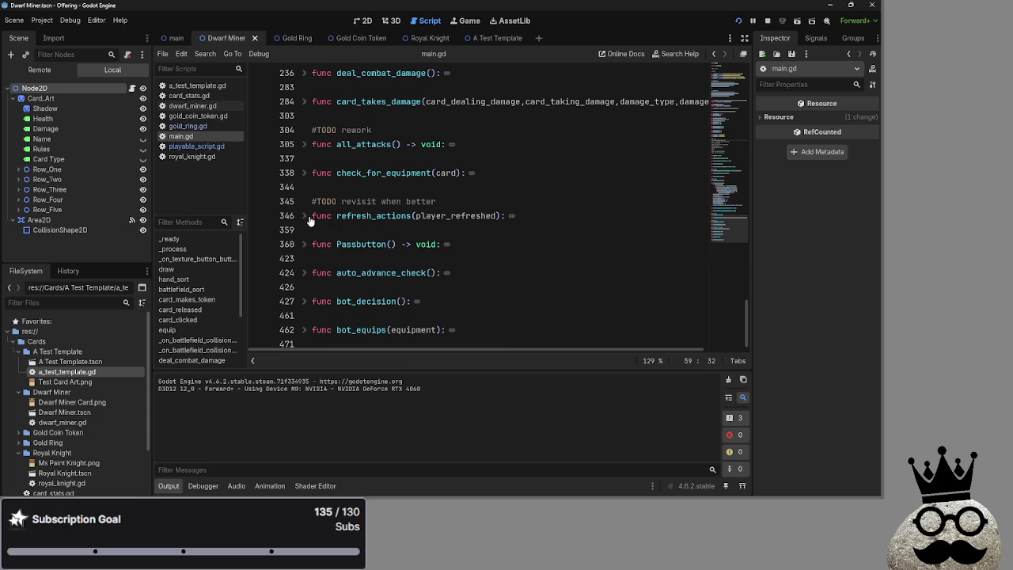
pyautogui.click(304, 173)
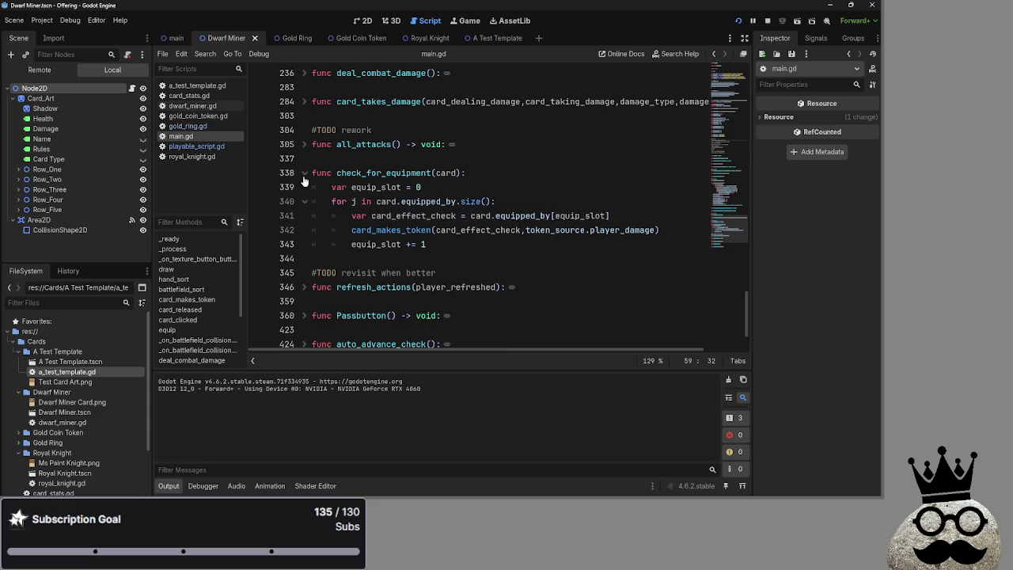
pyautogui.click(304, 173)
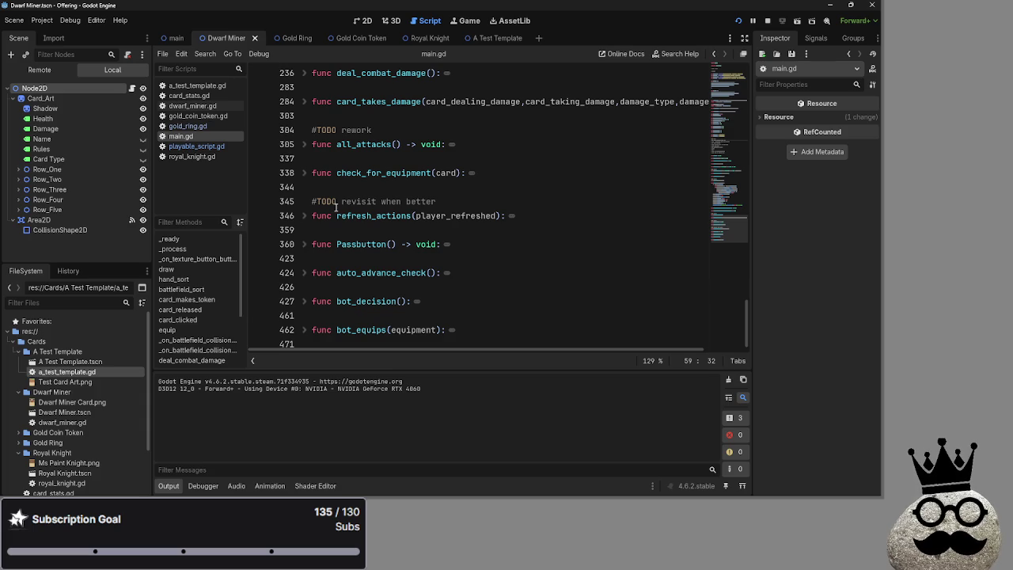
pyautogui.scroll(1, 492, 299)
pyautogui.scroll(-1, 487, 292)
pyautogui.click(306, 244)
pyautogui.click(305, 244)
pyautogui.click(304, 273)
pyautogui.click(304, 273)
pyautogui.scroll(4, 519, 296)
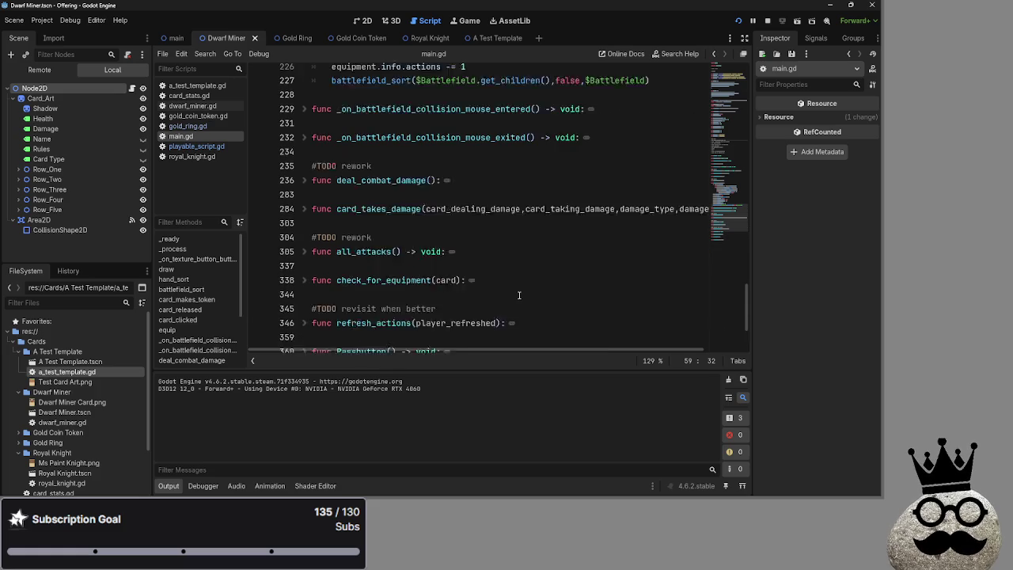
pyautogui.scroll(5, 519, 295)
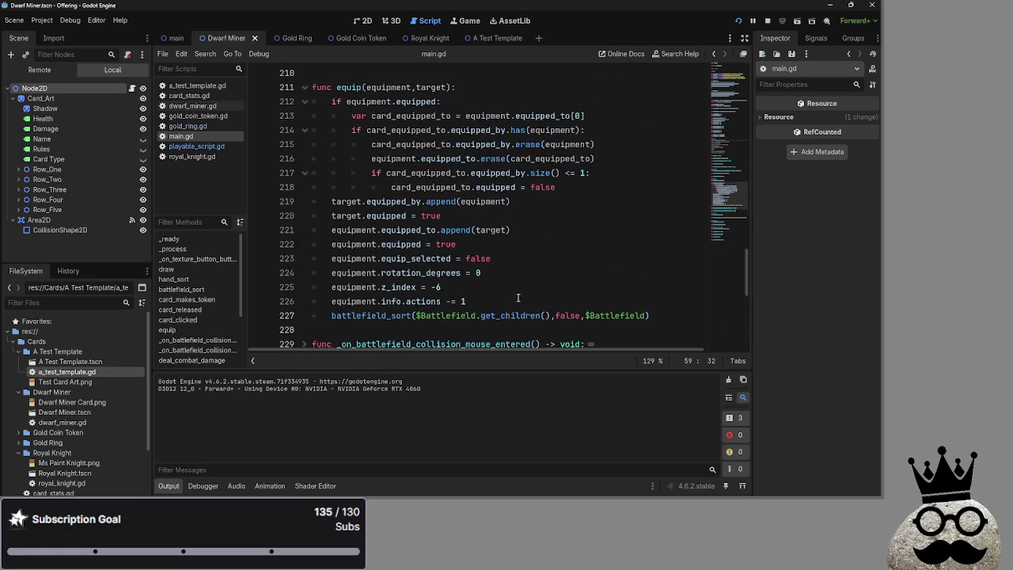
pyautogui.scroll(-1, 518, 298)
# - Select and inspect the body of the equip function, then fold it
pyautogui.moveTo(670, 319)
pyautogui.mouseDown()
pyautogui.moveTo(444, 158)
pyautogui.moveTo(332, 104)
pyautogui.mouseUp()
pyautogui.click(475, 103)
pyautogui.scroll(1, 510, 219)
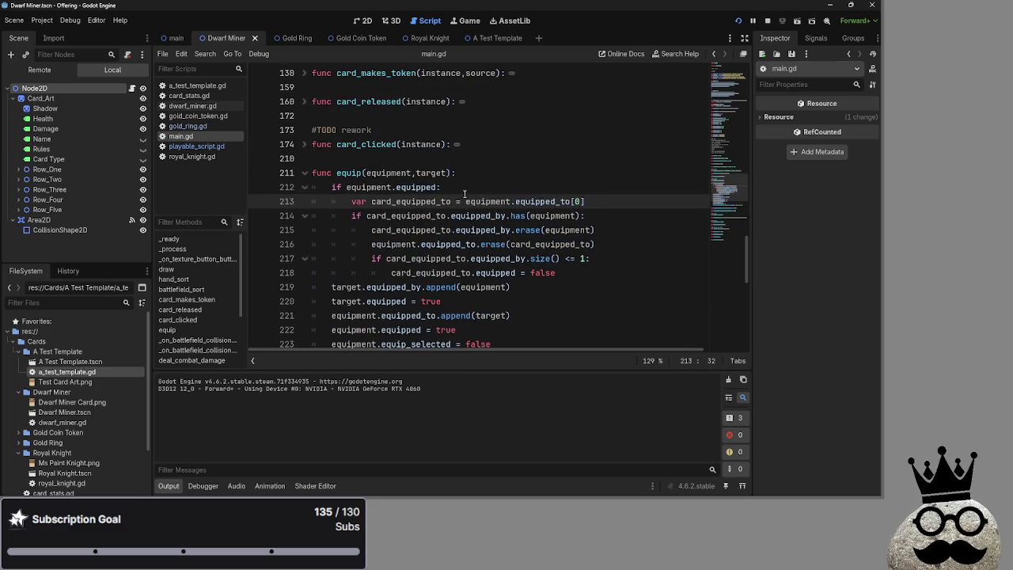
pyautogui.scroll(-1, 510, 219)
pyautogui.moveTo(649, 315)
pyautogui.mouseDown()
pyautogui.moveTo(554, 315)
pyautogui.moveTo(331, 102)
pyautogui.mouseUp()
pyautogui.click(515, 116)
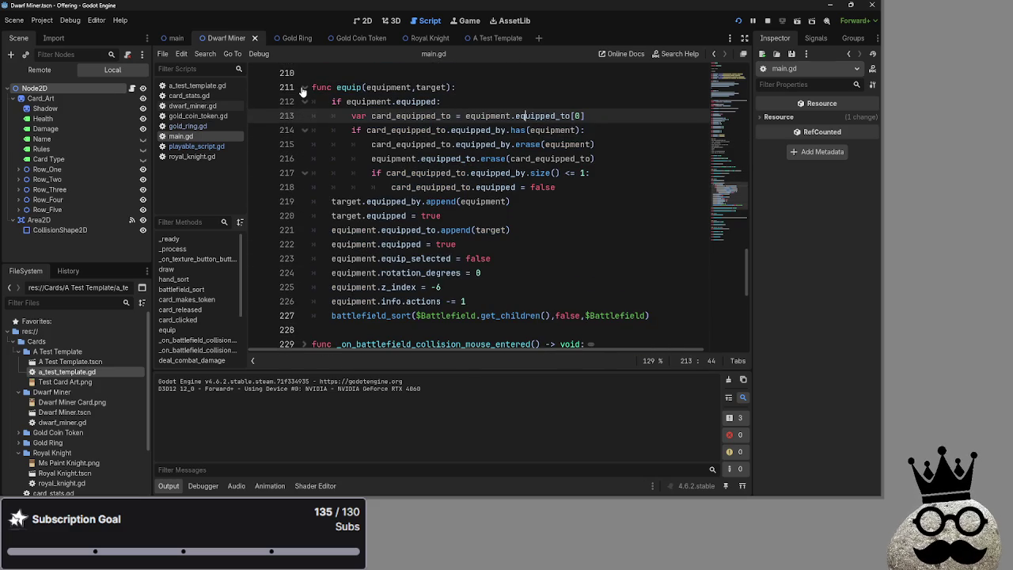
pyautogui.click(305, 87)
pyautogui.click(305, 88)
pyautogui.click(304, 88)
# - In playable_script.gd, extend line 49's equipment condition with 'and parent_node.name = Battlefield'
pyautogui.click(211, 142)
pyautogui.scroll(10, 469, 232)
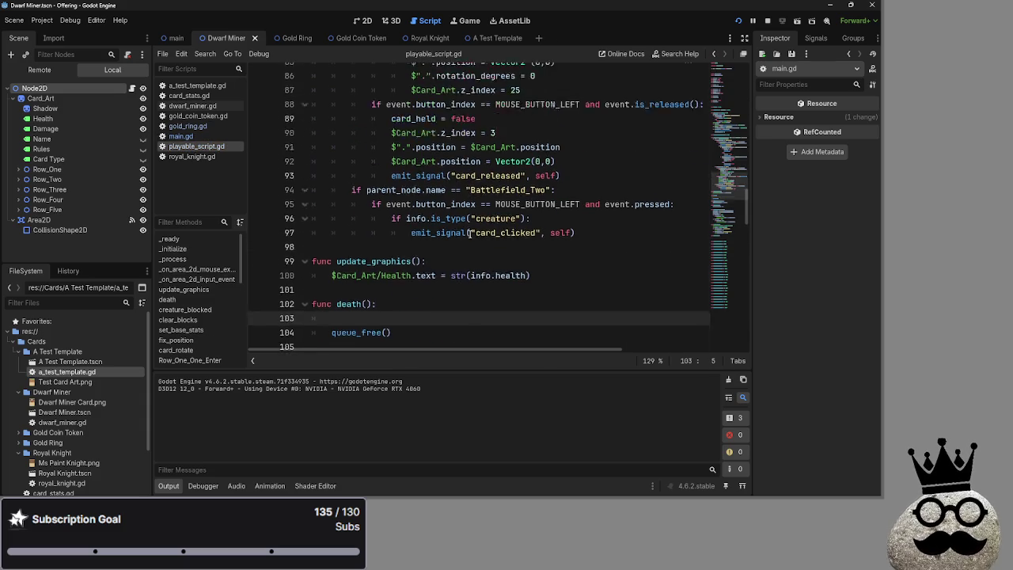
pyautogui.scroll(13, 469, 232)
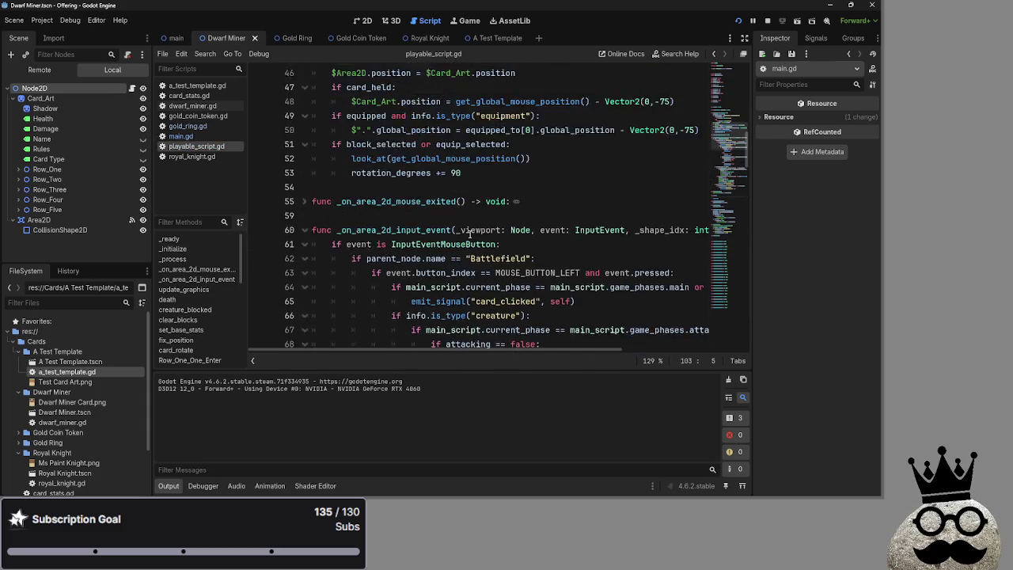
pyautogui.click(470, 244)
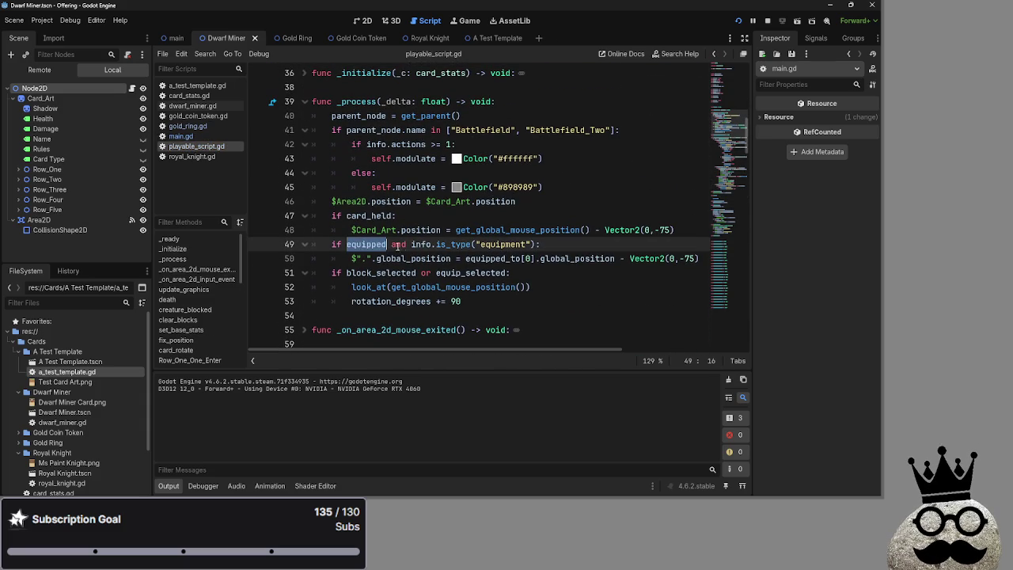
pyautogui.doubleClick(519, 247)
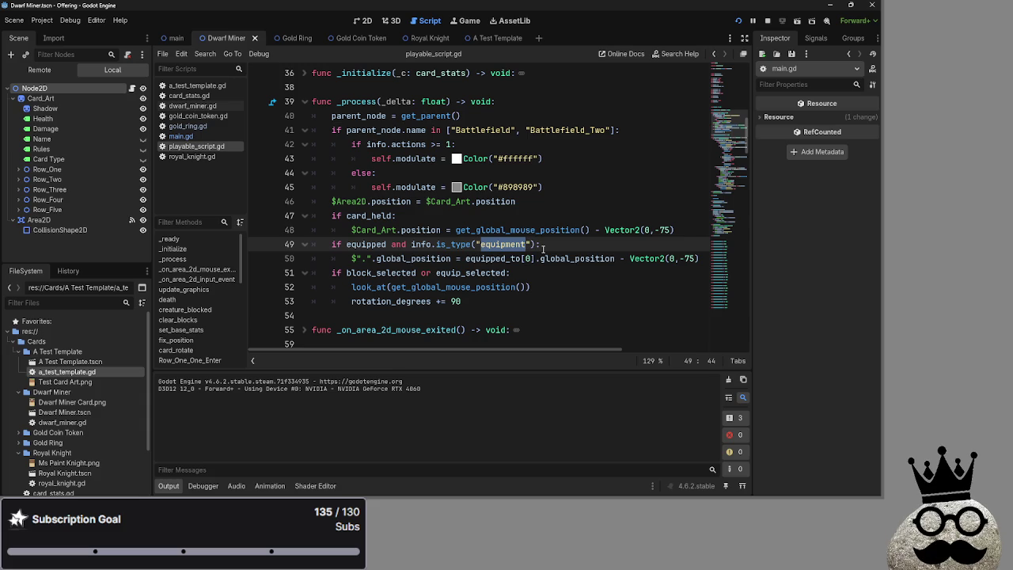
pyautogui.click(543, 248)
pyautogui.press('Left')
pyautogui.write('and ')
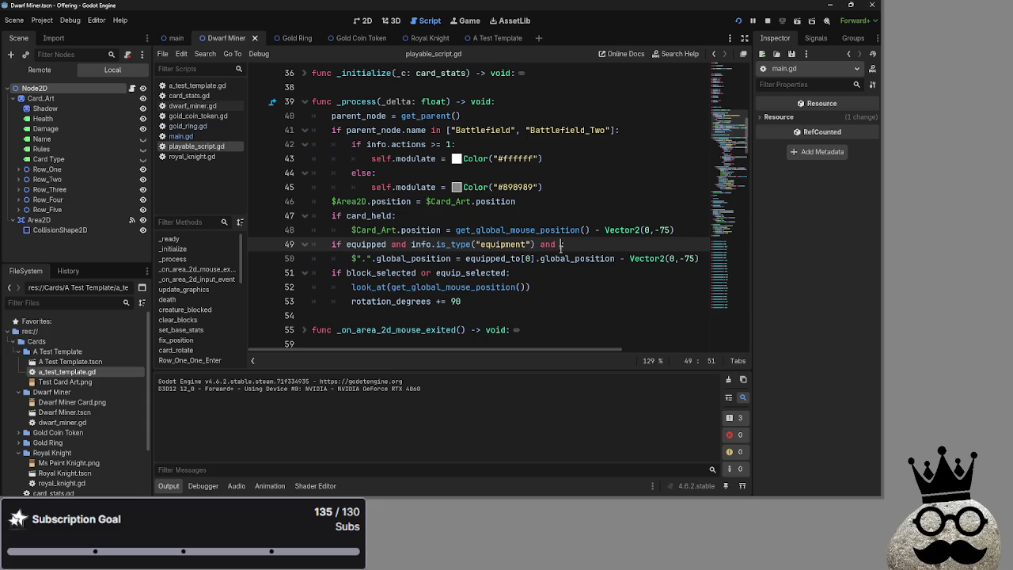
pyautogui.write('parent_')
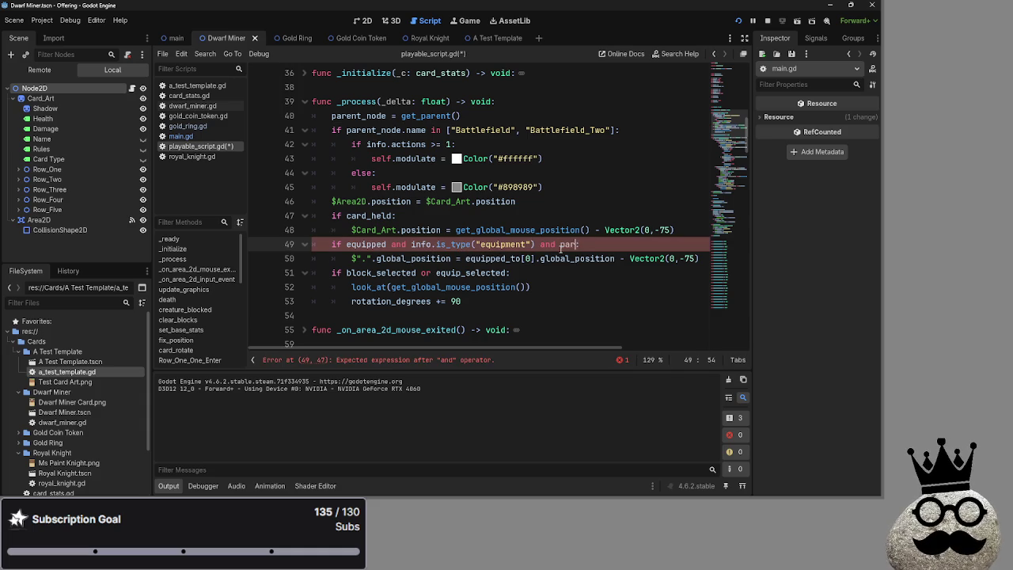
pyautogui.write('node.')
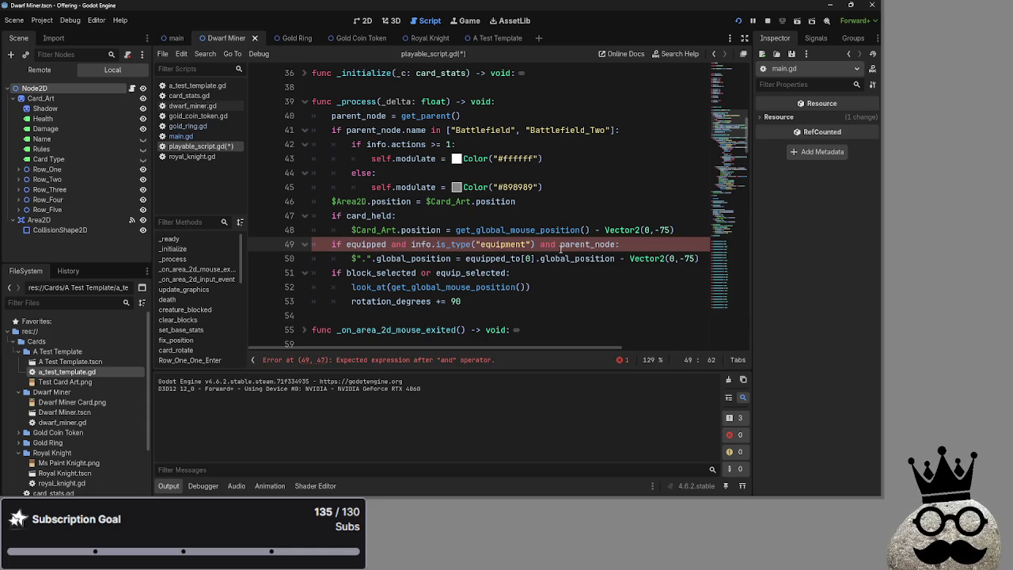
pyautogui.write('name ')
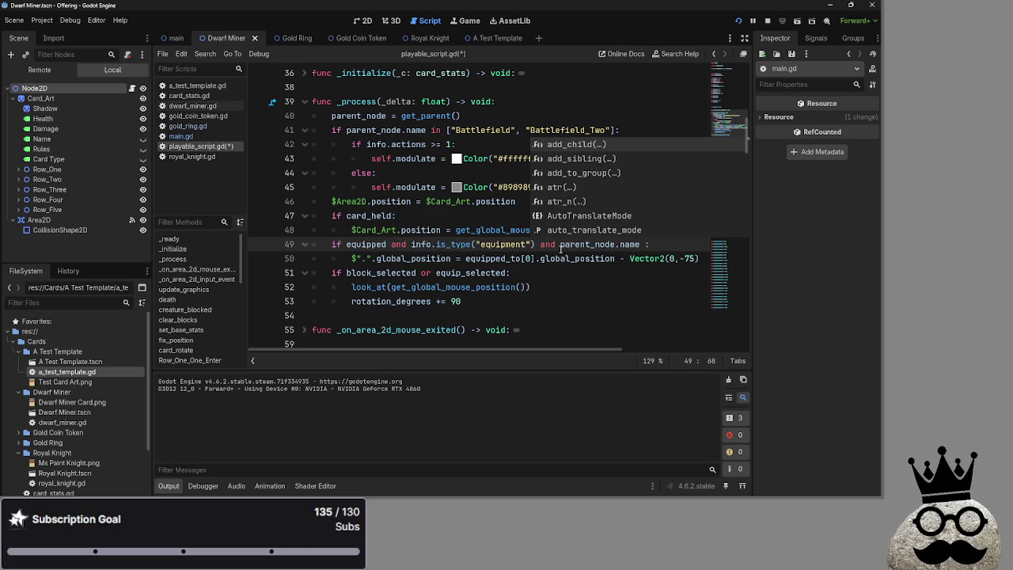
pyautogui.write('= bat')
pyautogui.press('BackSpace')
pyautogui.press('BackSpace')
pyautogui.press('BackSpace')
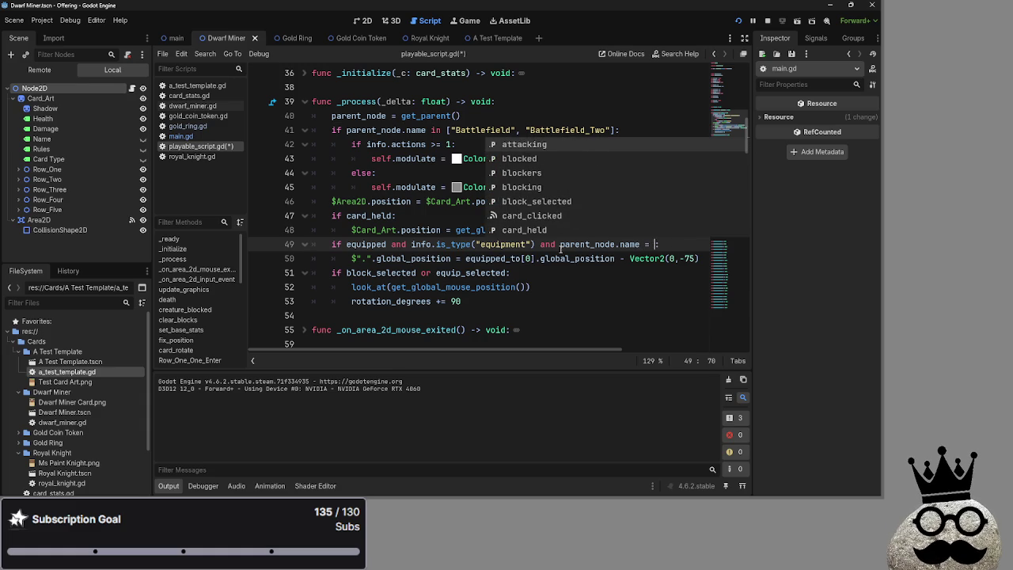
pyautogui.write('"abt')
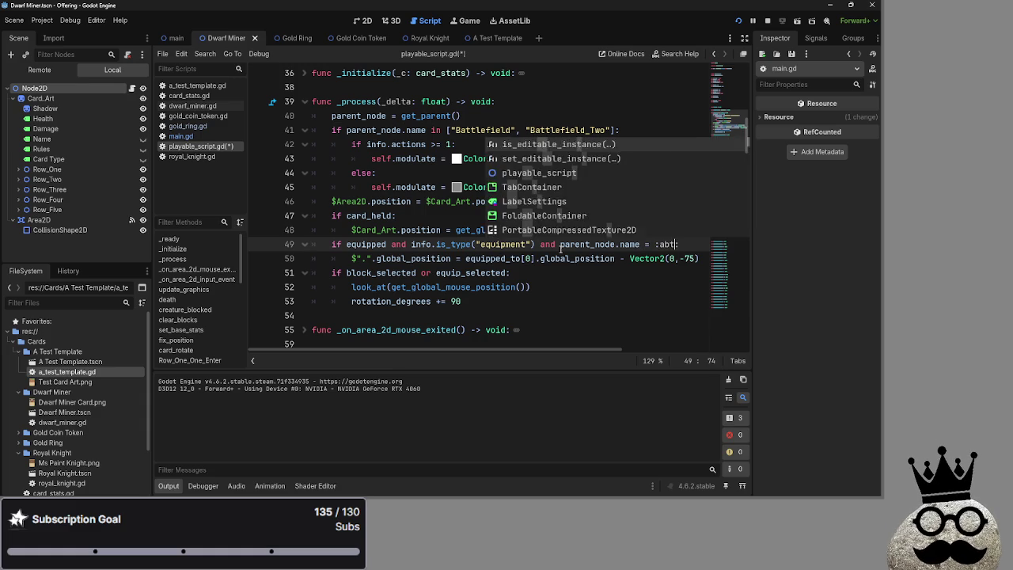
pyautogui.press('BackSpace')
pyautogui.press('BackSpace')
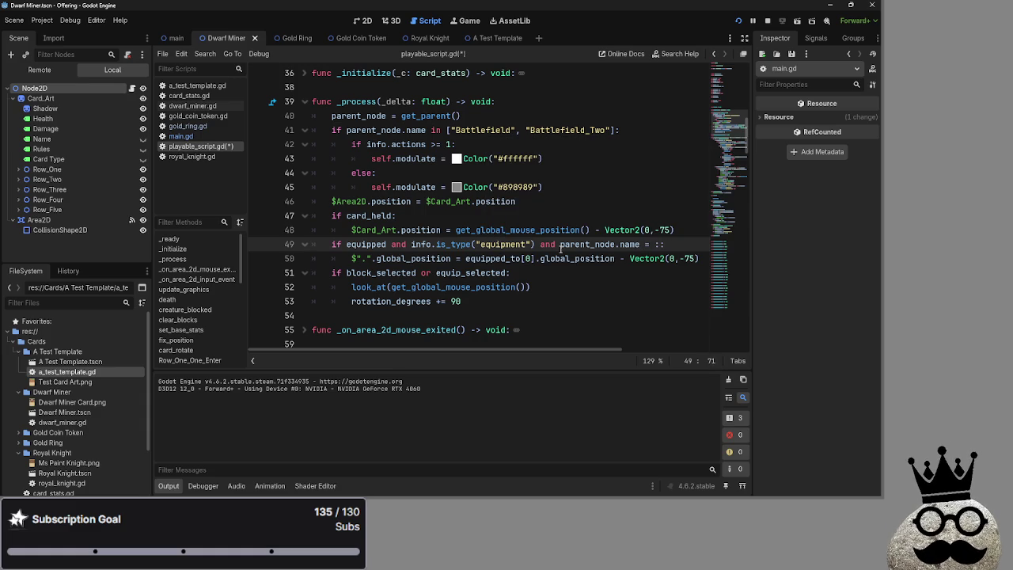
pyautogui.write('b')
pyautogui.write('Battlefi')
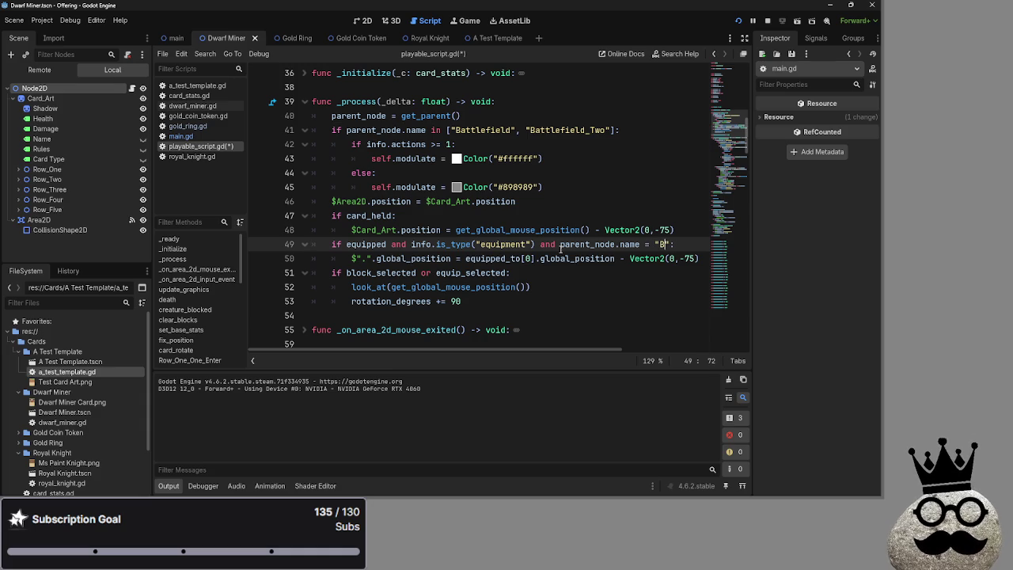
pyautogui.write('eld')
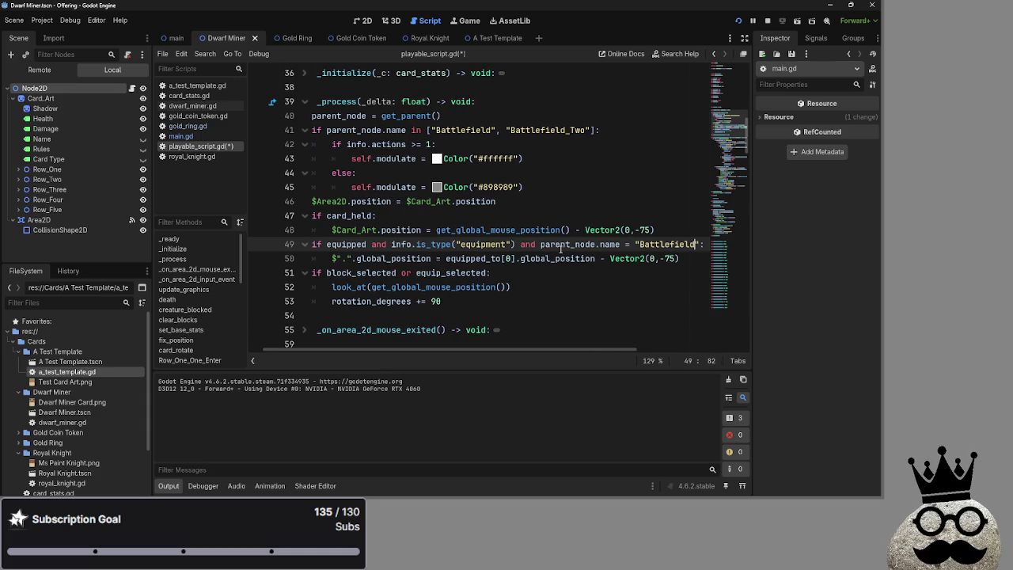
# - Correct the comparison to '==' and add a new line below the block
pyautogui.scroll(-4, 531, 304)
pyautogui.scroll(4, 531, 304)
pyautogui.scroll(-1, 531, 304)
pyautogui.click(649, 244)
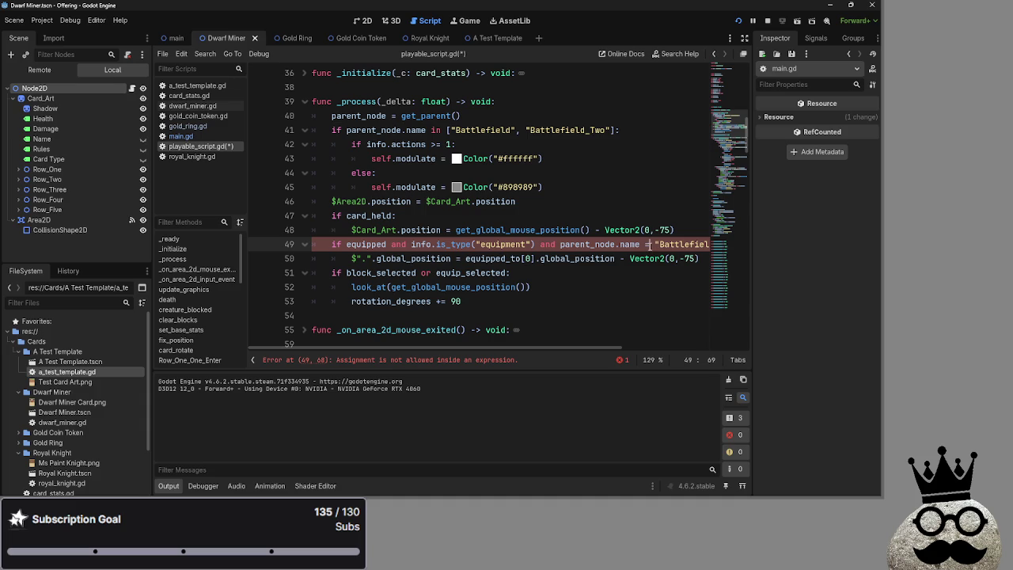
pyautogui.write('=')
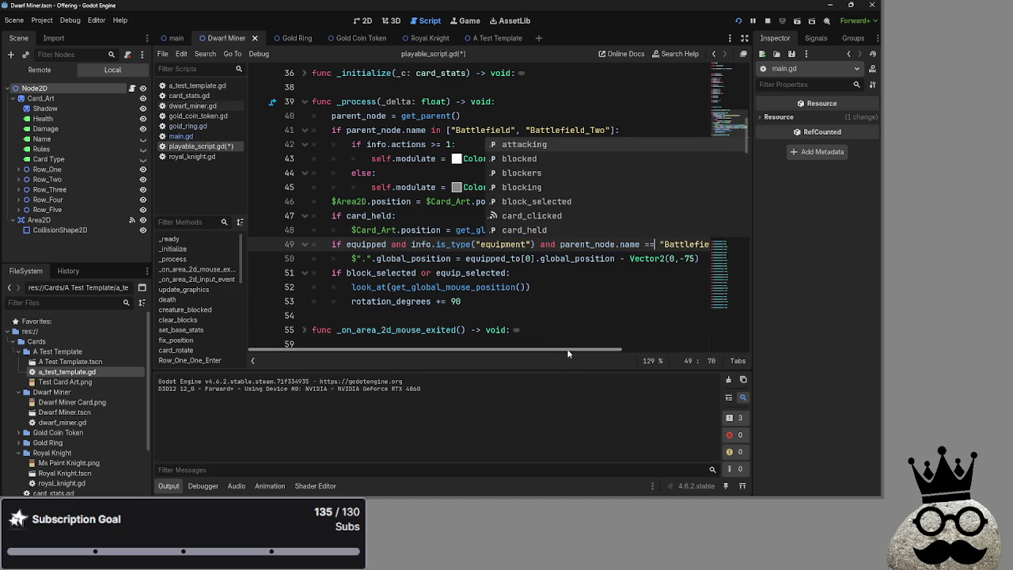
pyautogui.click(665, 289)
pyautogui.click(696, 259)
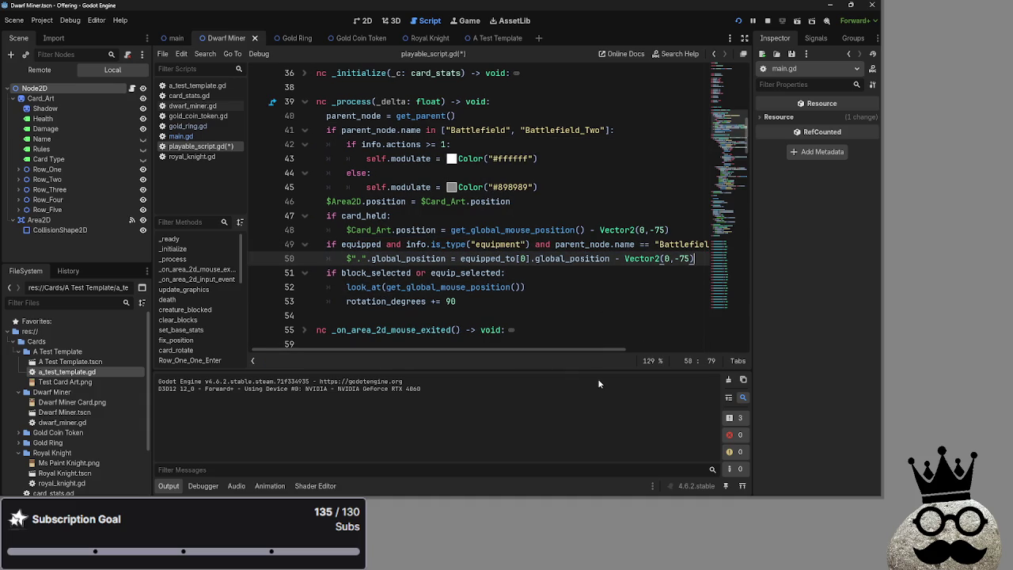
pyautogui.press('Return')
# - Duplicate the lines 49–50 block and change the copy's condition to Battlefield_Two
pyautogui.moveTo(326, 245); pyautogui.dragTo(695, 260)
pyautogui.hotkey('ctrl', 'c')
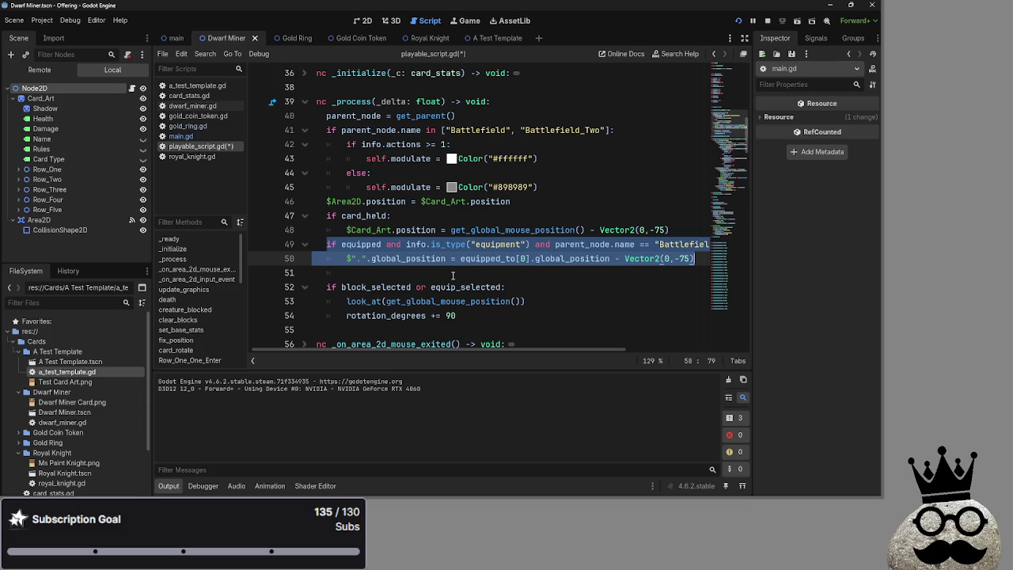
pyautogui.click(336, 273)
pyautogui.hotkey('ctrl', 'v')
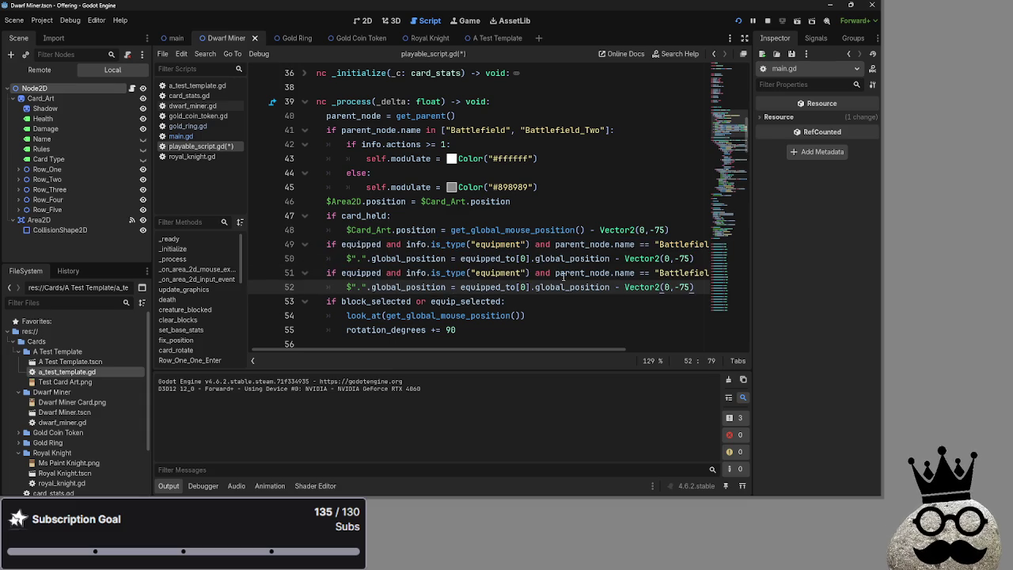
pyautogui.click(675, 273)
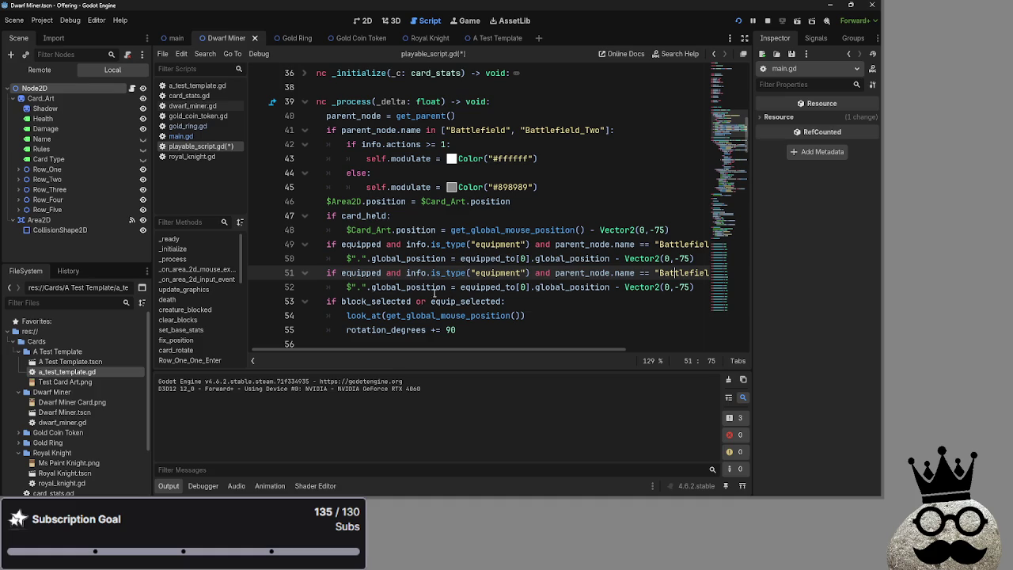
pyautogui.moveTo(513, 351); pyautogui.dragTo(629, 351)
pyautogui.click(556, 273)
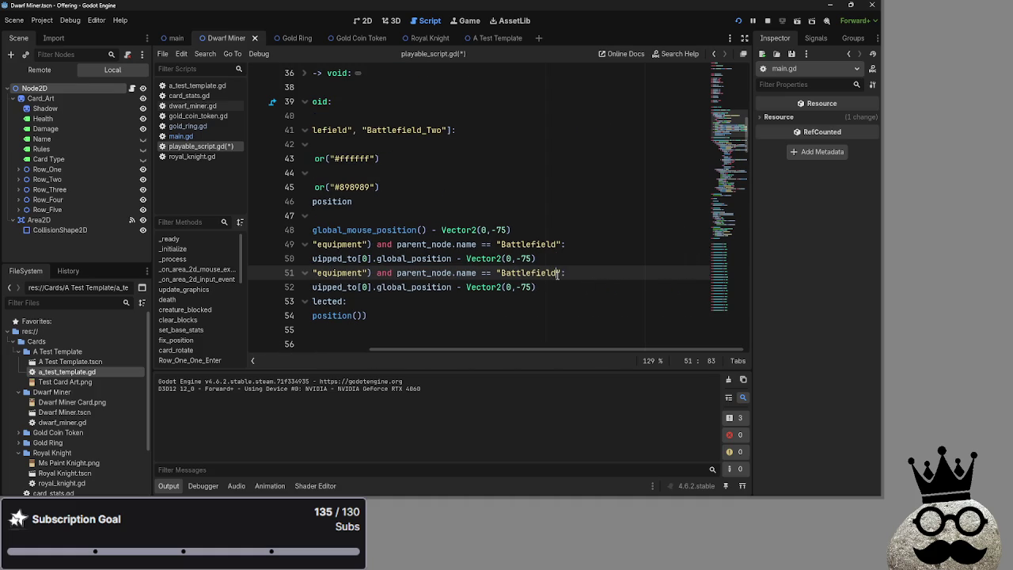
pyautogui.write('_Two')
pyautogui.press('Down')
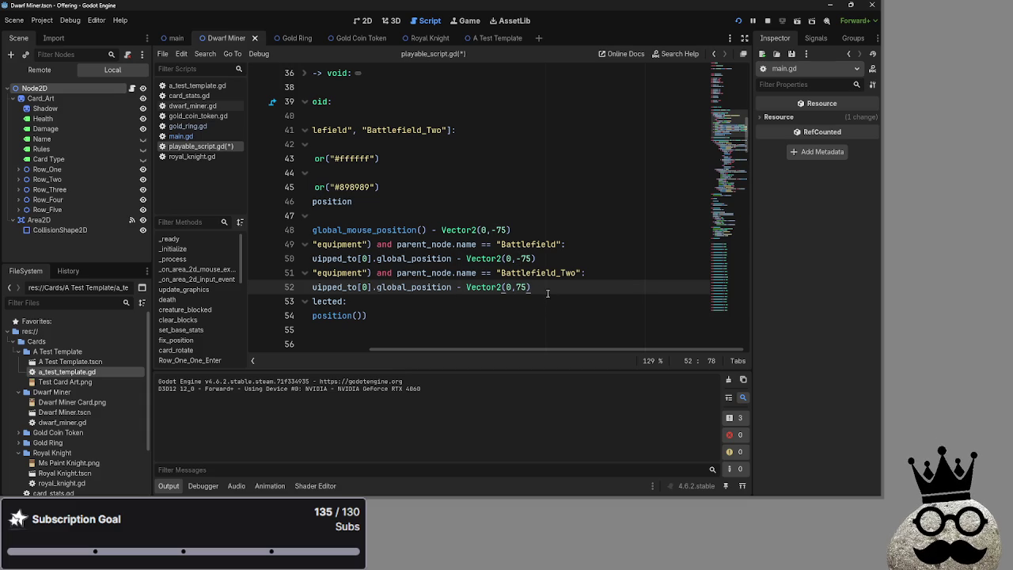
# - Start a rotation_degrees assignment in the Battlefield_Two block
pyautogui.click(607, 271)
pyautogui.press('Return')
pyautogui.write('ra')
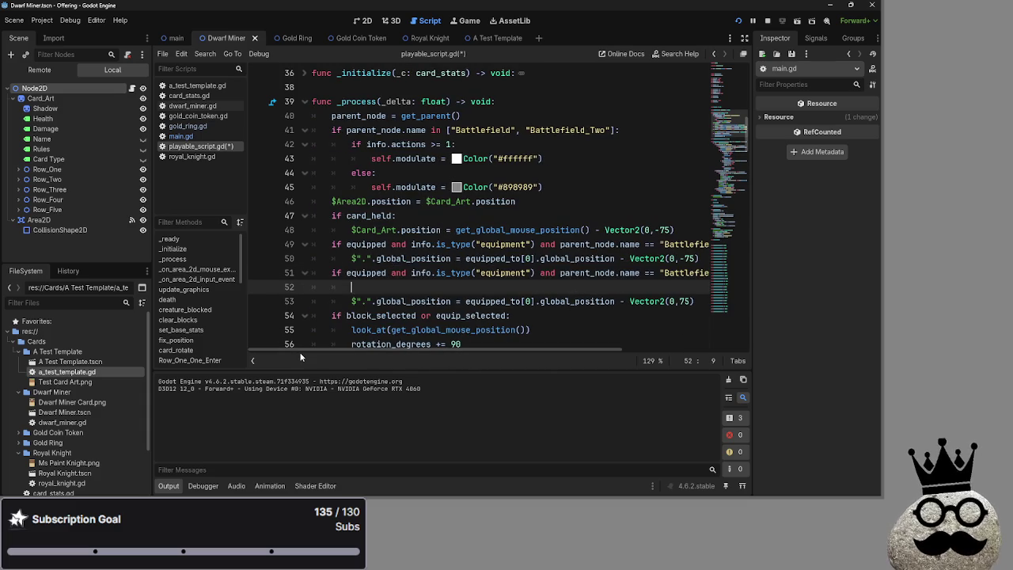
pyautogui.press('BackSpace')
pyautogui.write('ota')
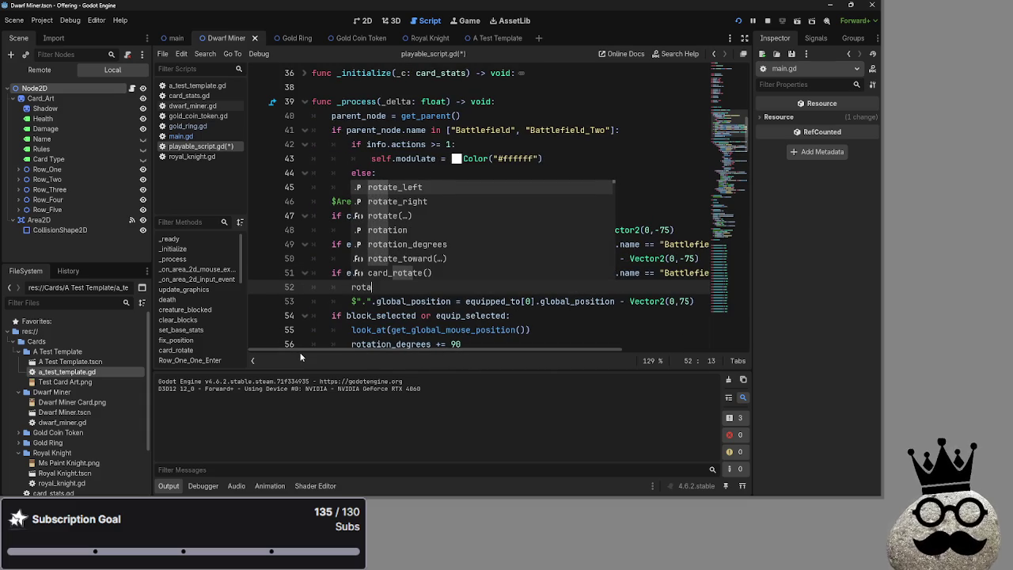
pyautogui.write('tion_d')
pyautogui.press('Return')
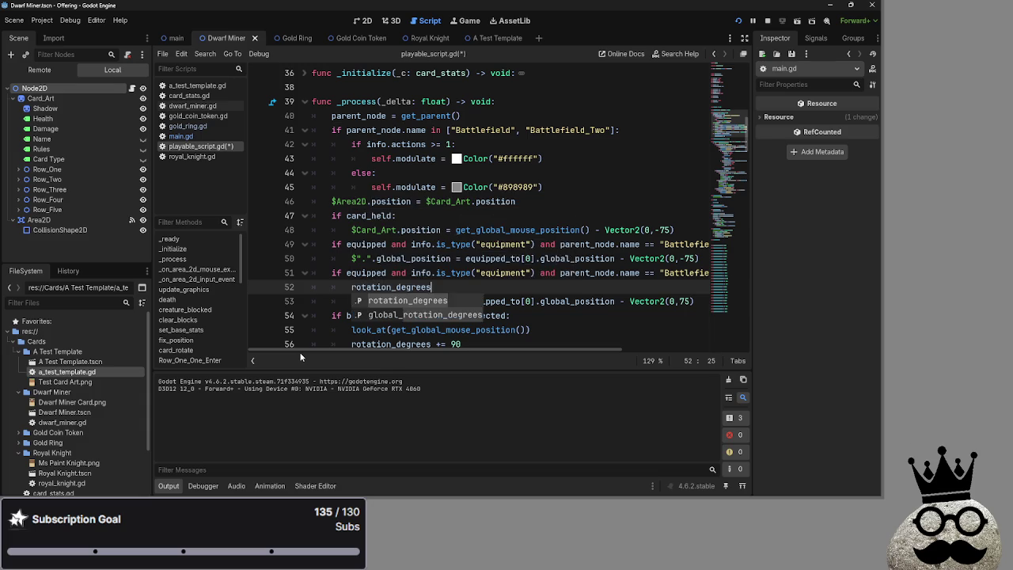
pyautogui.write(' = 18')
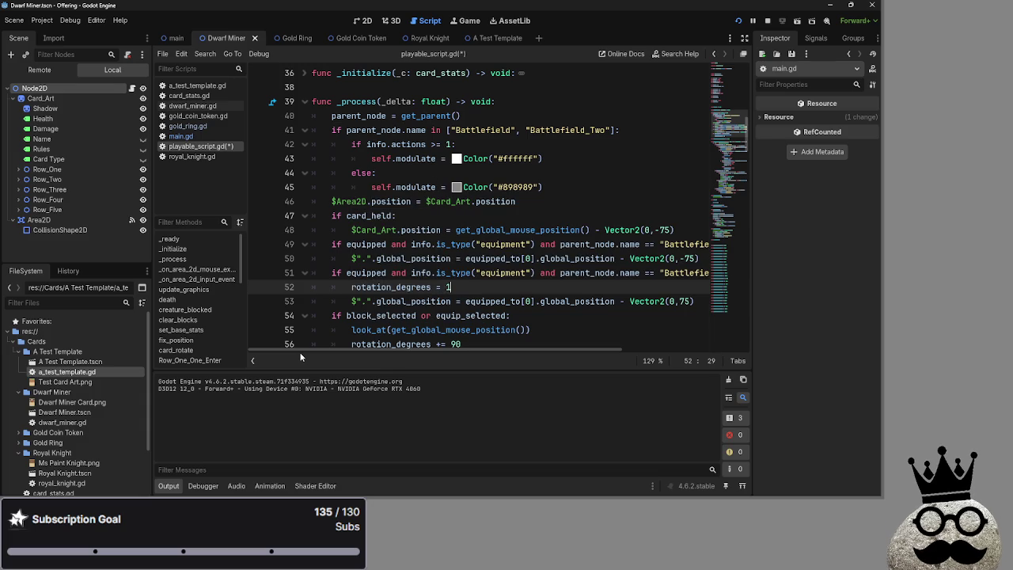
# - Run the game and play through player one's turn into player two's main phase
pyautogui.click(740, 21)
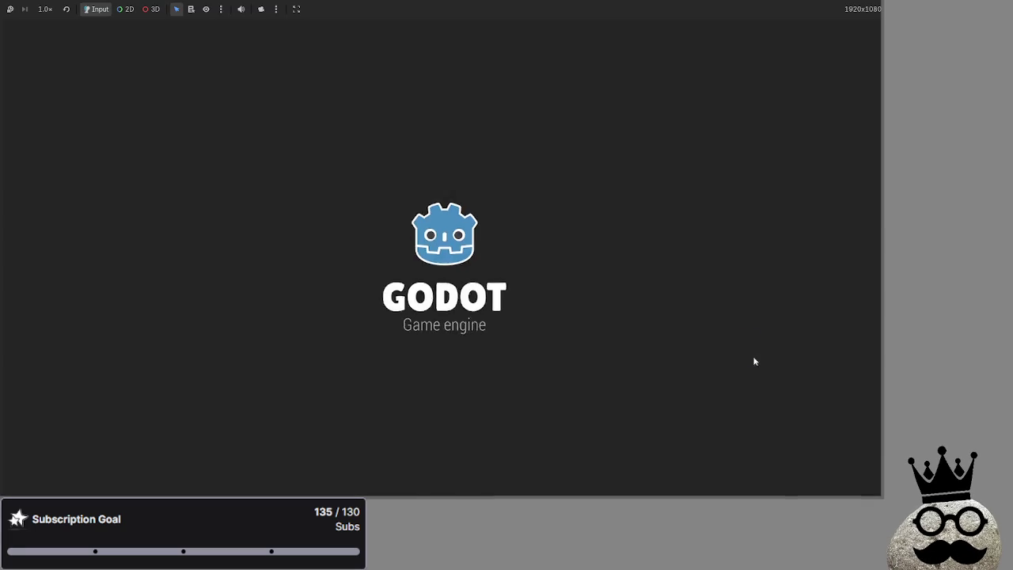
pyautogui.click(825, 460)
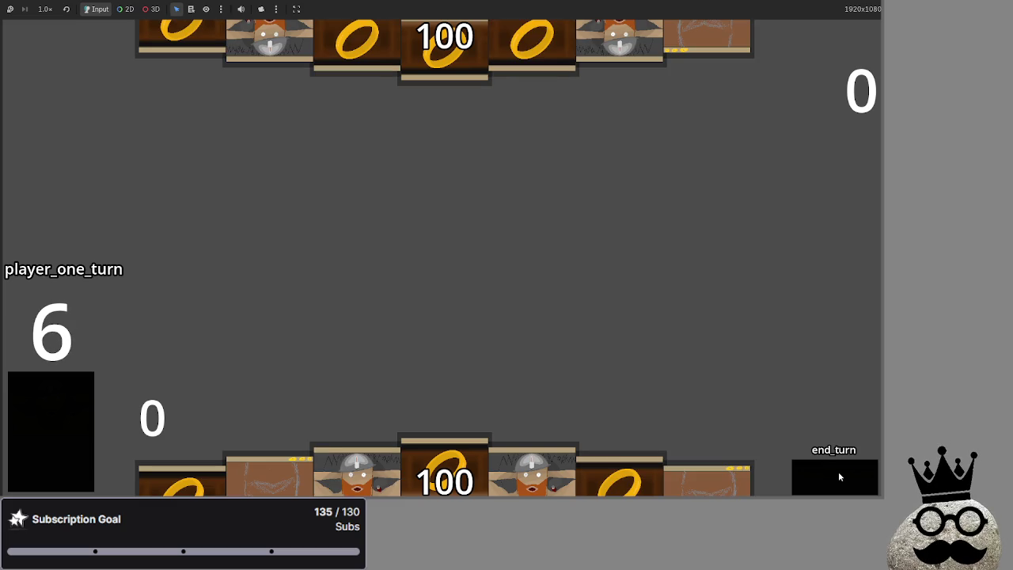
pyautogui.click(839, 477)
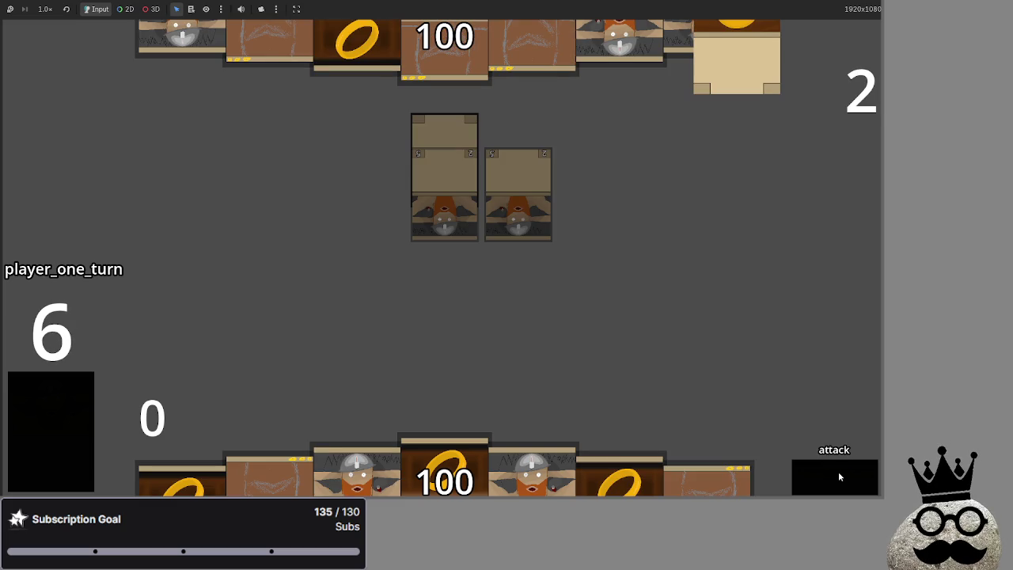
pyautogui.click(838, 471)
pyautogui.click(831, 480)
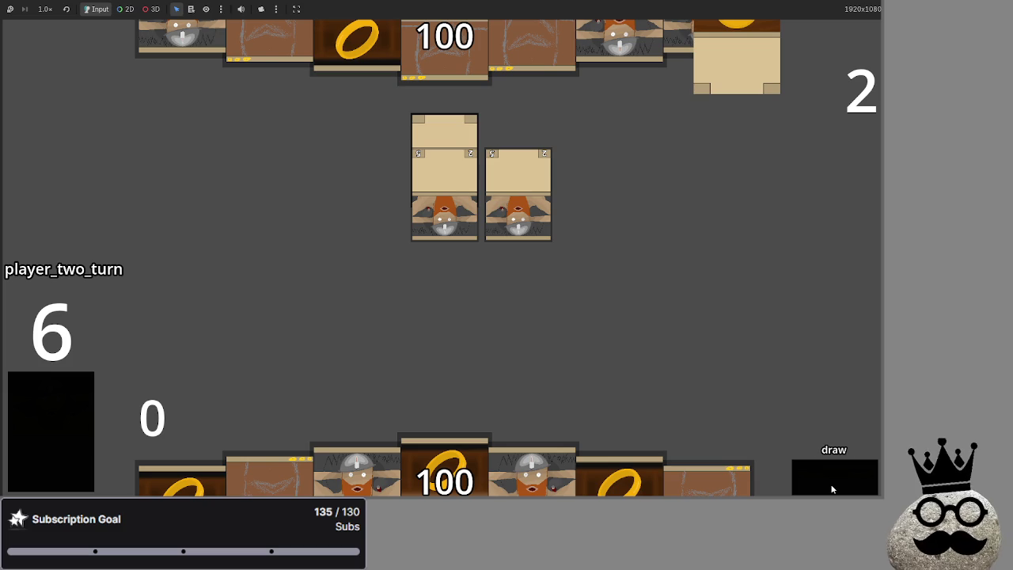
pyautogui.click(832, 489)
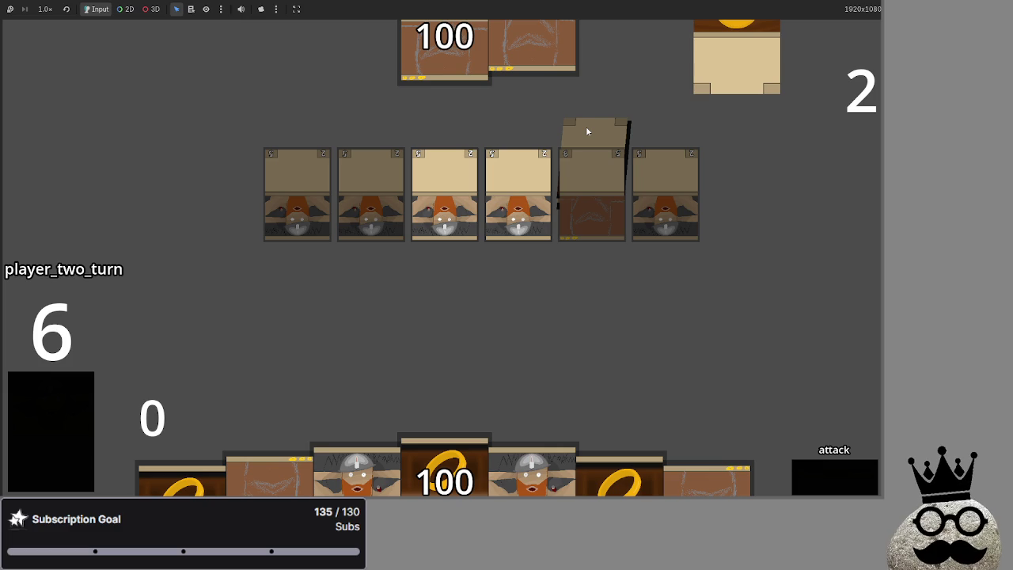
# - Switch from the running game back to the Godot editor window
pyautogui.hotkey('alt', 'Tab')
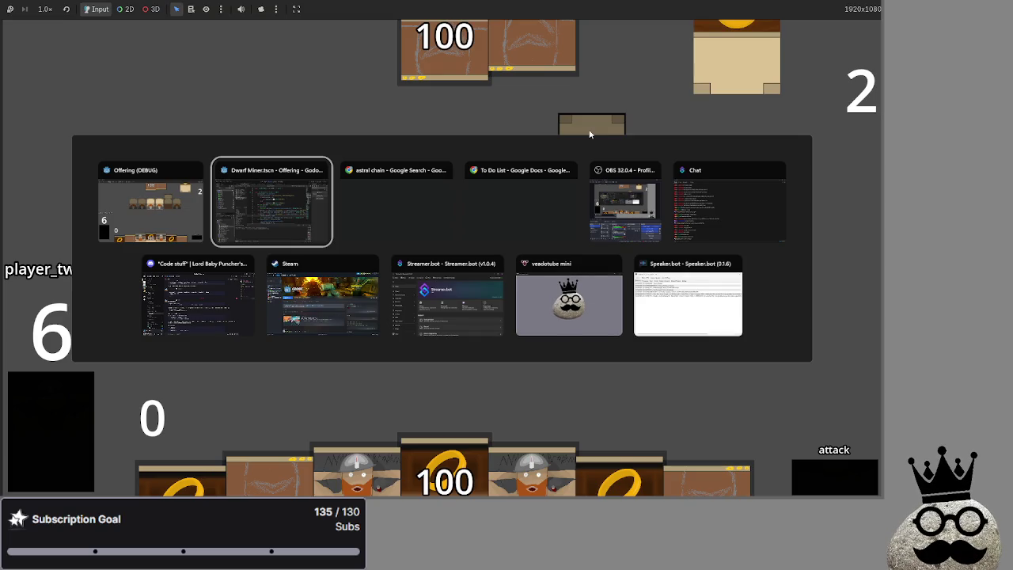
pyautogui.press('Tab')
pyautogui.press('Tab')
pyautogui.press('Escape')
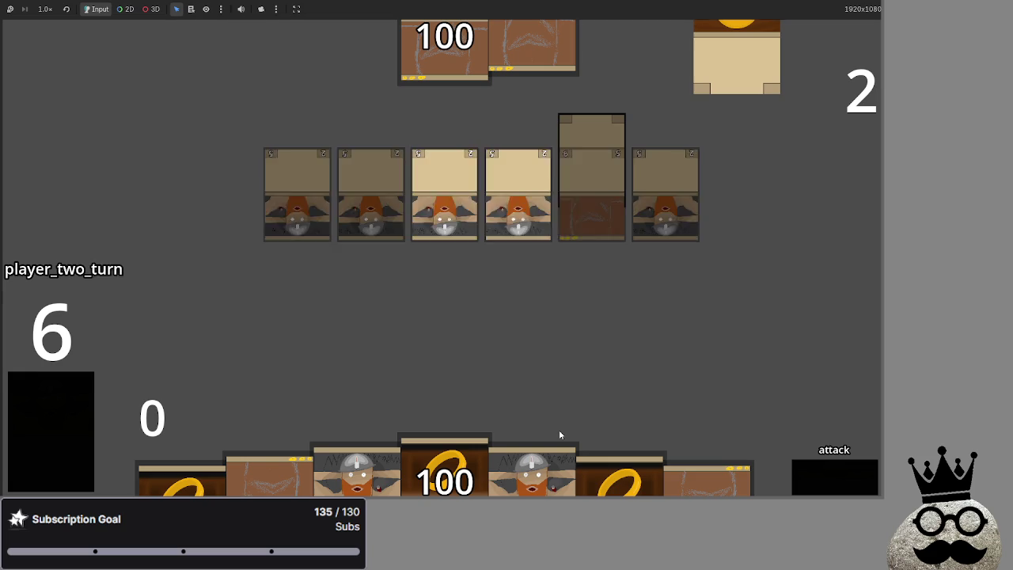
pyautogui.hotkey('alt', 'Tab')
pyautogui.press('Escape')
pyautogui.hotkey('alt', 'Tab')
pyautogui.hotkey('alt', 'Tab')
pyautogui.hotkey('alt', 'Tab')
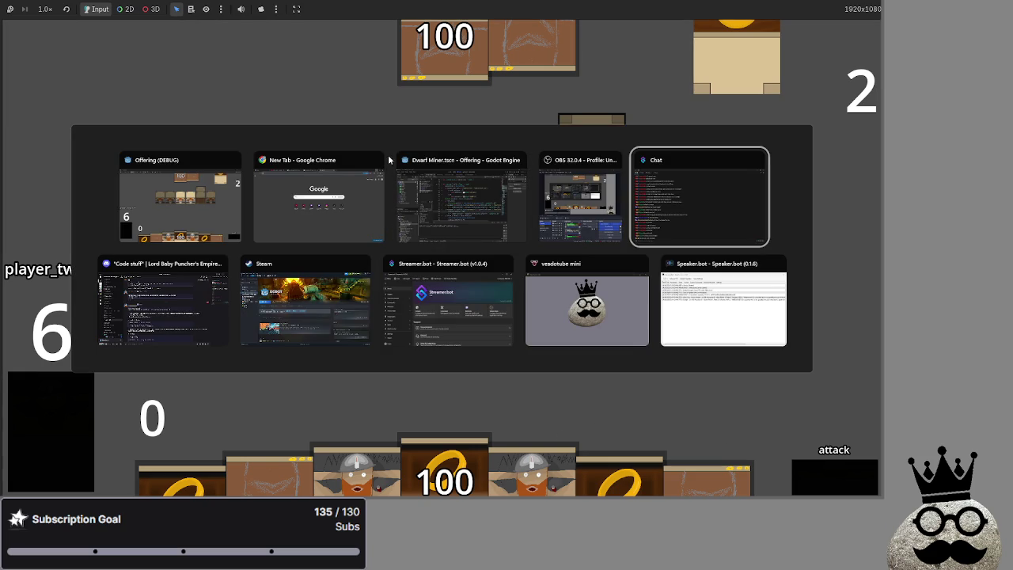
pyautogui.click(459, 215)
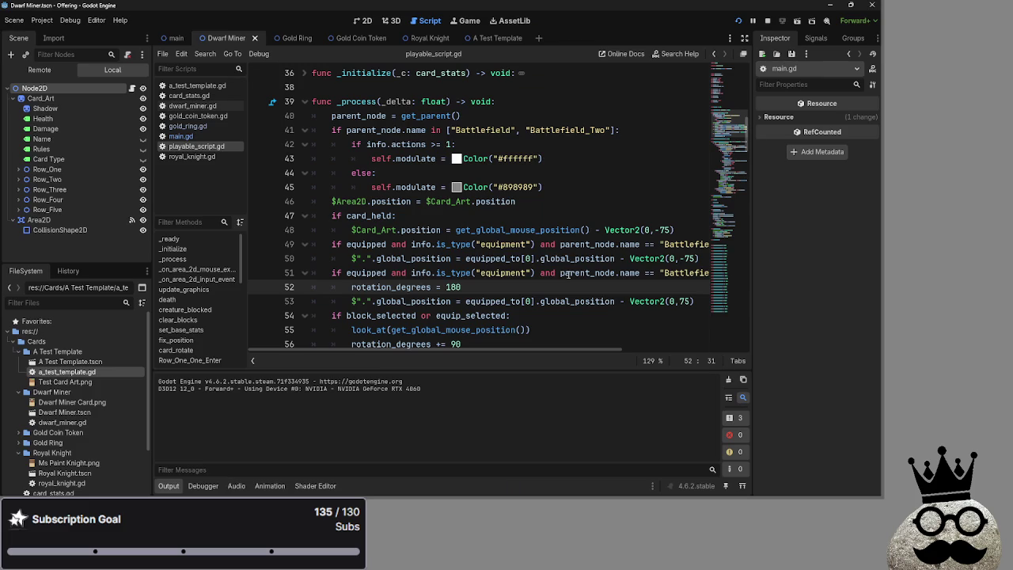
# - Open main.gd and delete the enemy equipment item from the TODO list
pyautogui.click(210, 135)
pyautogui.scroll(15, 411, 237)
pyautogui.scroll(5, 411, 238)
pyautogui.scroll(-3, 411, 237)
pyautogui.moveTo(483, 245); pyautogui.dragTo(297, 244)
pyautogui.press('BackSpace')
pyautogui.press('BackSpace')
# - Move '# fix death problems' to the top of the TODO list and remove the leftover blank line
pyautogui.click(419, 244)
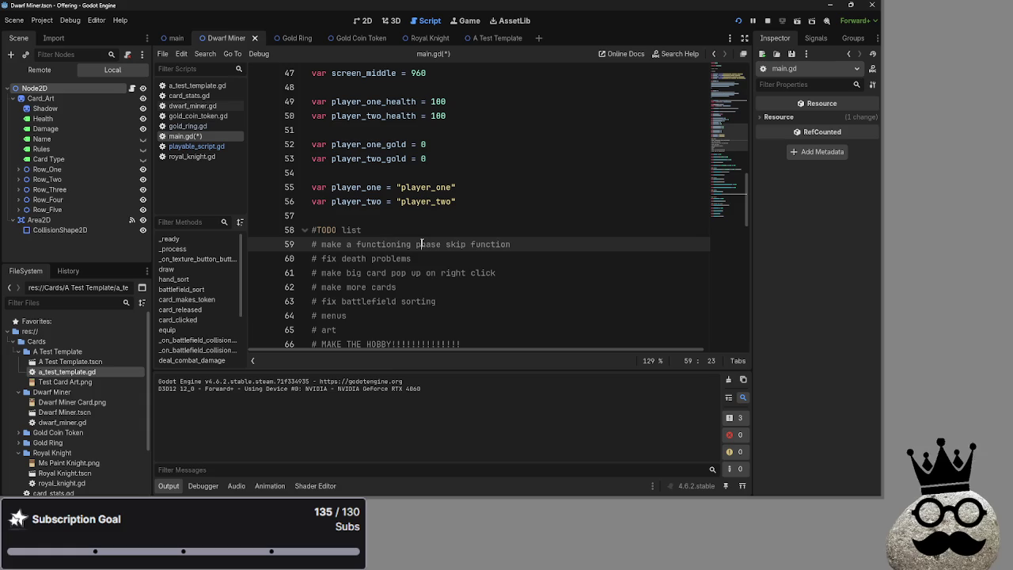
pyautogui.click(420, 230)
pyautogui.press('Return')
pyautogui.moveTo(318, 273)
pyautogui.mouseDown()
pyautogui.moveTo(410, 272)
pyautogui.moveTo(312, 272)
pyautogui.mouseUp()
pyautogui.click(410, 272)
pyautogui.hotkey('alt', 'Up')
pyautogui.hotkey('alt', 'Up')
pyautogui.click(324, 268)
pyautogui.press('BackSpace')
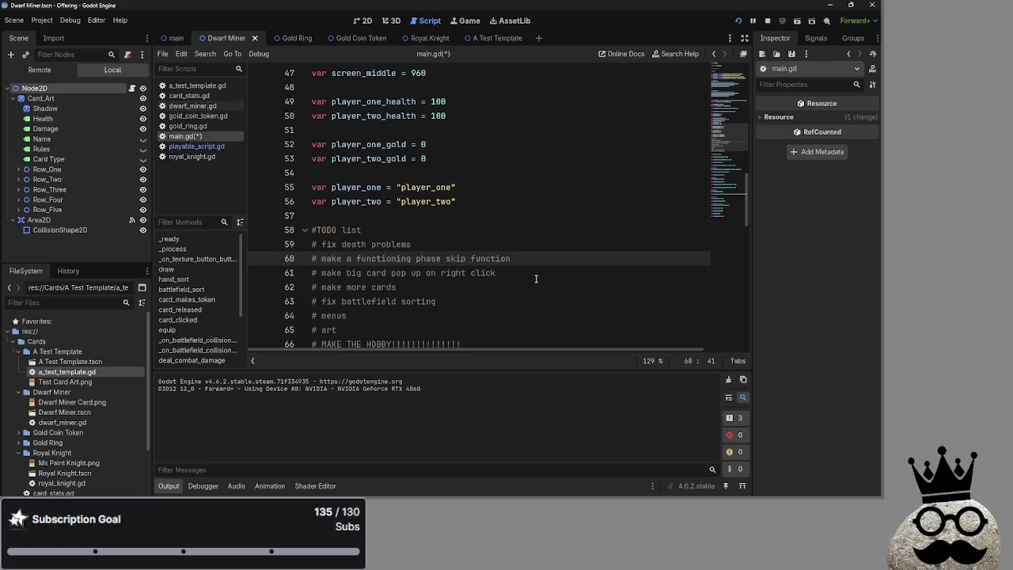
pyautogui.click(536, 277)
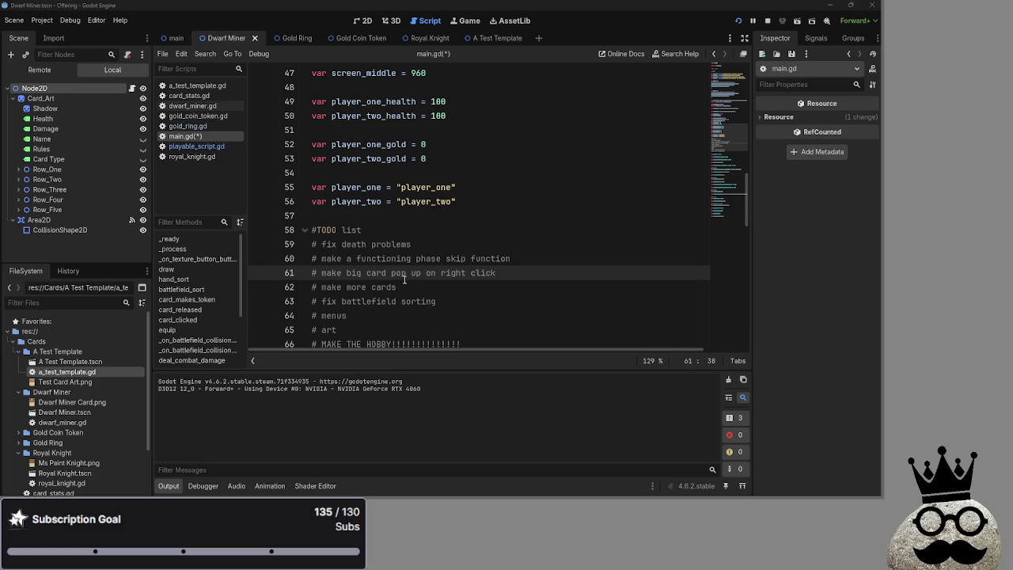
pyautogui.scroll(-1, 404, 280)
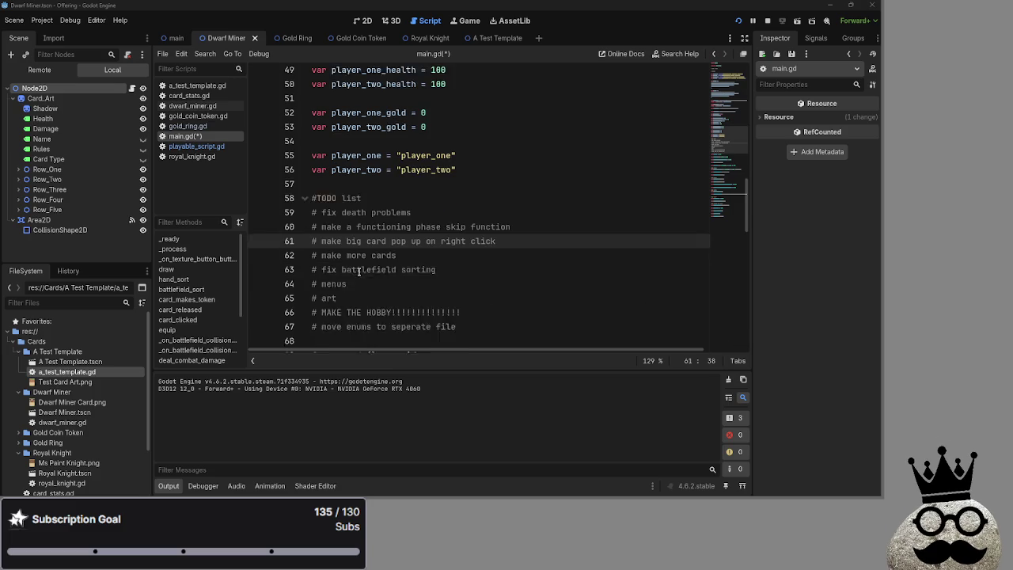
# - Select and reread the 'fix death problems' TODO line in main.gd
pyautogui.click(413, 205)
pyautogui.tripleClick(417, 203)
pyautogui.click(443, 206)
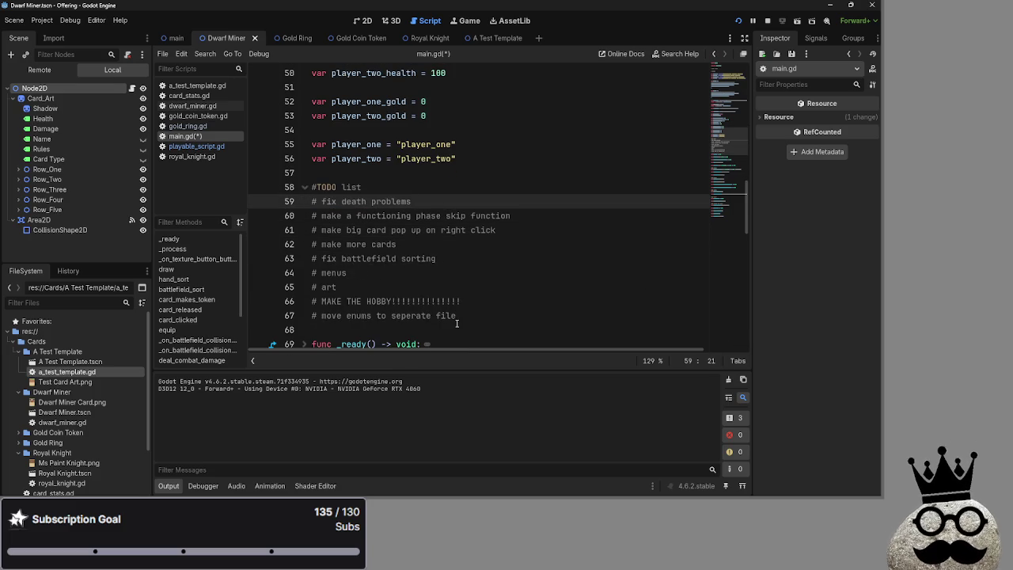
pyautogui.scroll(-6, 456, 323)
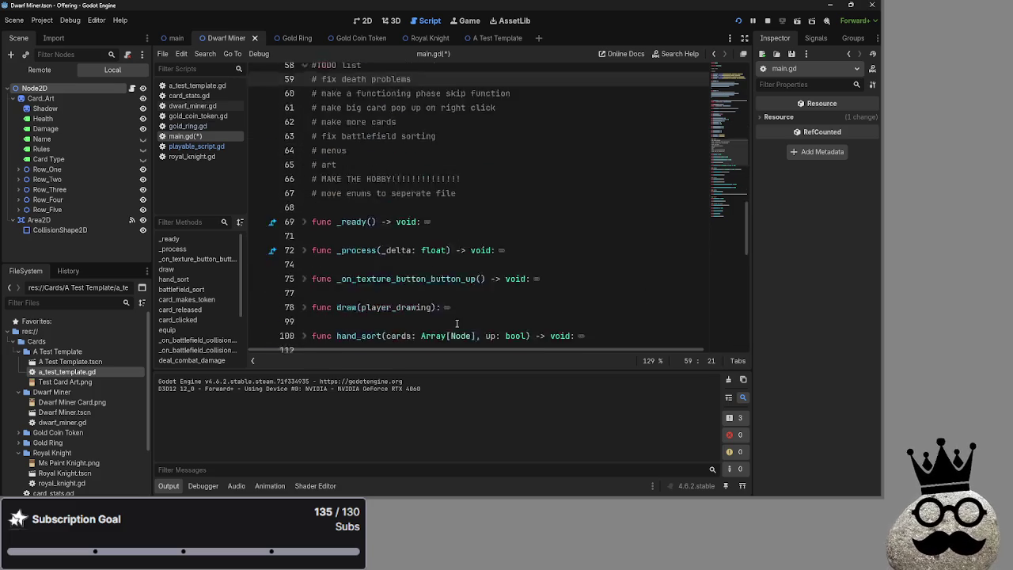
# - Open playable_script.gd and inspect the queue_free() line in death(), briefly checking the remote scene tree
pyautogui.click(204, 147)
pyautogui.scroll(-15, 419, 245)
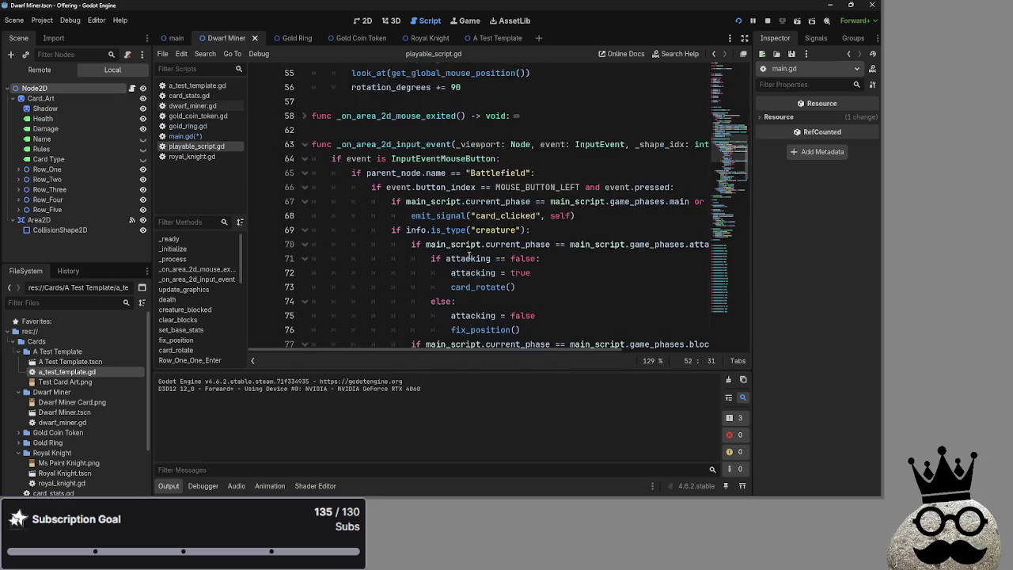
pyautogui.scroll(-3, 469, 256)
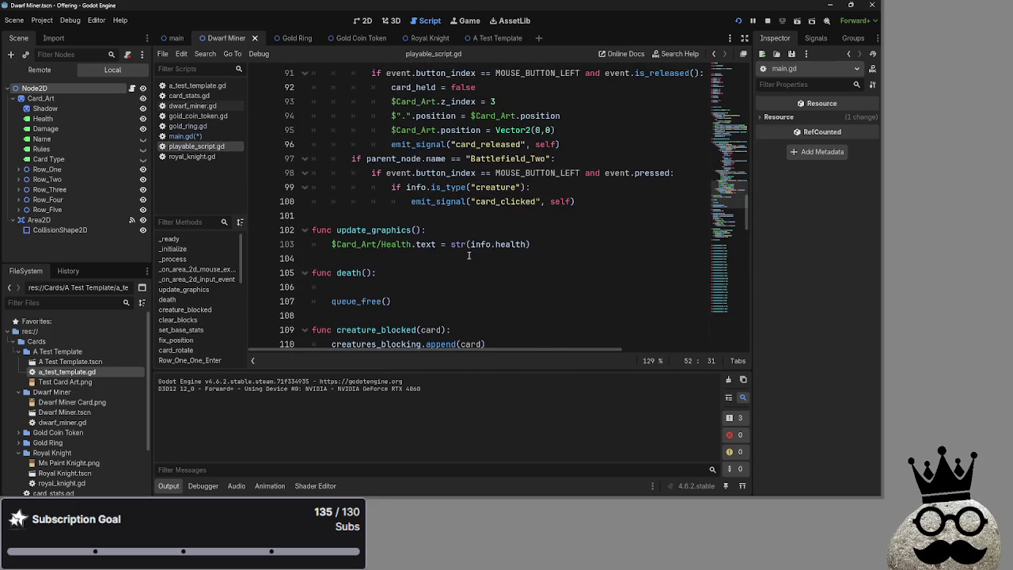
pyautogui.click(403, 259)
pyautogui.moveTo(402, 258); pyautogui.dragTo(306, 259)
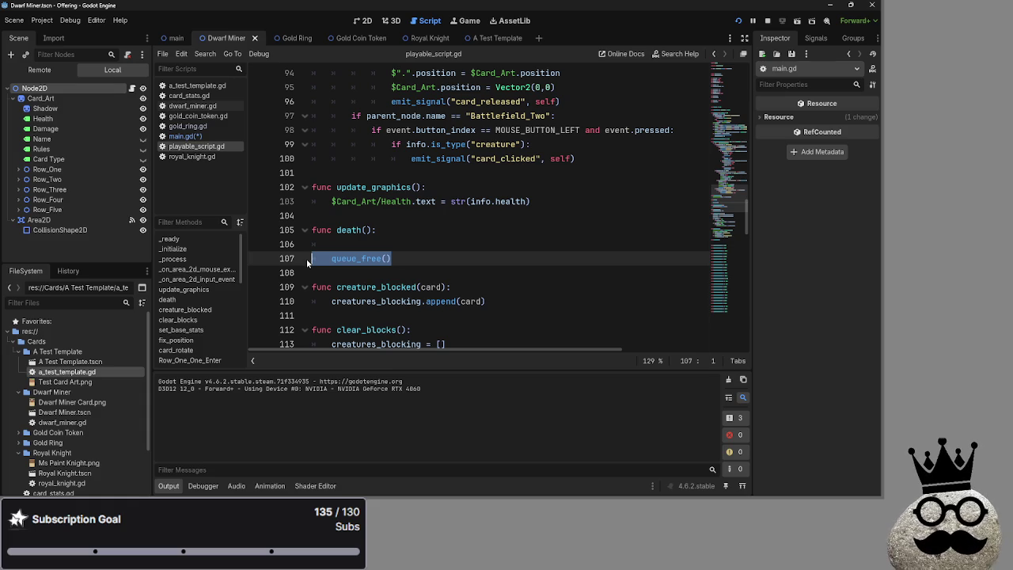
pyautogui.click(353, 255)
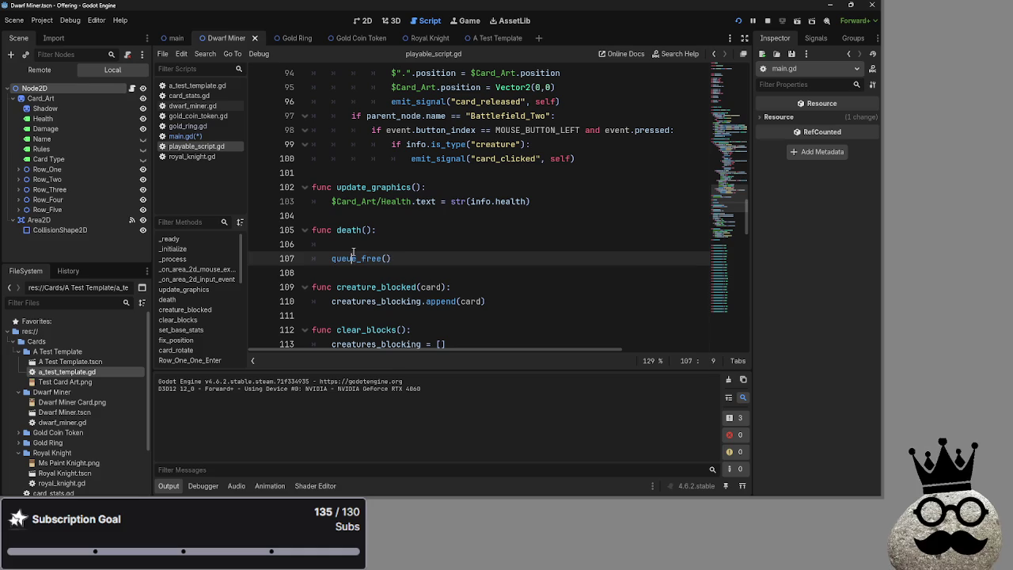
pyautogui.click(485, 253)
pyautogui.scroll(12, 486, 262)
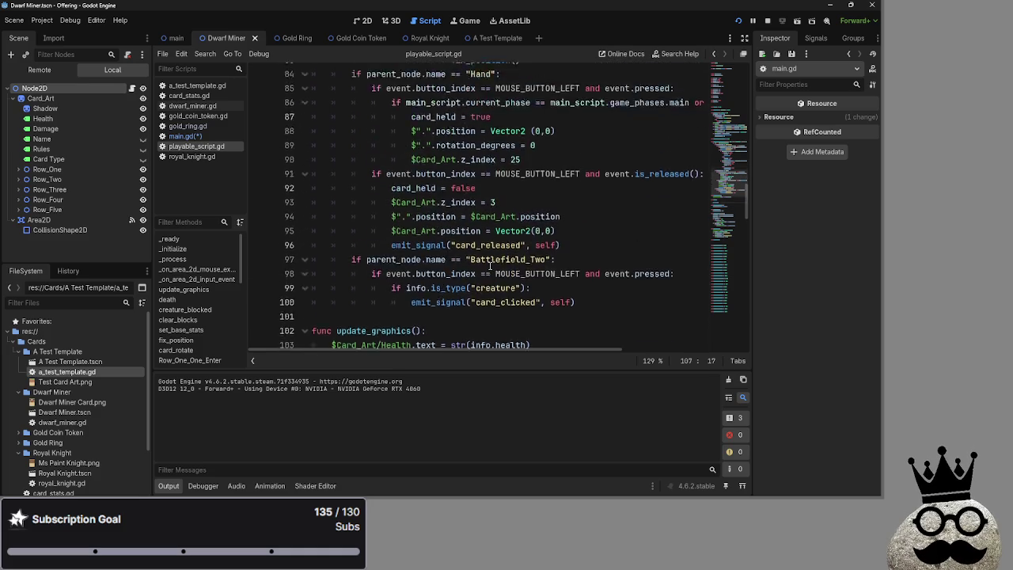
pyautogui.scroll(5, 491, 273)
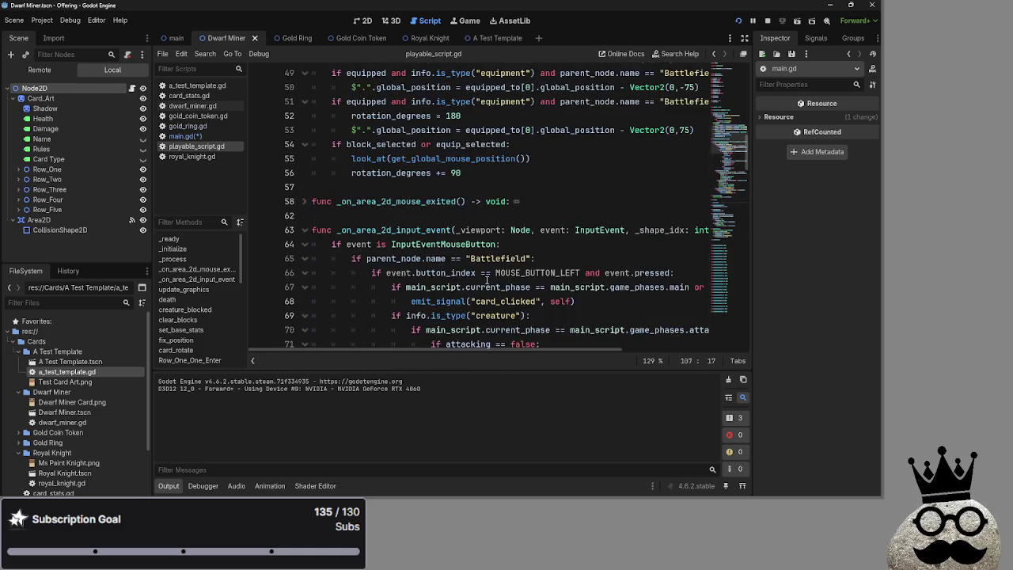
pyautogui.scroll(-16, 486, 277)
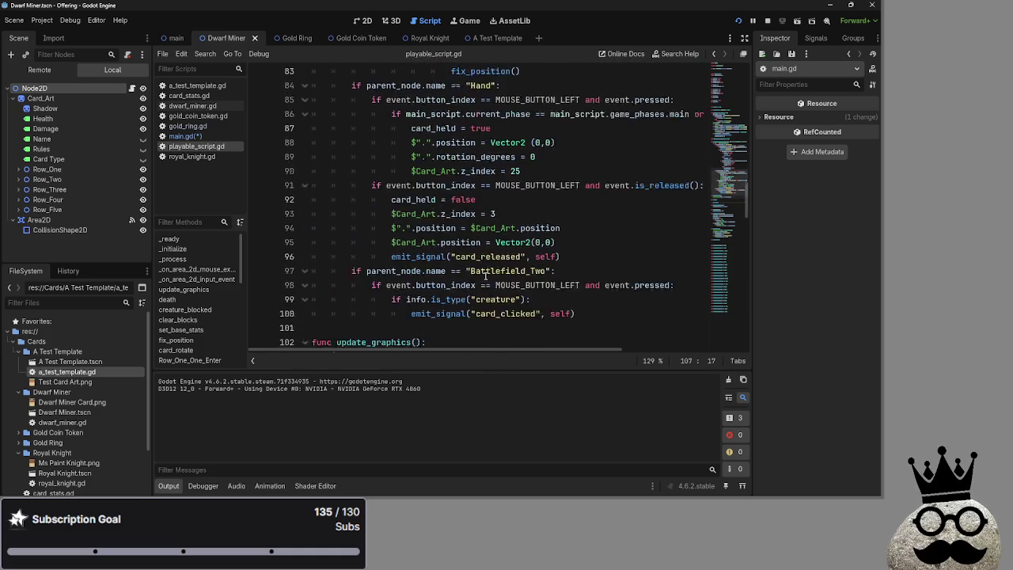
pyautogui.click(34, 71)
pyautogui.click(89, 72)
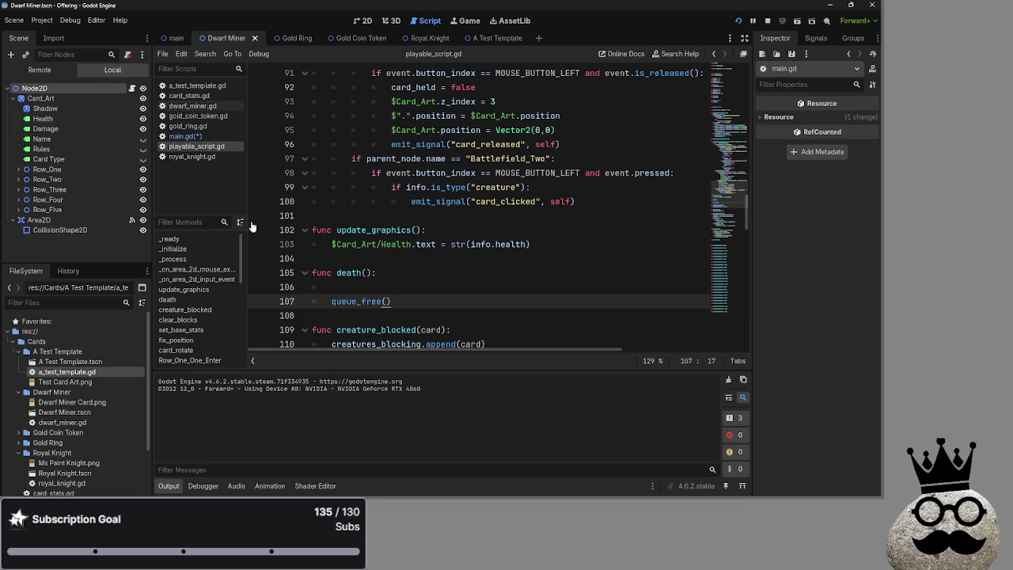
# - In the Main scene, add a Node2D child and place it right after Battlefield
pyautogui.click(174, 38)
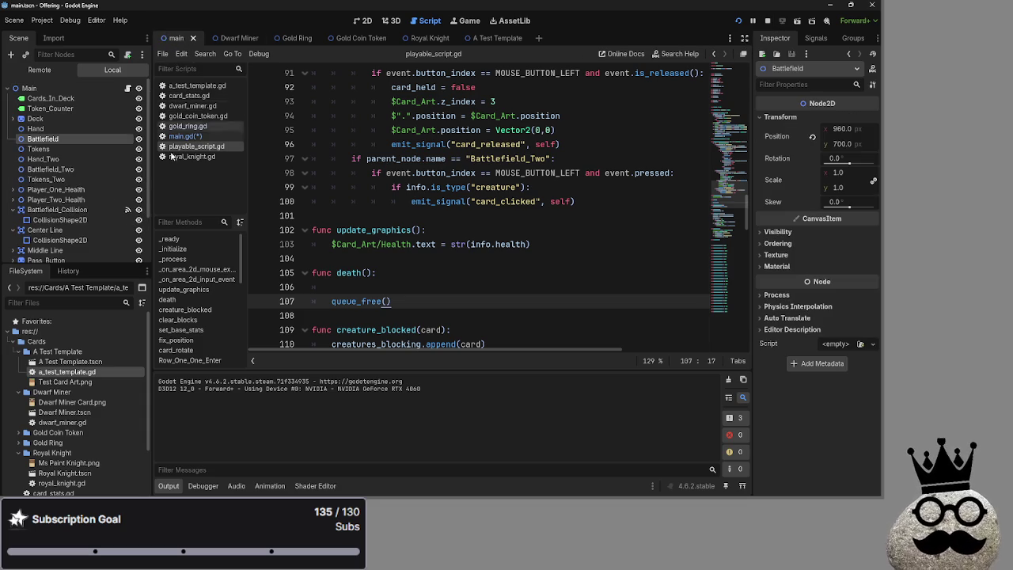
pyautogui.click(64, 151)
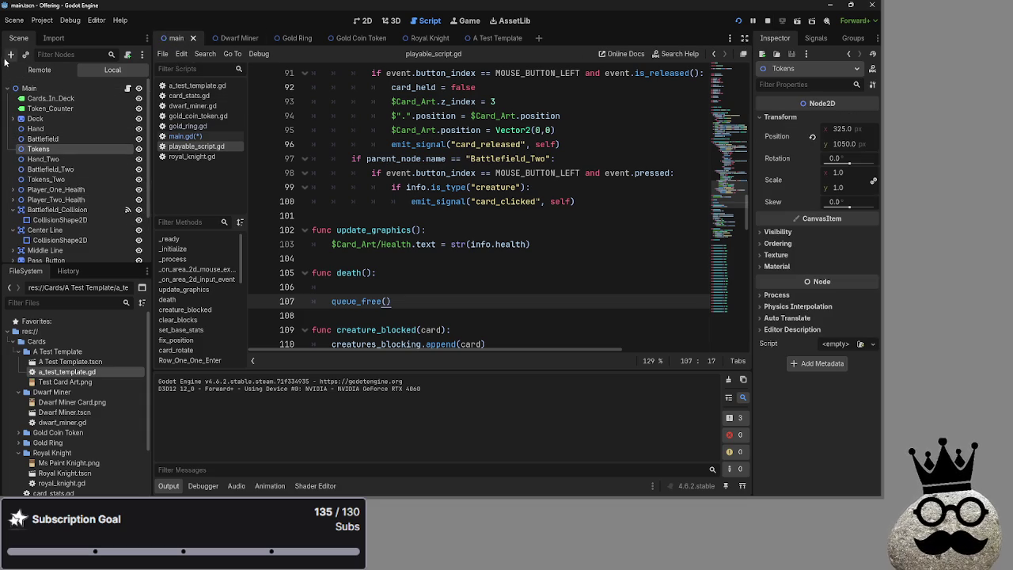
pyautogui.click(30, 88)
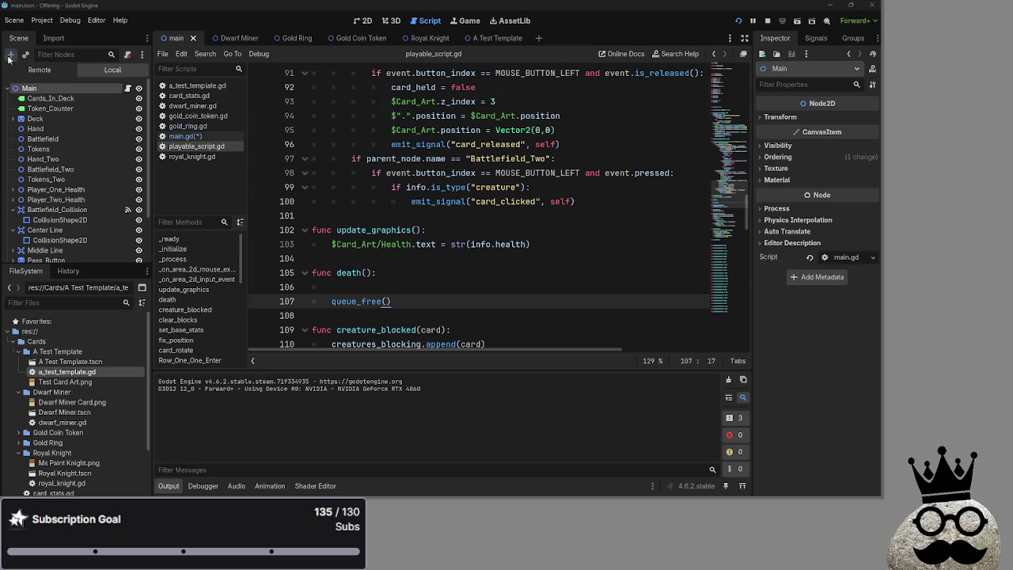
pyautogui.click(11, 55)
pyautogui.write('grav')
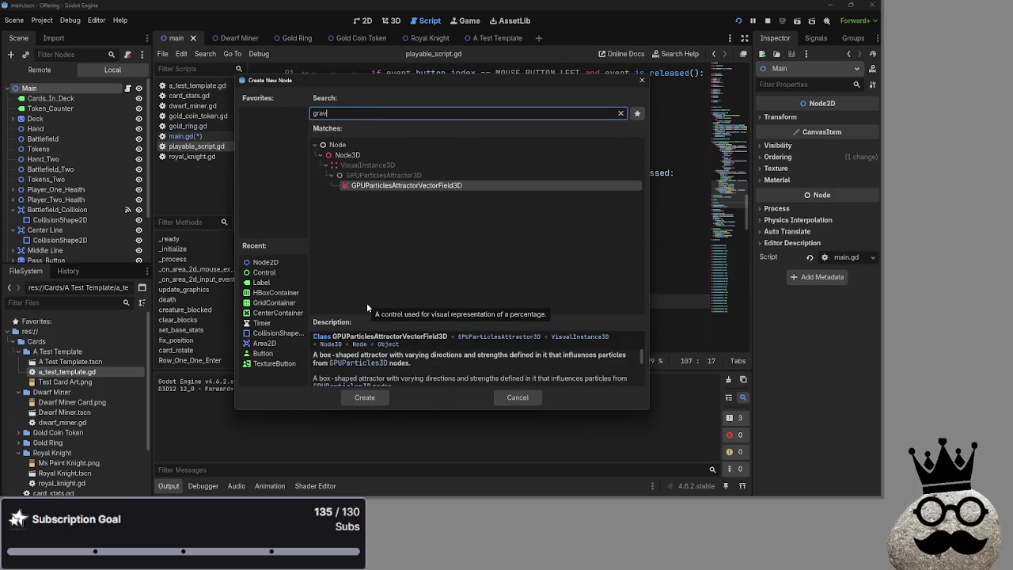
pyautogui.write('eya')
pyautogui.hotkey('ctrl', 'a')
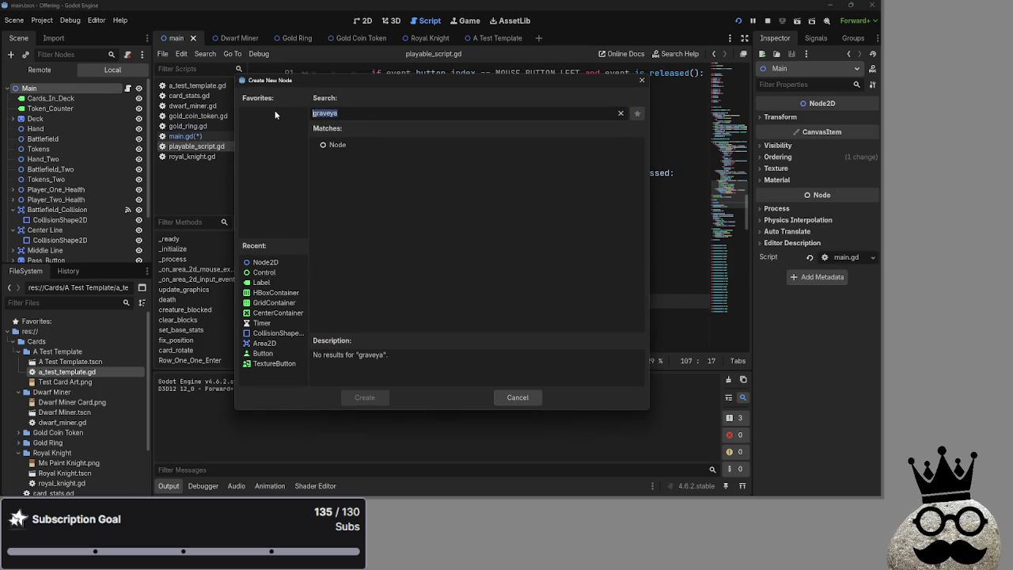
pyautogui.write('n')
pyautogui.click(362, 166)
pyautogui.click(364, 397)
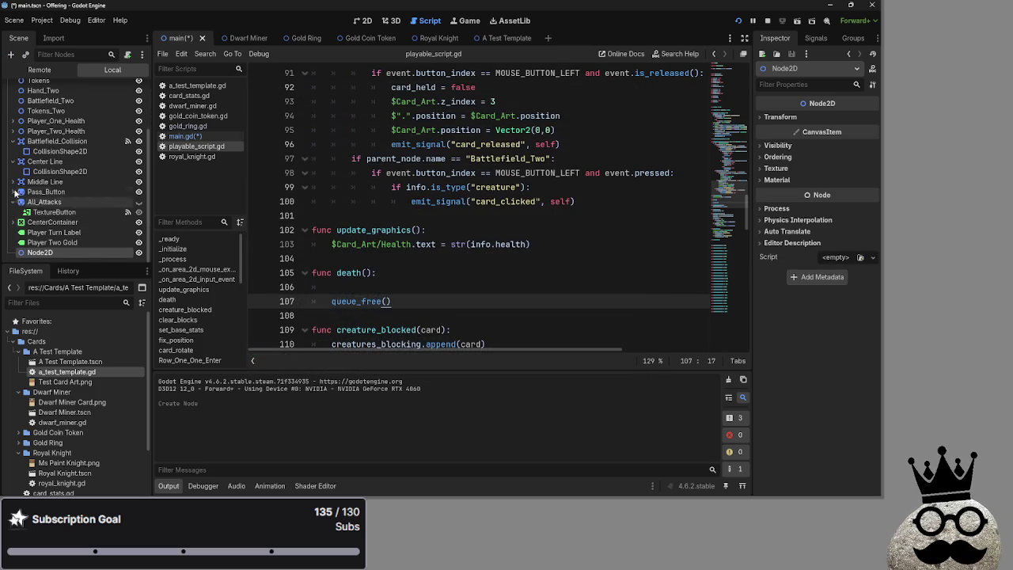
pyautogui.moveTo(40, 251)
pyautogui.mouseDown()
pyautogui.moveTo(55, 80)
pyautogui.moveTo(60, 148)
pyautogui.mouseUp()
# - Add a second Node2D and move it below Battlefield_Two
pyautogui.click(10, 55)
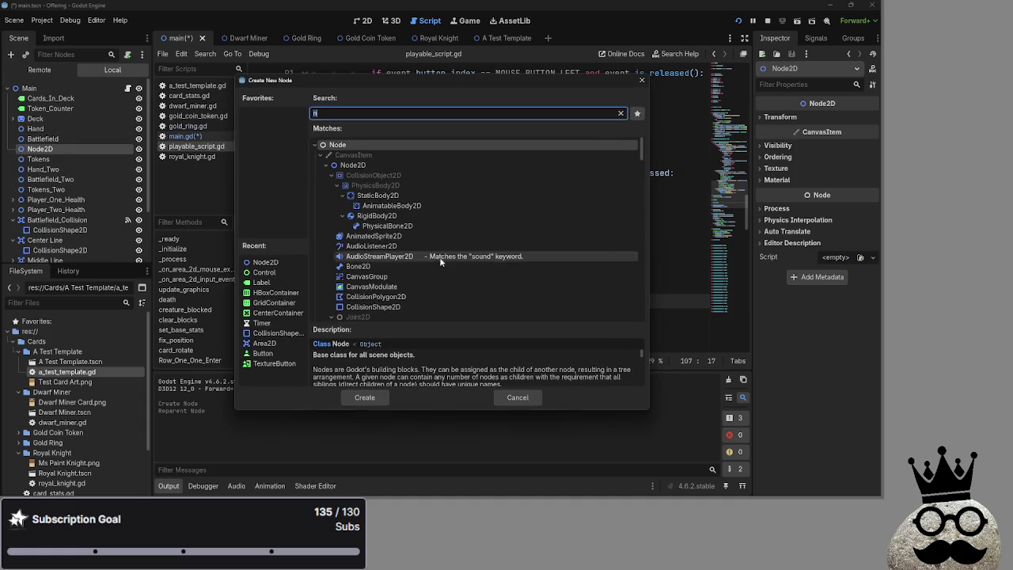
pyautogui.click(352, 164)
pyautogui.click(364, 397)
pyautogui.scroll(-2, 71, 241)
pyautogui.scroll(2, 71, 198)
pyautogui.moveTo(45, 160); pyautogui.dragTo(49, 195)
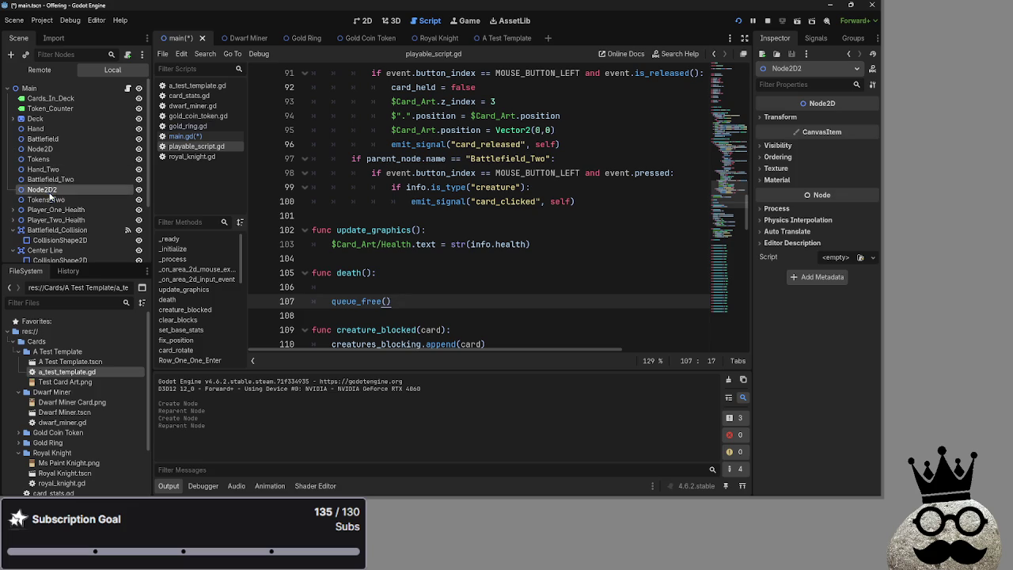
# - Rename the new nodes Graveyard and Graveyard_Two, then drag a node reference into the script
pyautogui.doubleClick(48, 149)
pyautogui.write('G')
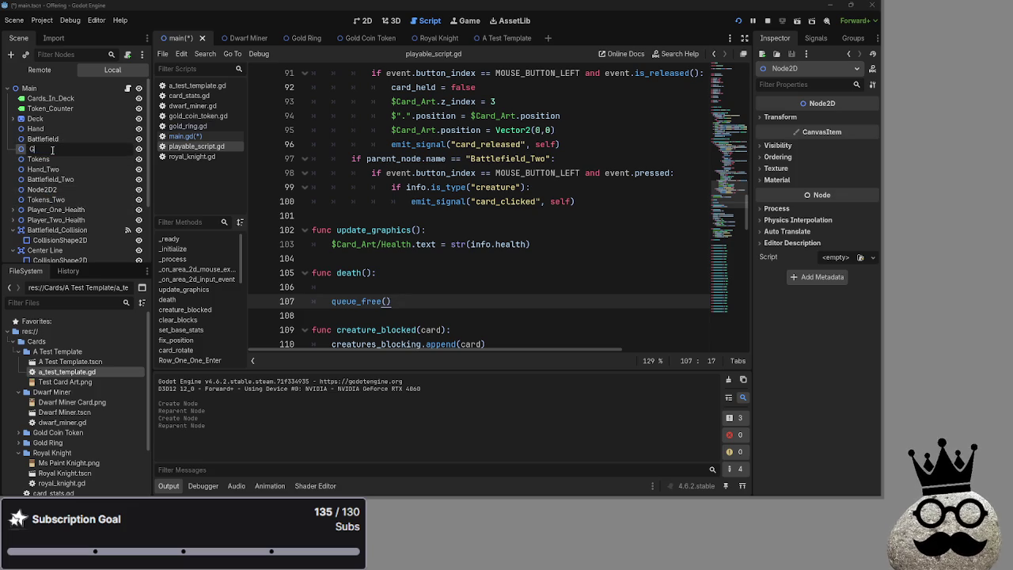
pyautogui.write('raveyard')
pyautogui.press('Return')
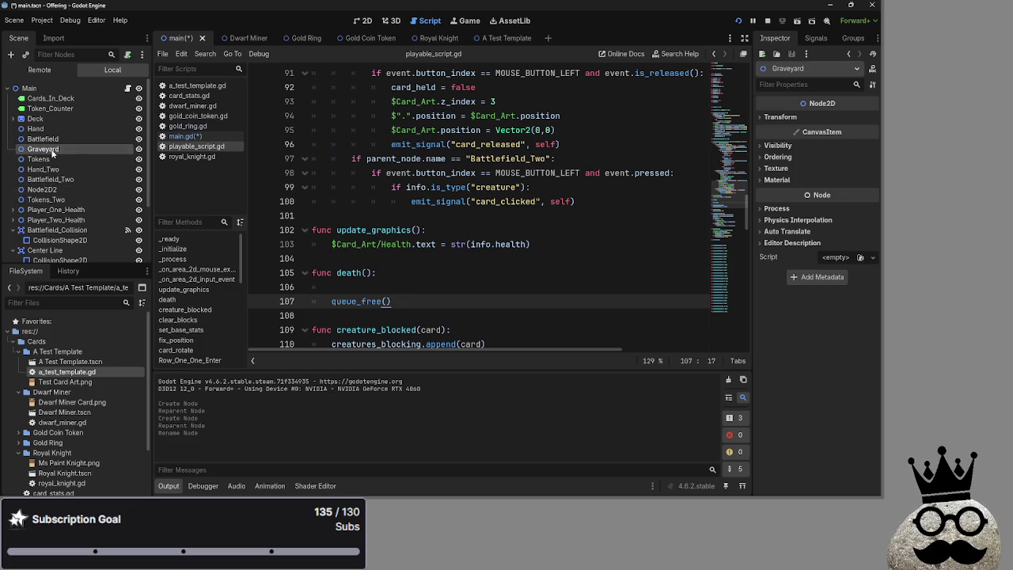
pyautogui.doubleClick(48, 190)
pyautogui.write('Grac')
pyautogui.press('BackSpace')
pyautogui.write('veyard_Two')
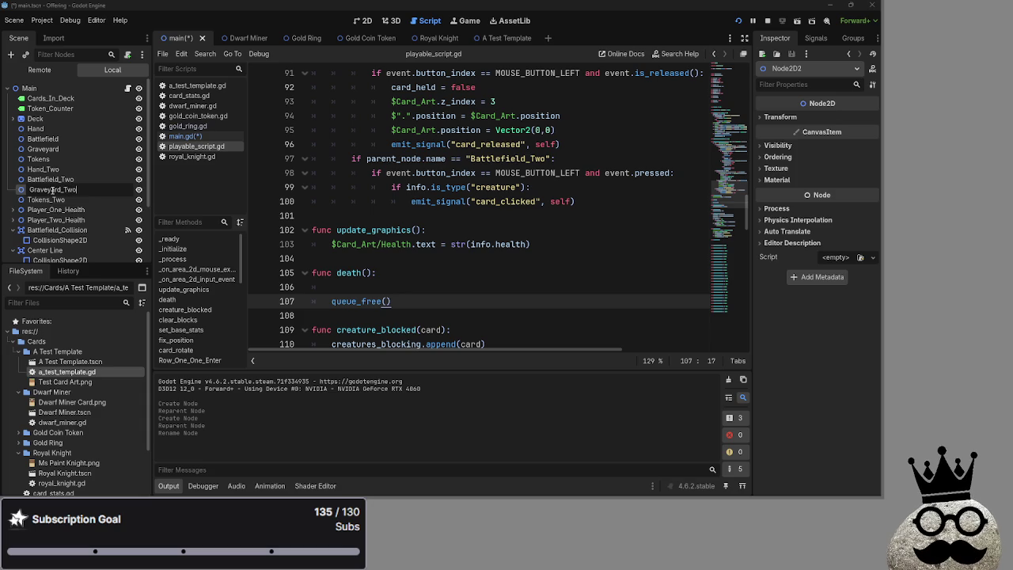
pyautogui.press('Return')
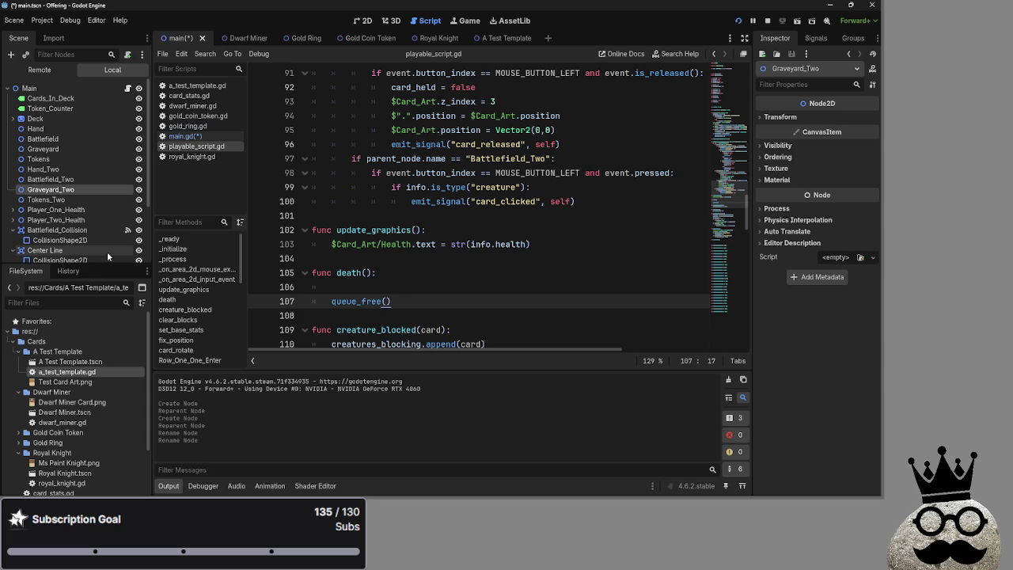
pyautogui.click(68, 139)
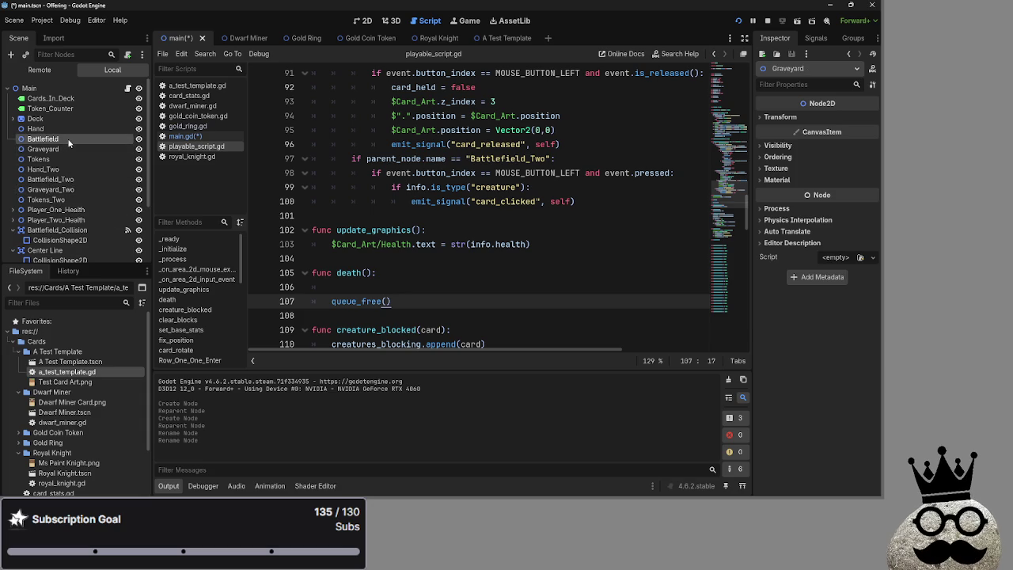
pyautogui.moveTo(67, 148); pyautogui.dragTo(403, 259)
# - Undo the leftover $Graveyard reference in death() and save playable_script.gd
pyautogui.hotkey('ctrl', 'z')
pyautogui.click(365, 285)
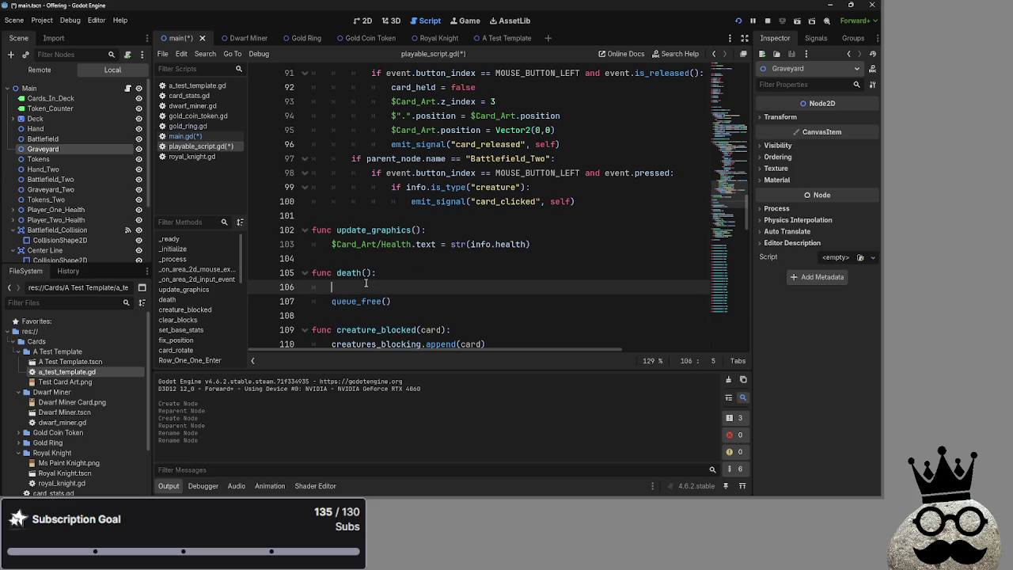
pyautogui.hotkey('ctrl', 's')
pyautogui.scroll(-1, 405, 287)
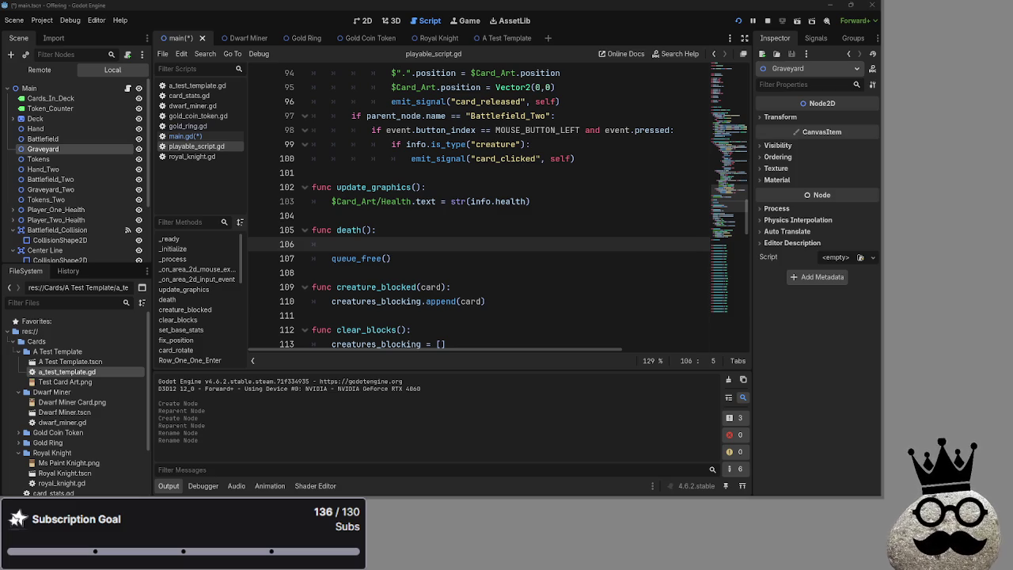
pyautogui.hotkey('alt', 'Tab')
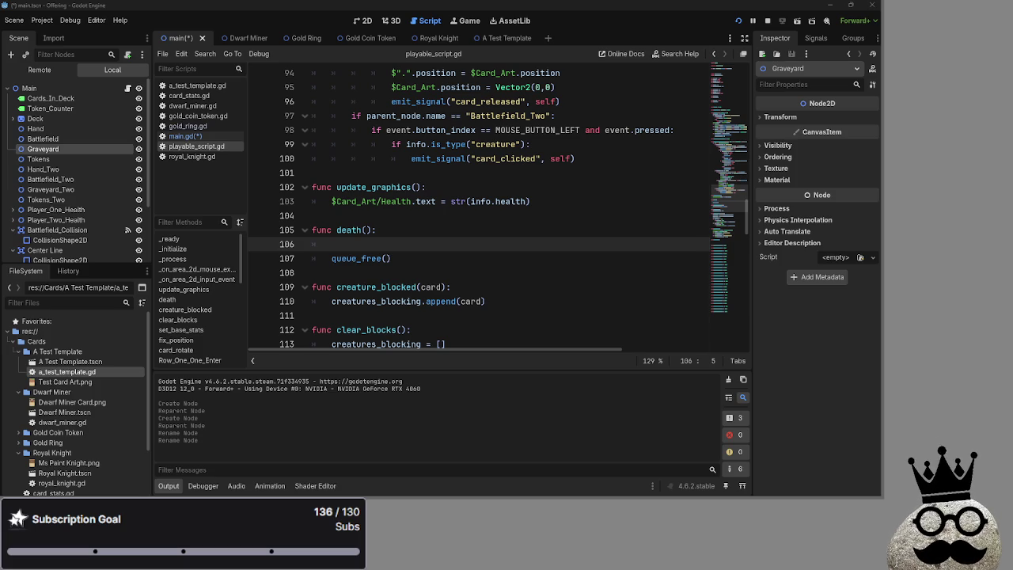
pyautogui.scroll(2, 368, 307)
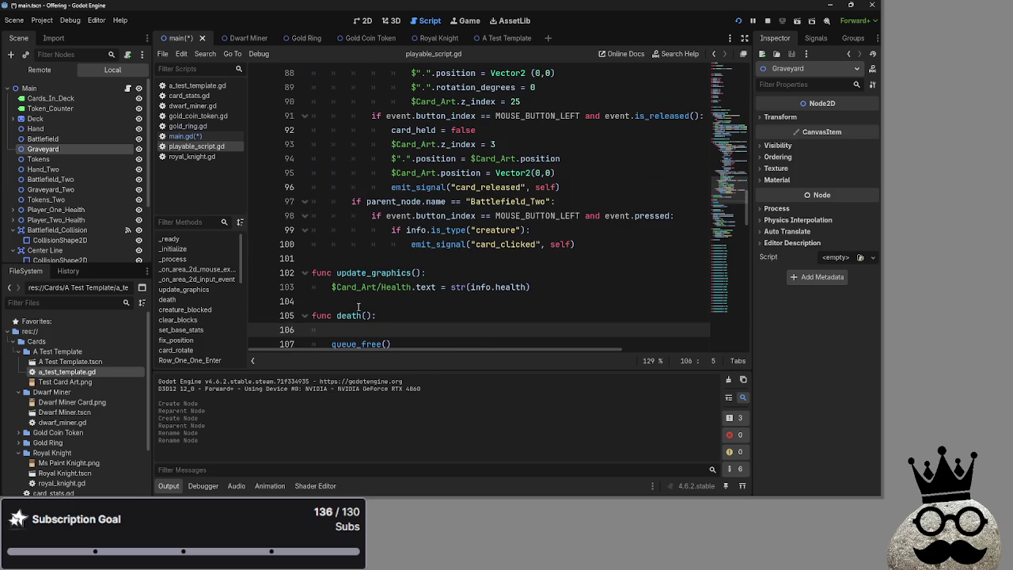
# - Delete the queue_free() line from death() in playable_script.gd, then switch to main.gd
pyautogui.scroll(-3, 372, 316)
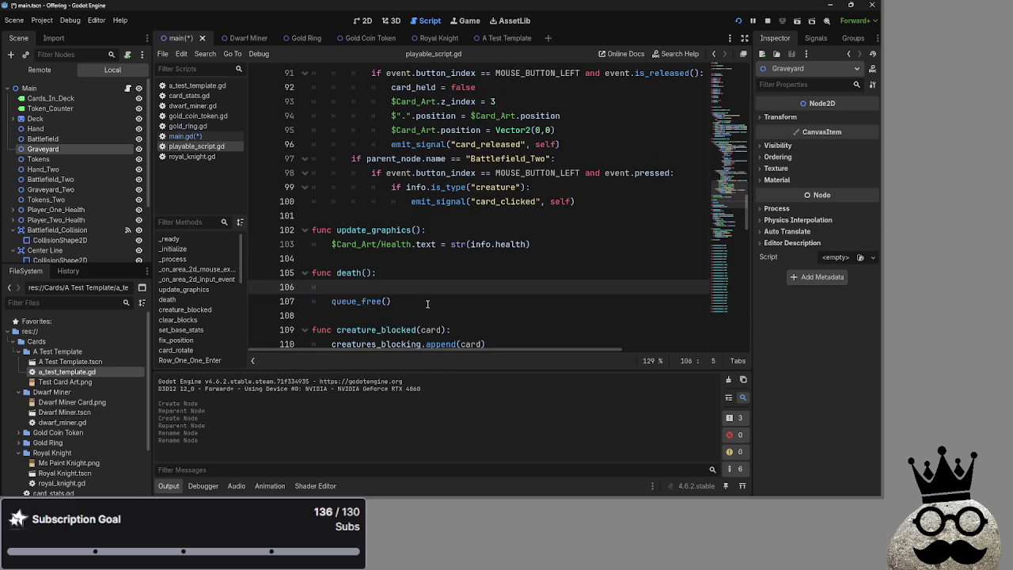
pyautogui.moveTo(391, 301); pyautogui.dragTo(361, 302)
pyautogui.tripleClick(332, 301)
pyautogui.press('BackSpace')
pyautogui.press('BackSpace')
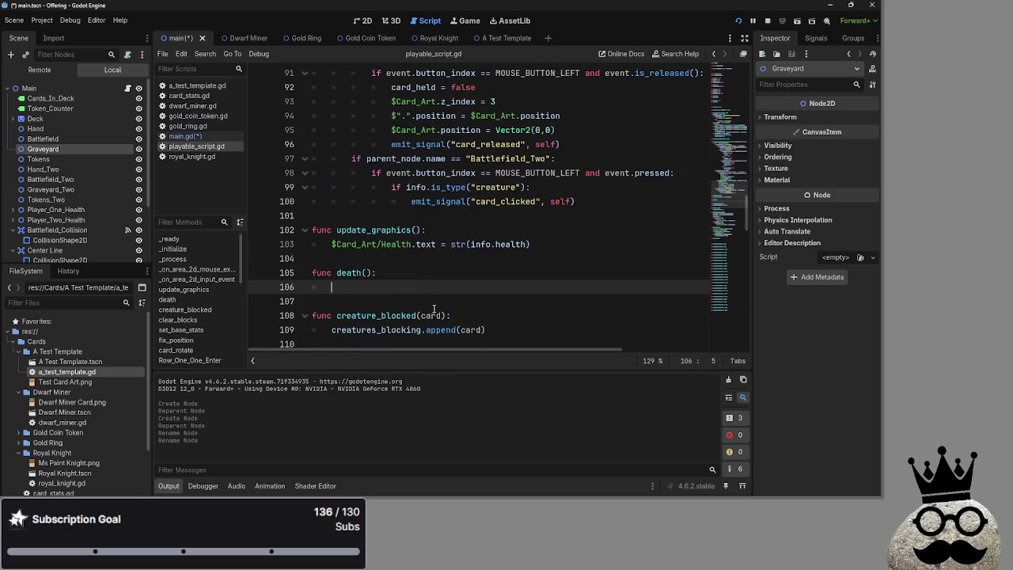
pyautogui.click(185, 137)
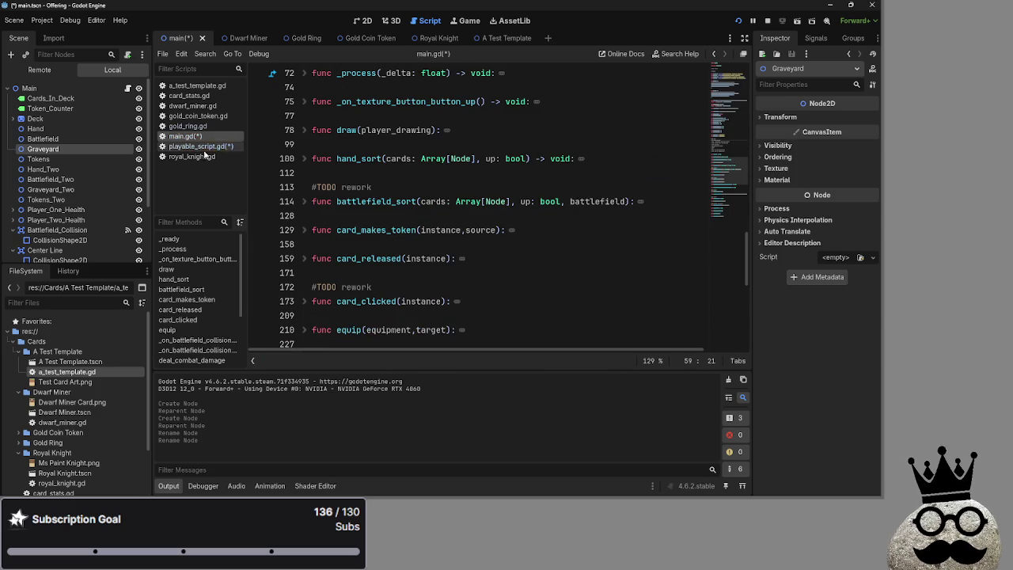
pyautogui.click(190, 147)
pyautogui.scroll(4, 468, 263)
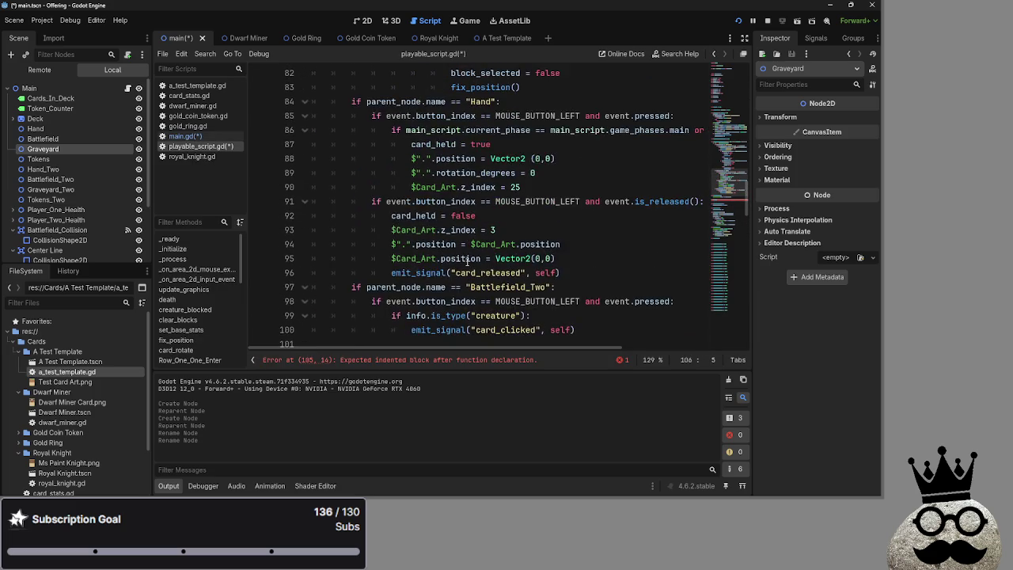
pyautogui.scroll(8, 468, 264)
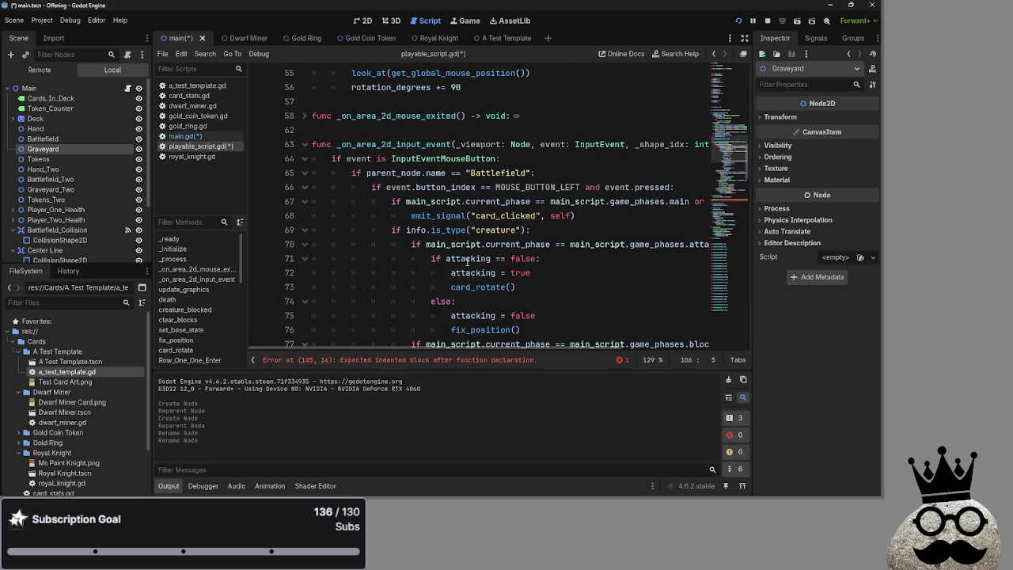
pyautogui.scroll(8, 467, 262)
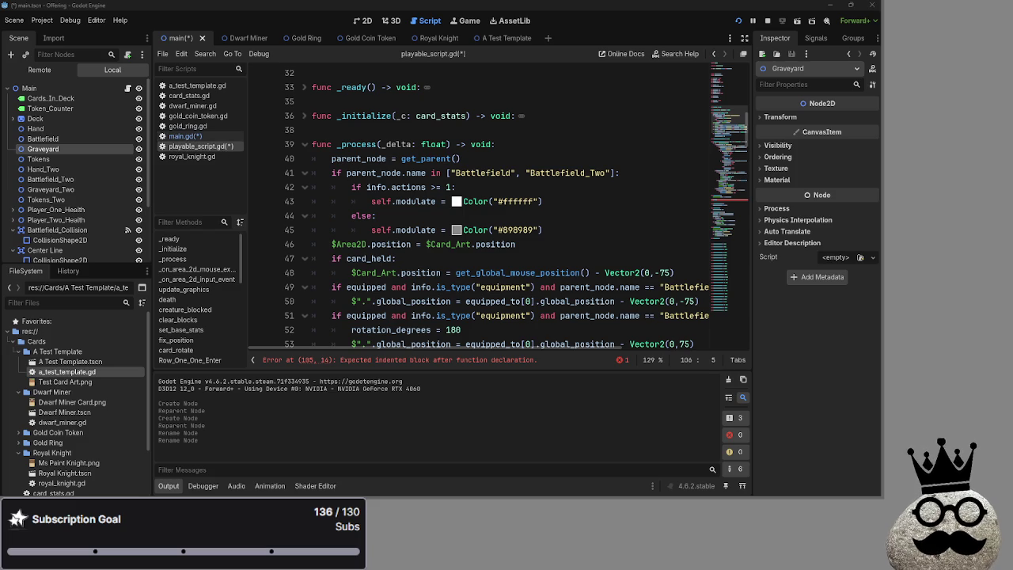
pyautogui.click(237, 135)
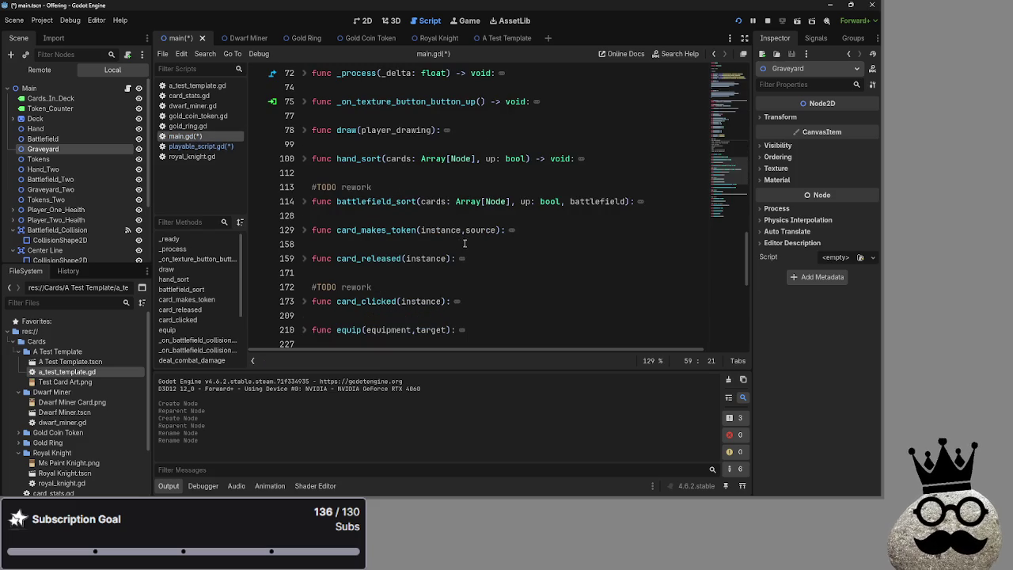
# - Append " (again)" to main.gd's TODO so it reads "fix battlefield sorting (again)"
pyautogui.scroll(10, 466, 242)
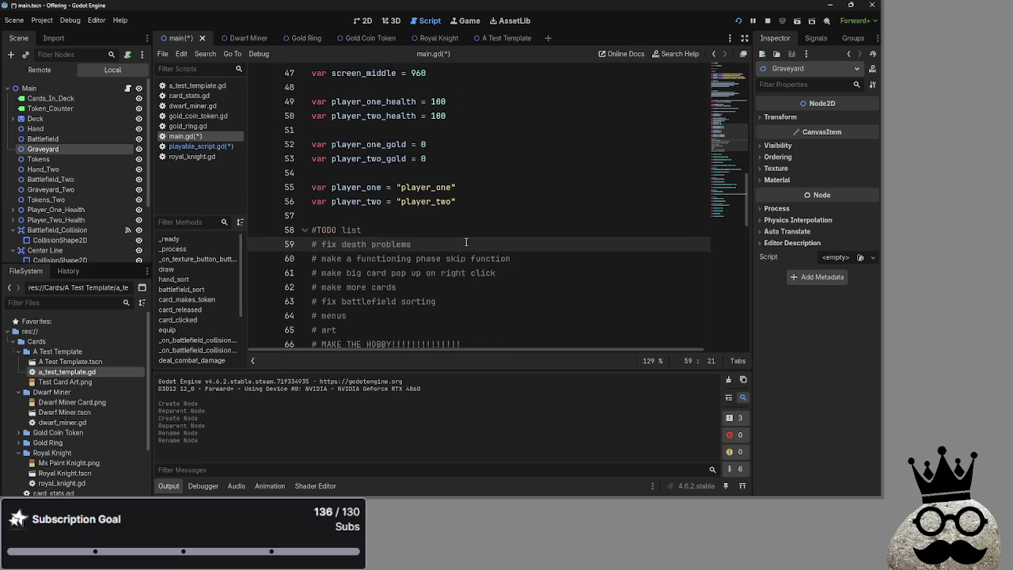
pyautogui.scroll(3, 466, 242)
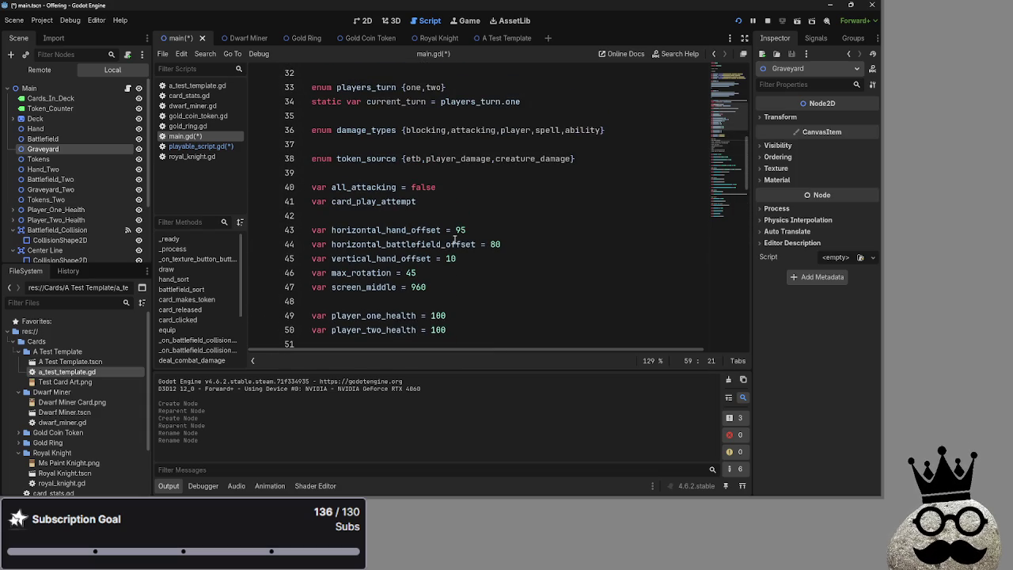
pyautogui.scroll(1, 451, 239)
pyautogui.scroll(4, 430, 245)
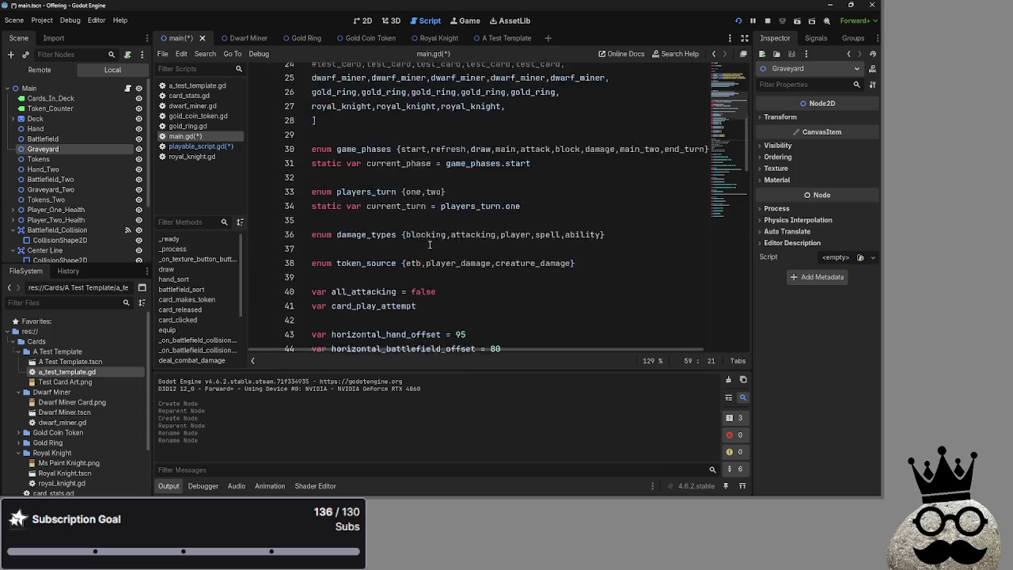
pyautogui.scroll(5, 430, 245)
pyautogui.scroll(-4, 419, 241)
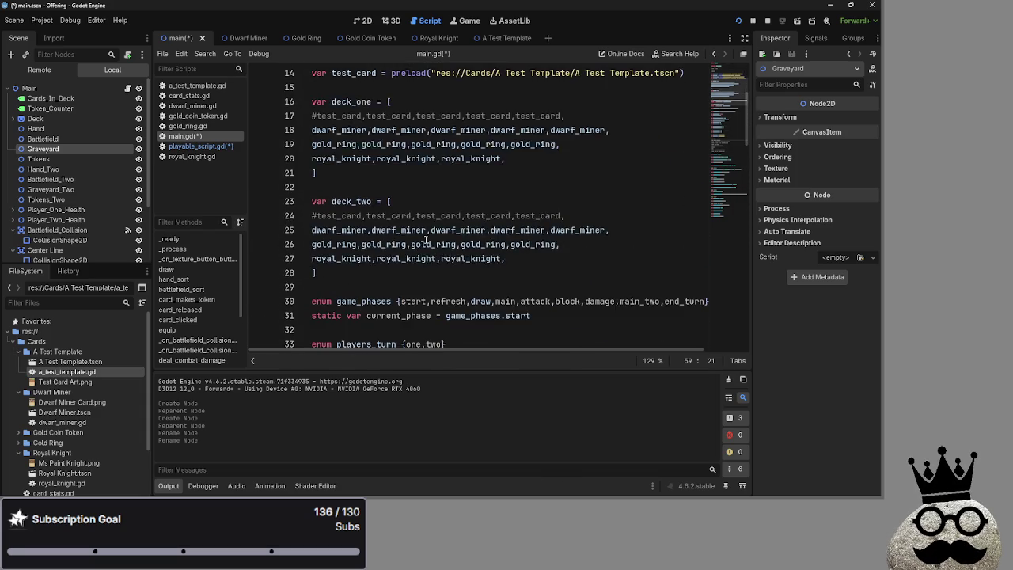
pyautogui.scroll(5, 412, 238)
pyautogui.click(304, 159)
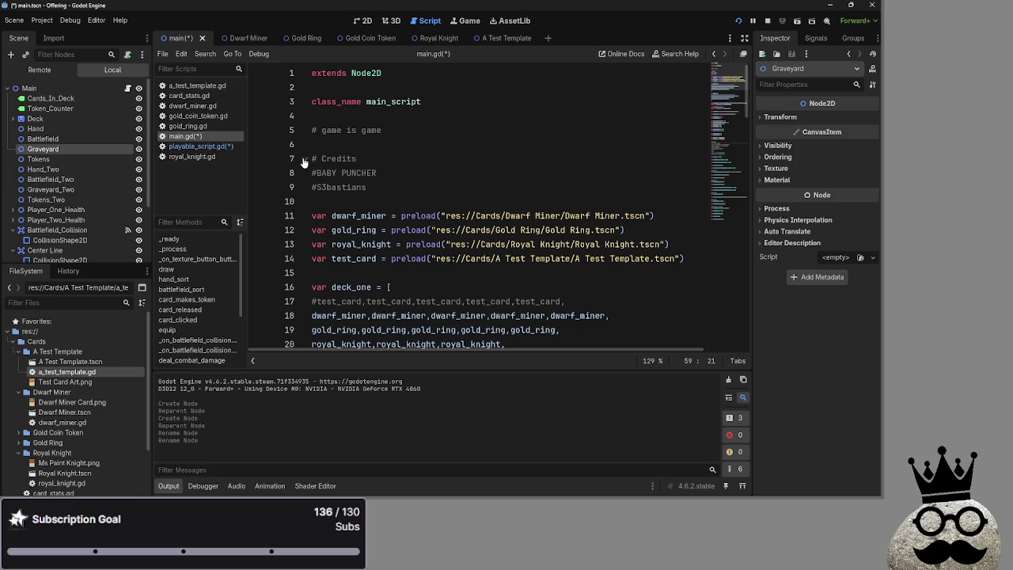
pyautogui.click(304, 159)
pyautogui.scroll(-10, 417, 261)
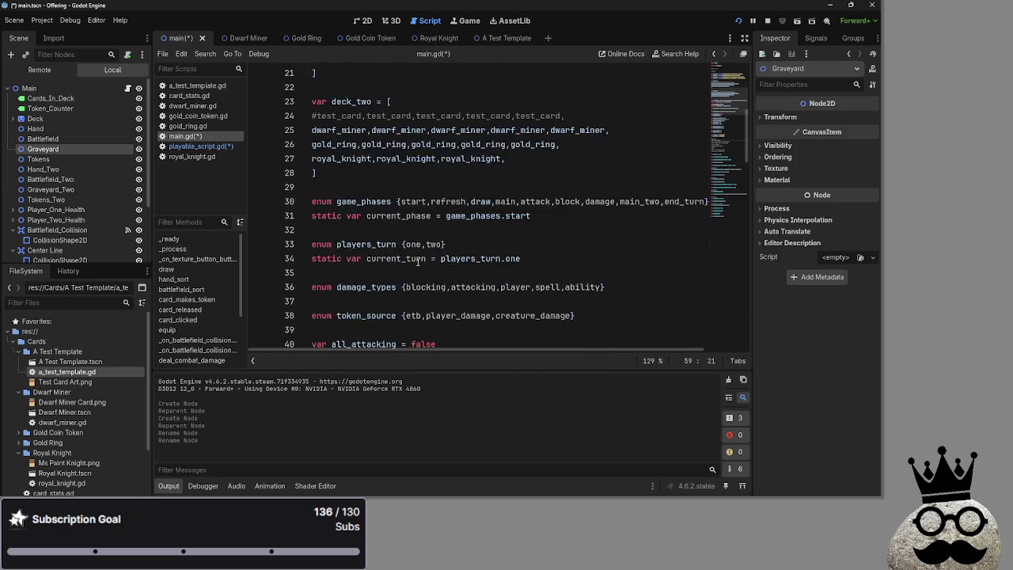
pyautogui.scroll(-7, 417, 262)
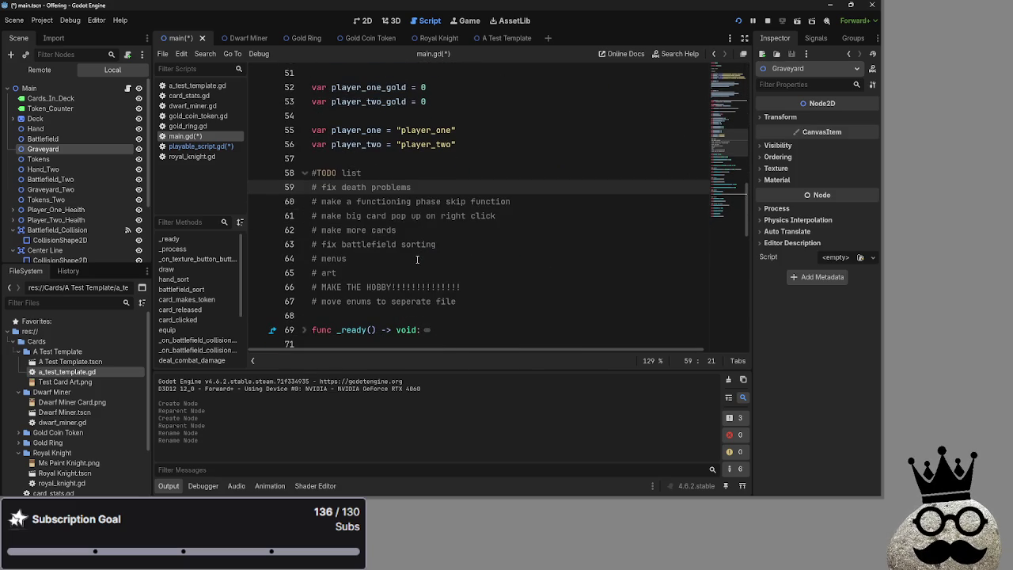
pyautogui.click(411, 245)
pyautogui.tripleClick(410, 245)
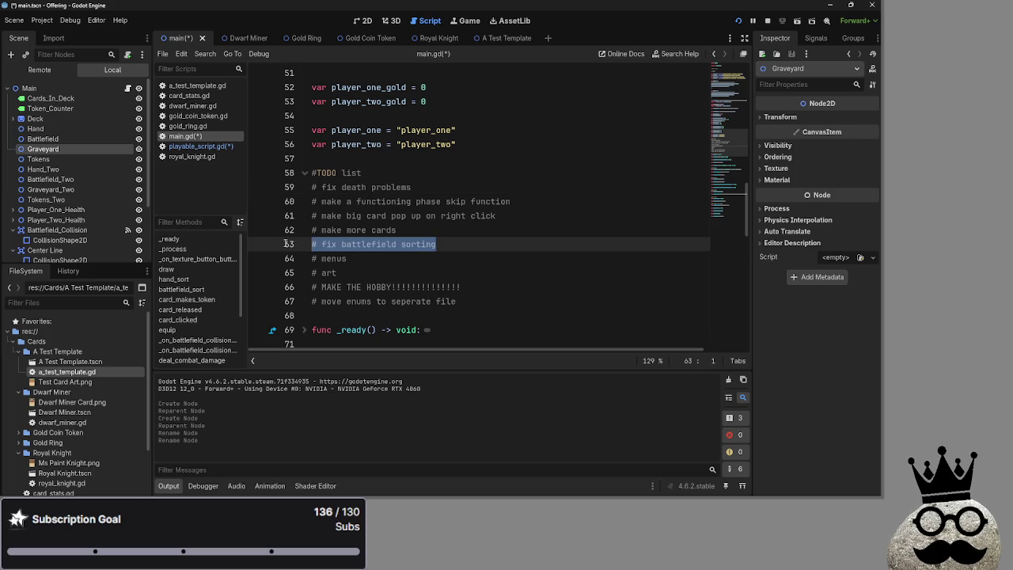
pyautogui.click(474, 246)
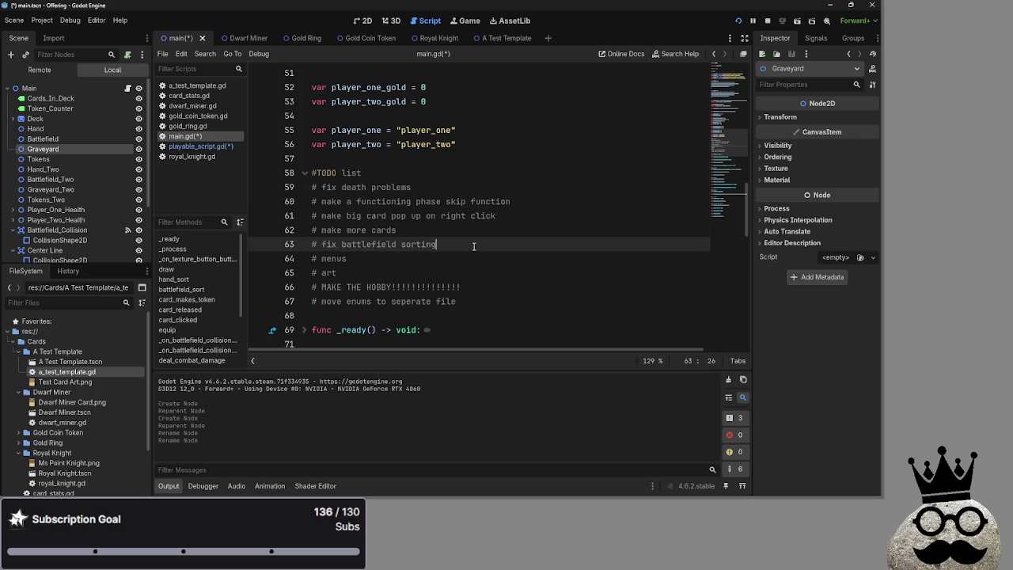
pyautogui.write(' (ag')
pyautogui.write('ain')
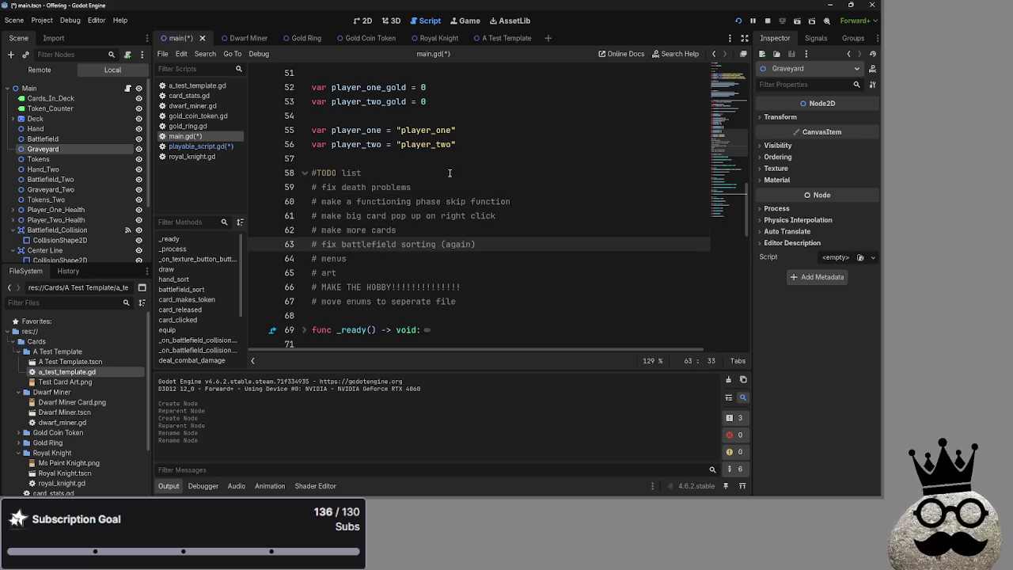
# - Copy the instance.reparent($Battlefield) line from card_released and return to playable_script.gd
pyautogui.scroll(-8, 473, 245)
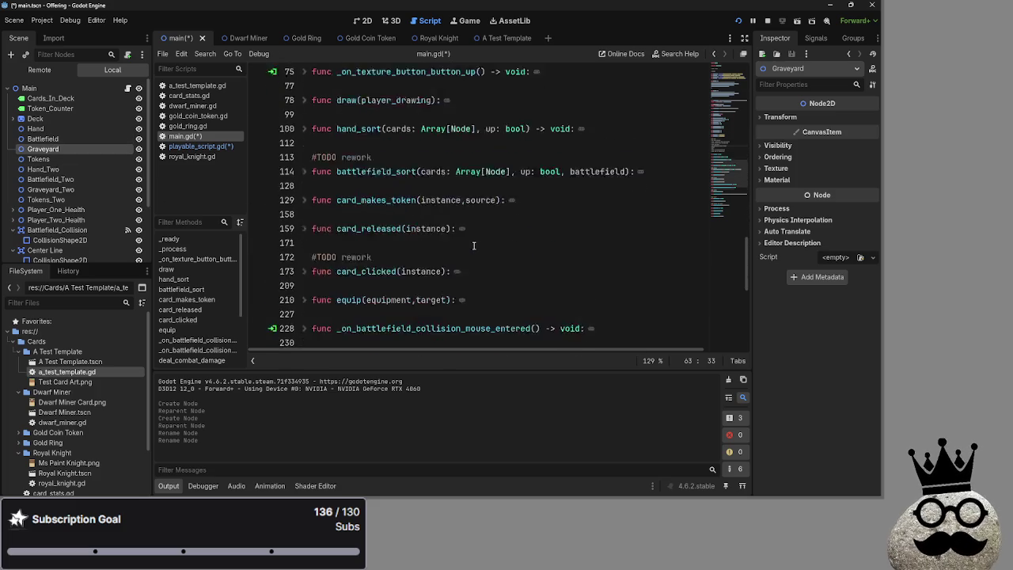
pyautogui.scroll(-6, 474, 246)
pyautogui.scroll(-2, 456, 192)
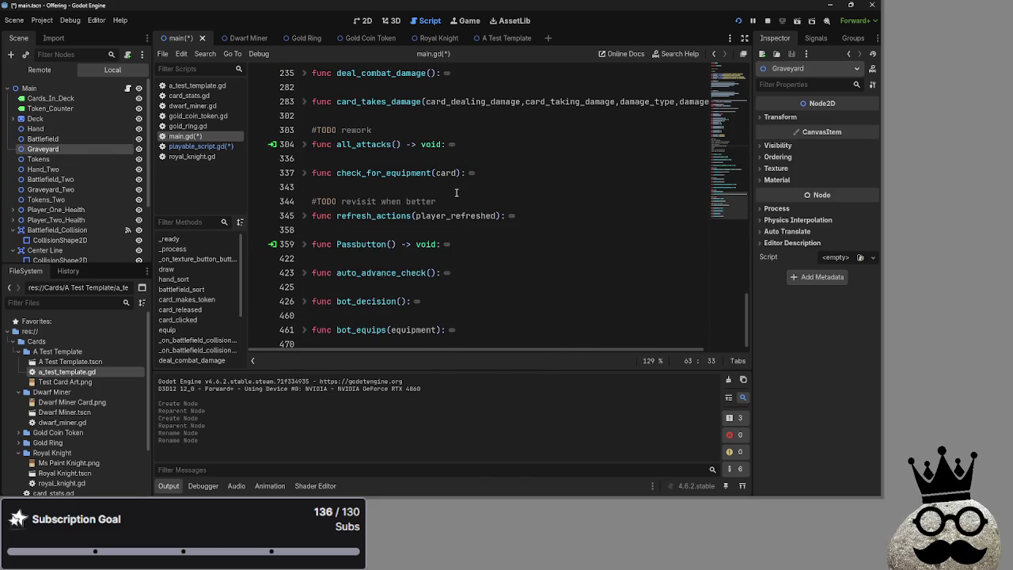
pyautogui.scroll(3, 380, 210)
pyautogui.click(305, 201)
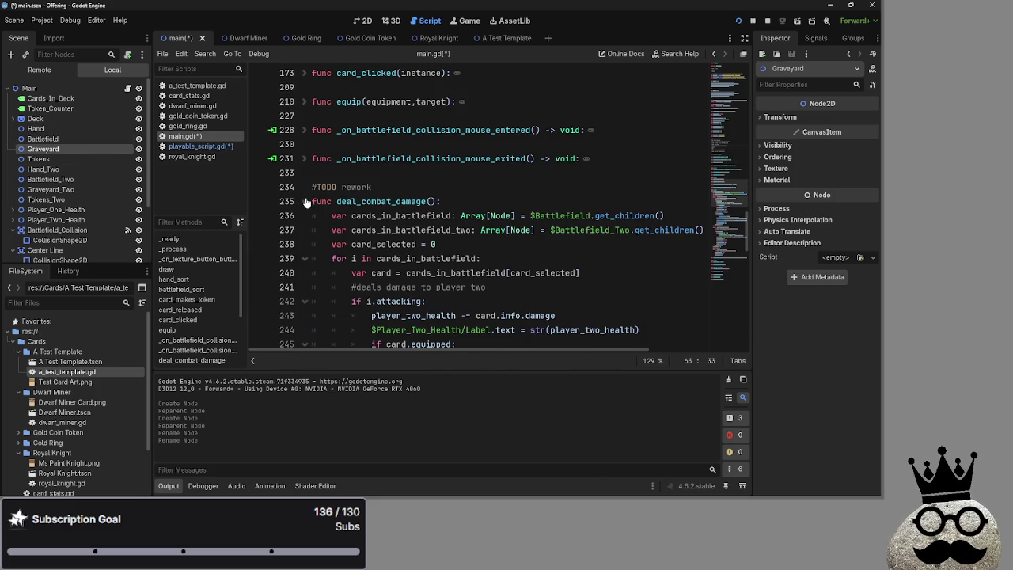
pyautogui.click(305, 201)
pyautogui.scroll(1, 306, 201)
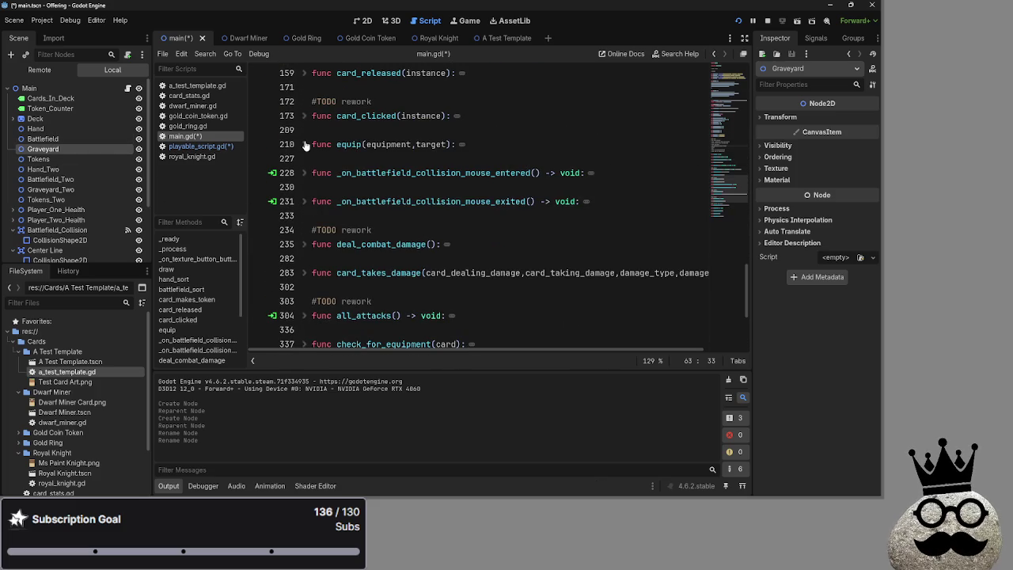
pyautogui.scroll(2, 306, 146)
pyautogui.click(306, 159)
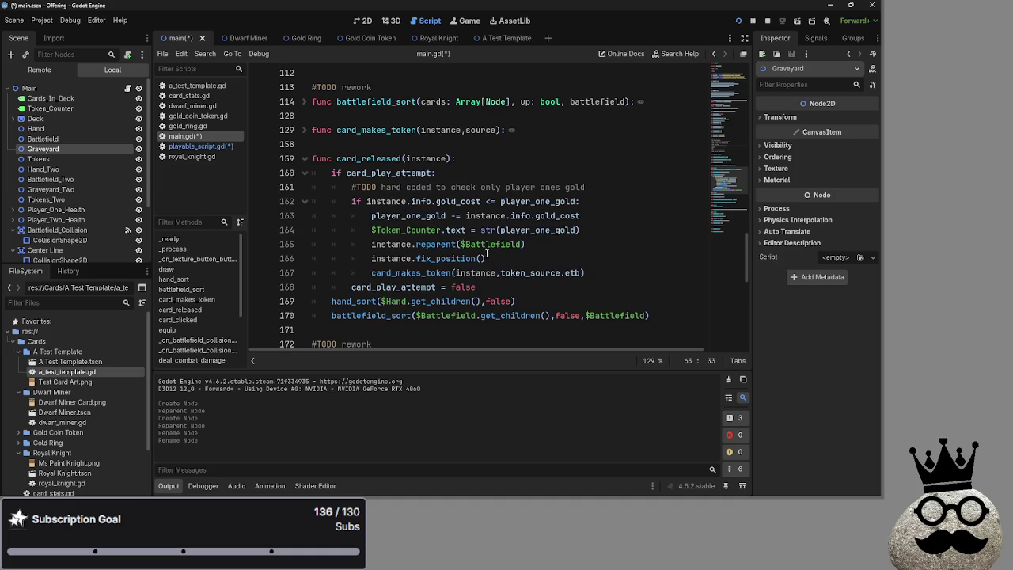
pyautogui.moveTo(371, 245); pyautogui.dragTo(555, 250)
pyautogui.hotkey('ctrl', 'c')
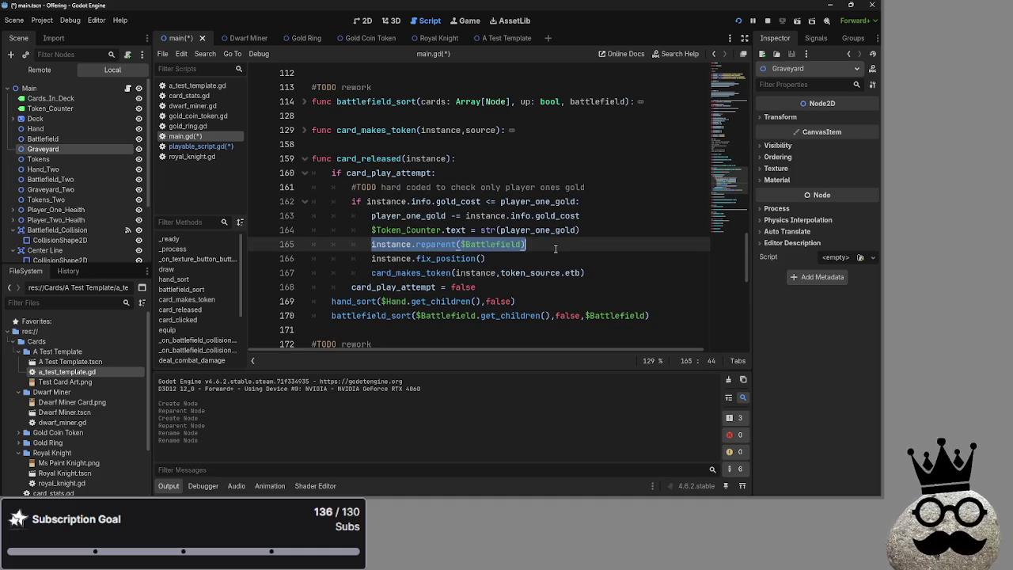
pyautogui.click(305, 158)
pyautogui.click(196, 147)
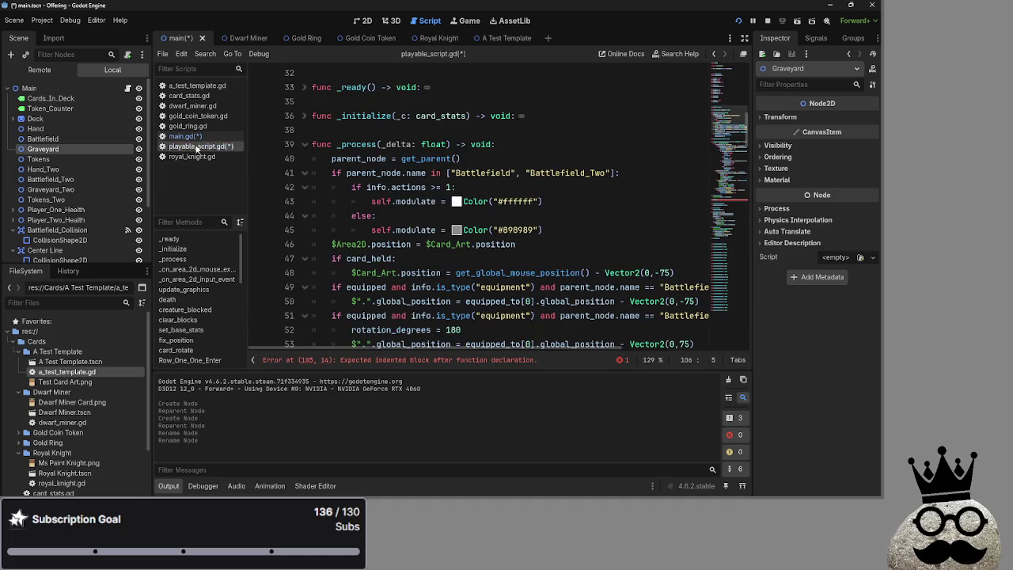
# - Paste the reparent line into death() and rewrite it as self.reparent($Graveyard)
pyautogui.scroll(-15, 390, 221)
pyautogui.scroll(-1, 390, 221)
pyautogui.hotkey('ctrl', 'v')
pyautogui.click(374, 245)
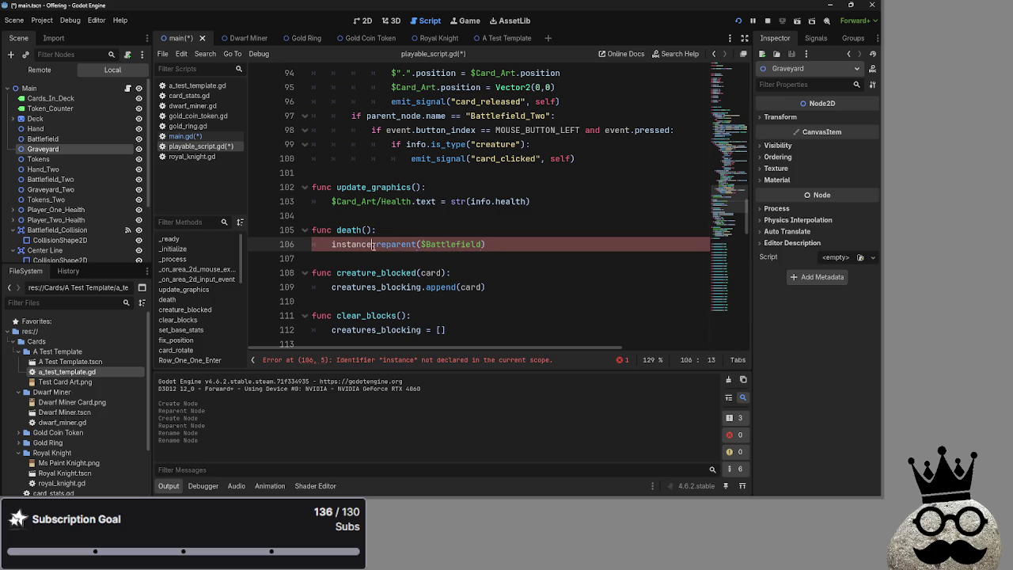
pyautogui.doubleClick(360, 245)
pyautogui.write('se')
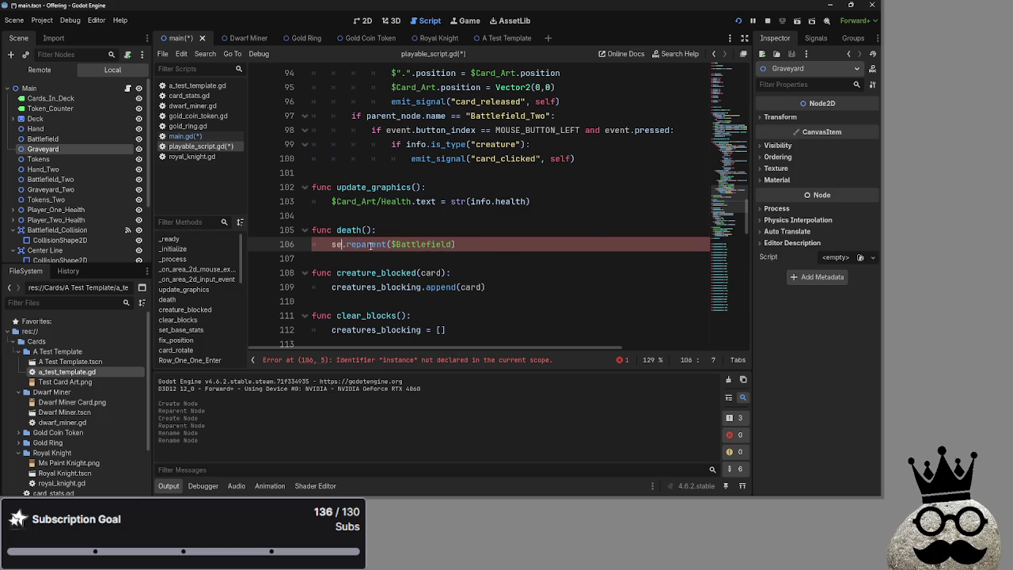
pyautogui.write('lf')
pyautogui.click(464, 245)
pyautogui.moveTo(464, 244); pyautogui.dragTo(401, 244)
pyautogui.press('BackSpace')
pyautogui.moveTo(37, 153)
pyautogui.mouseDown()
pyautogui.moveTo(380, 261)
pyautogui.moveTo(405, 247)
pyautogui.mouseUp()
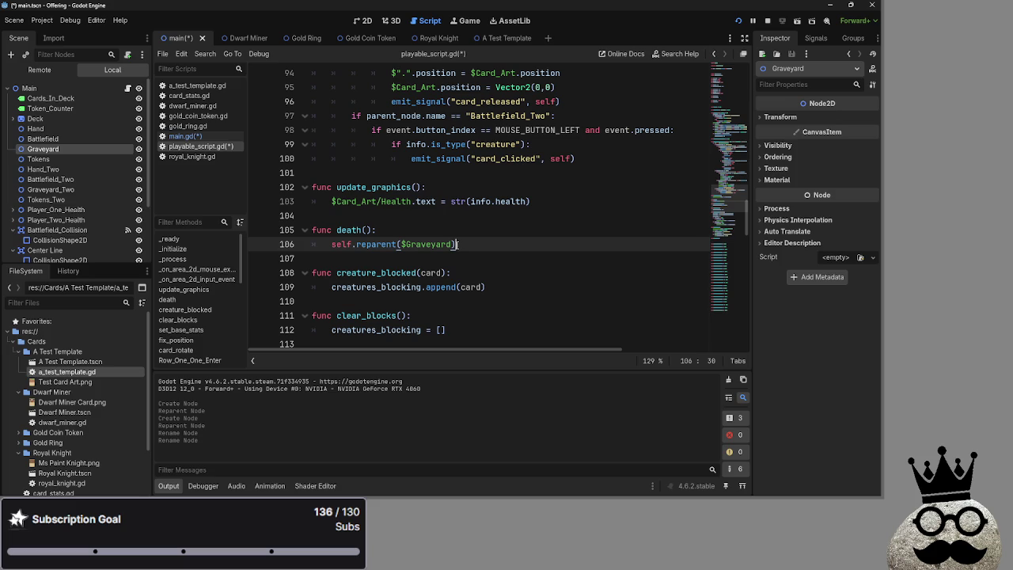
pyautogui.click(454, 231)
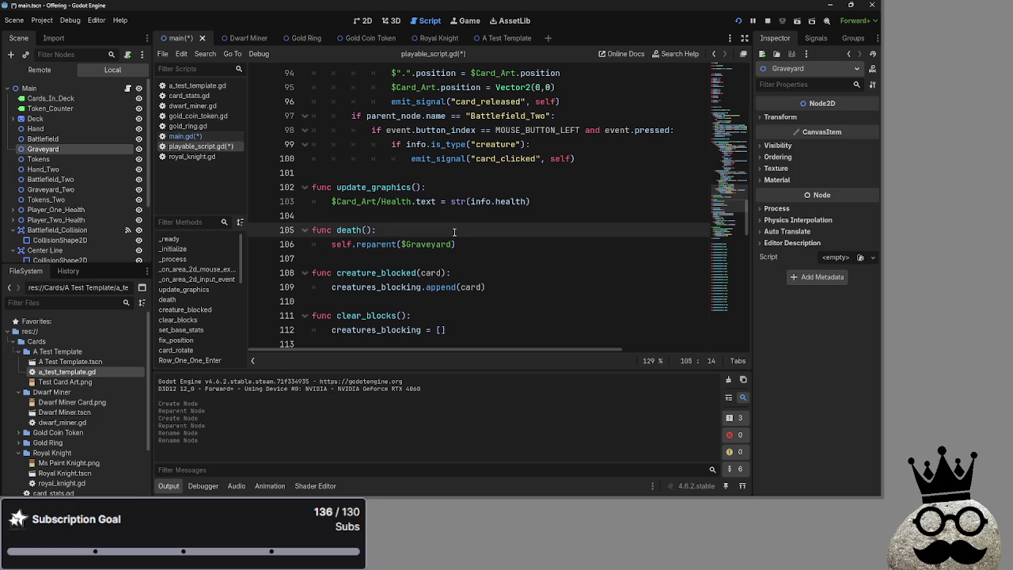
pyautogui.scroll(10, 454, 231)
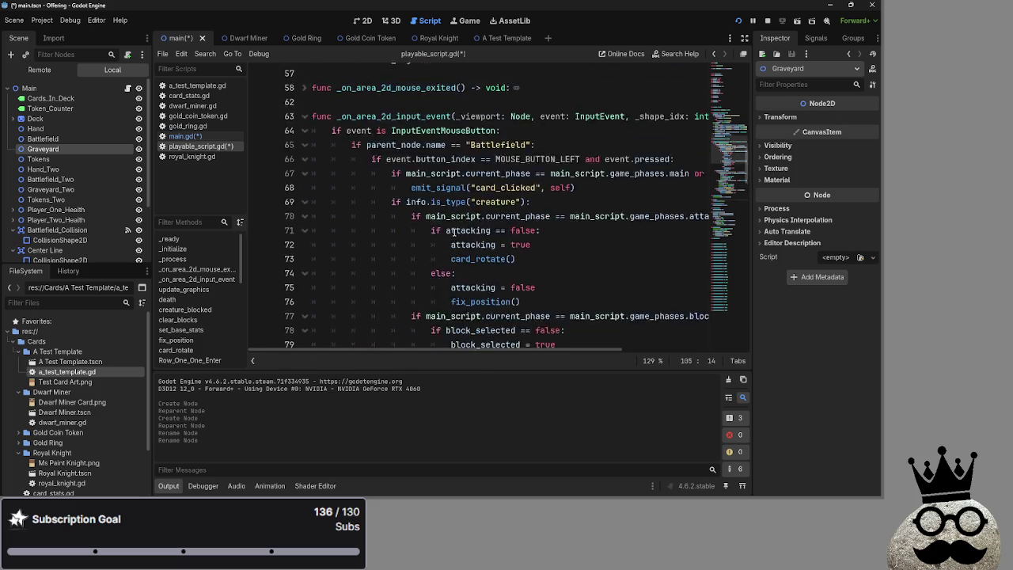
# - Select the Battlefield_Two name condition from the existing check to reuse in death()
pyautogui.scroll(15, 454, 231)
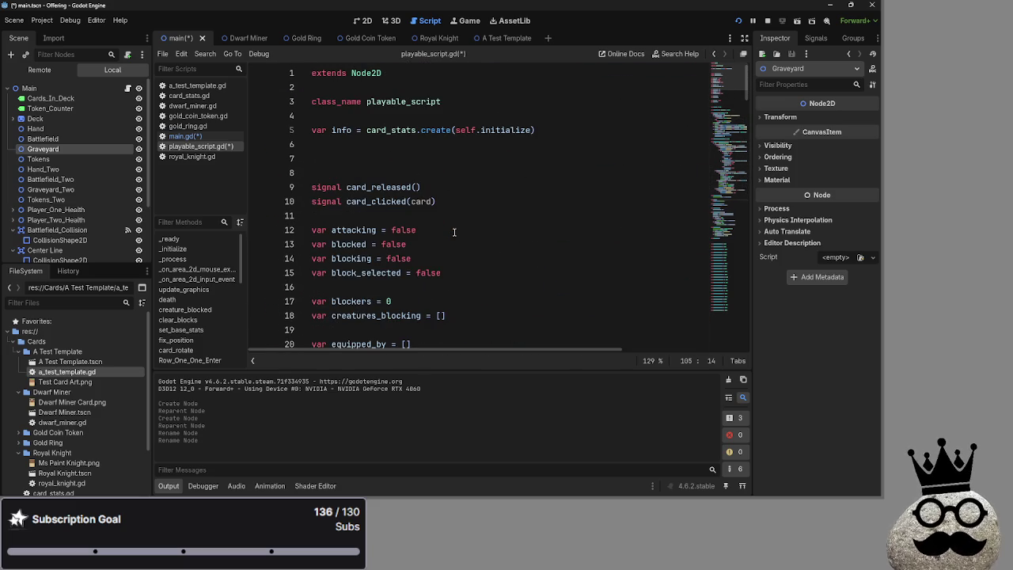
pyautogui.scroll(-11, 413, 259)
pyautogui.scroll(2, 413, 259)
pyautogui.doubleClick(485, 144)
pyautogui.scroll(-1, 556, 250)
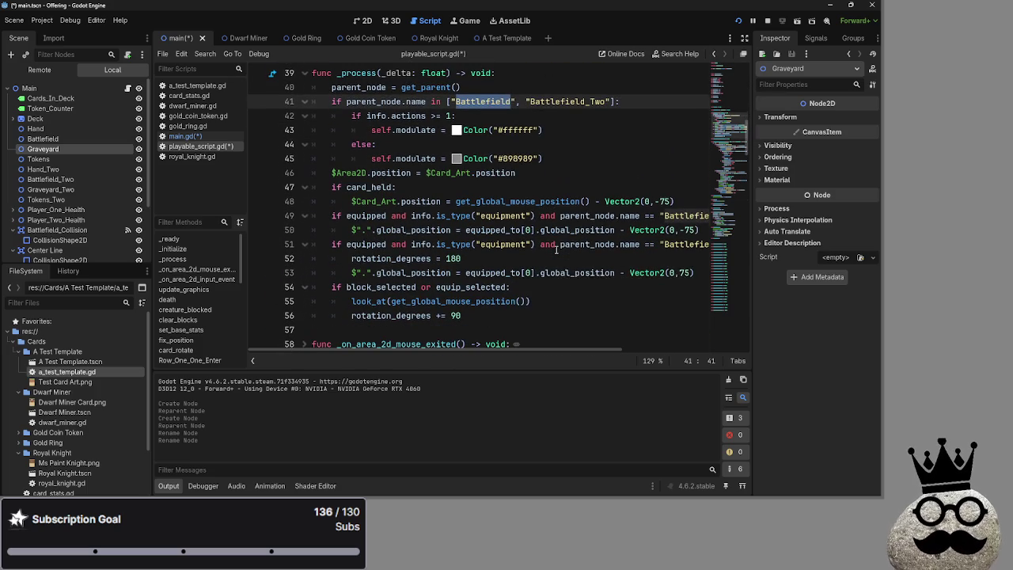
pyautogui.moveTo(554, 345); pyautogui.dragTo(639, 331)
pyautogui.scroll(3, 571, 268)
pyautogui.click(569, 291)
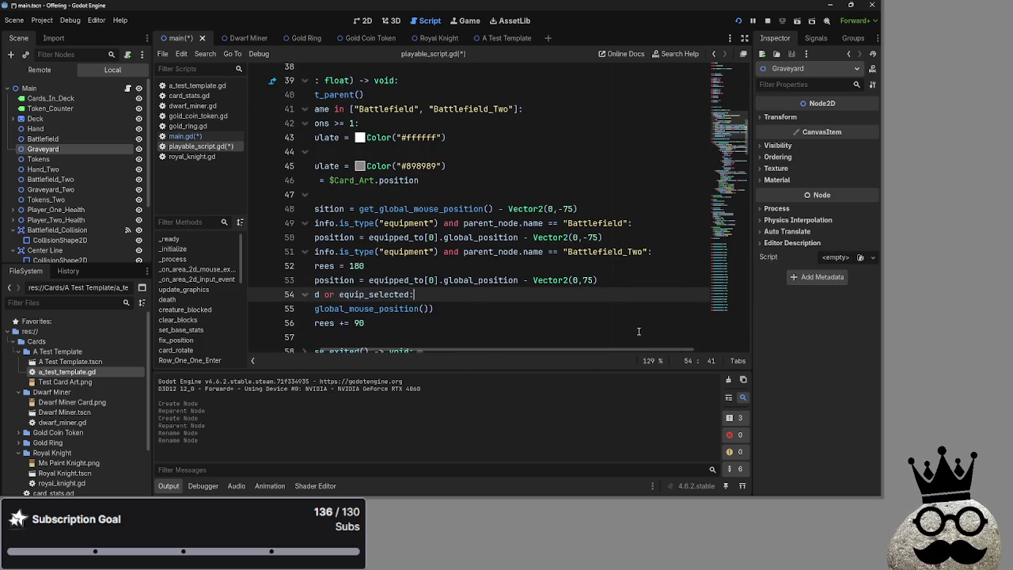
pyautogui.moveTo(649, 252); pyautogui.dragTo(465, 255)
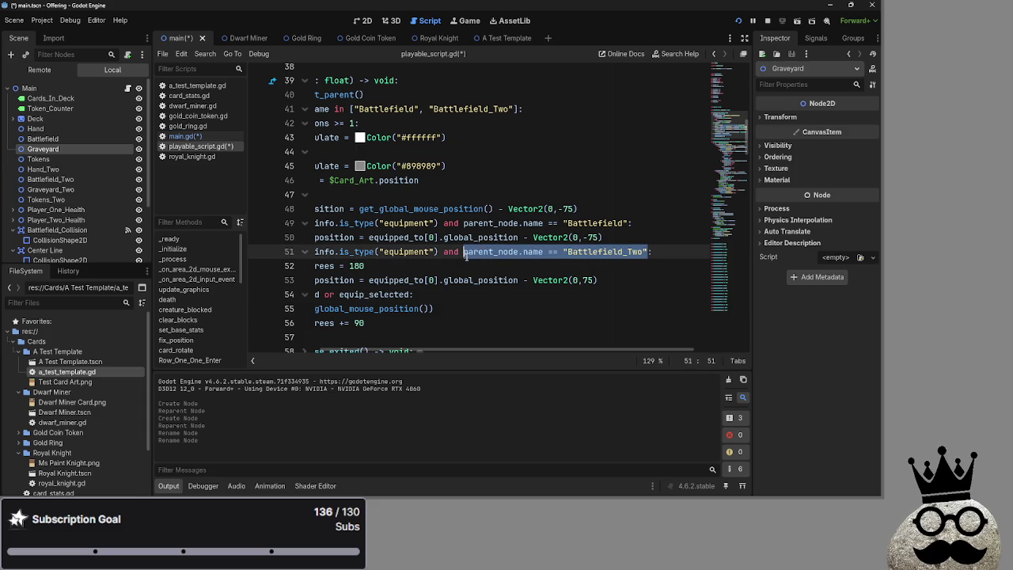
pyautogui.hscroll(-3, 477, 346)
pyautogui.scroll(-15, 387, 242)
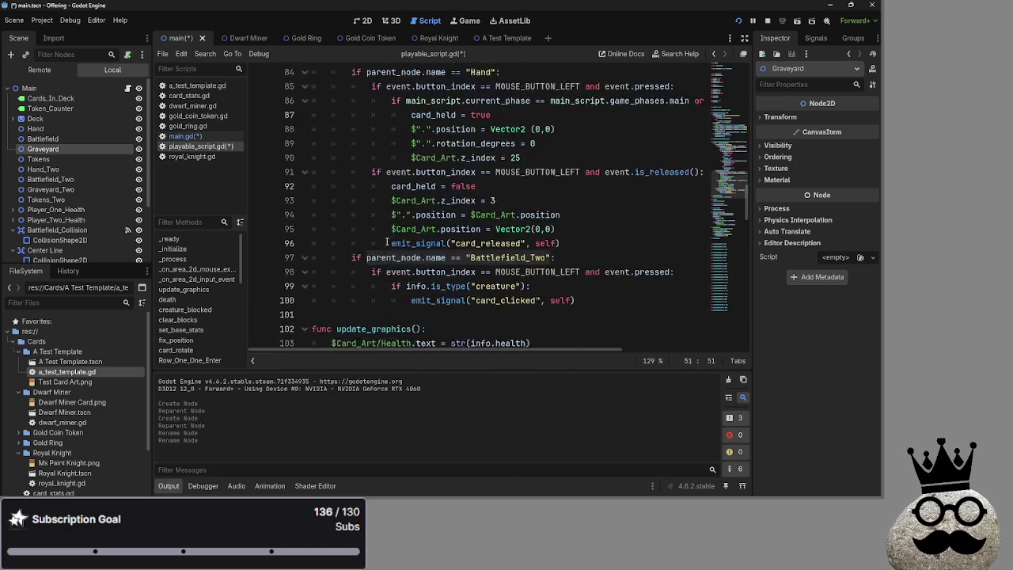
pyautogui.scroll(-7, 387, 242)
pyautogui.scroll(2, 422, 165)
# - Wrap death()'s reparent call in an if parent_node.name == "Battlefield_Two": check
pyautogui.click(422, 165)
pyautogui.press('Return')
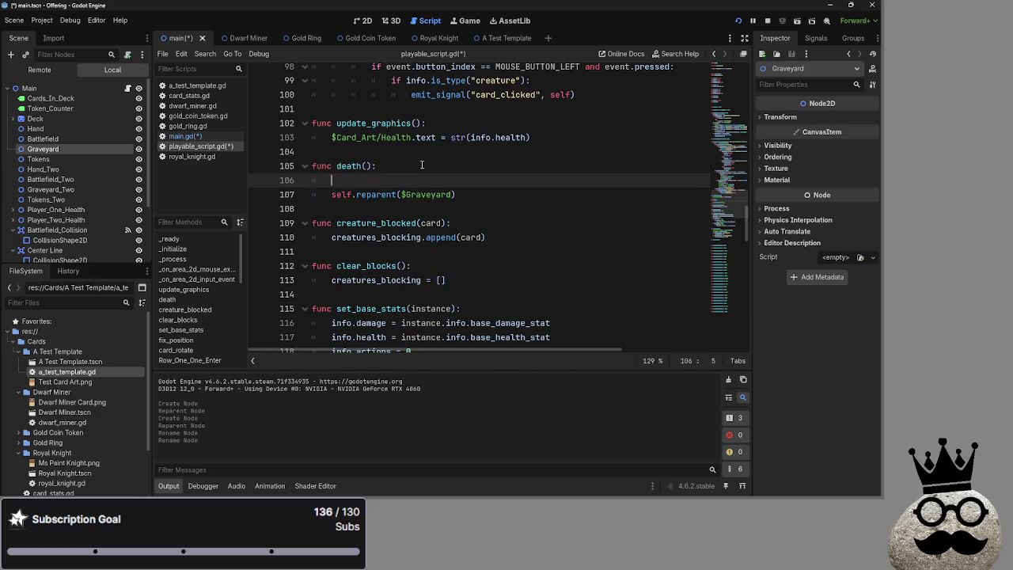
pyautogui.write('if')
pyautogui.write('parent_node.name == "Battlefield_Two"')
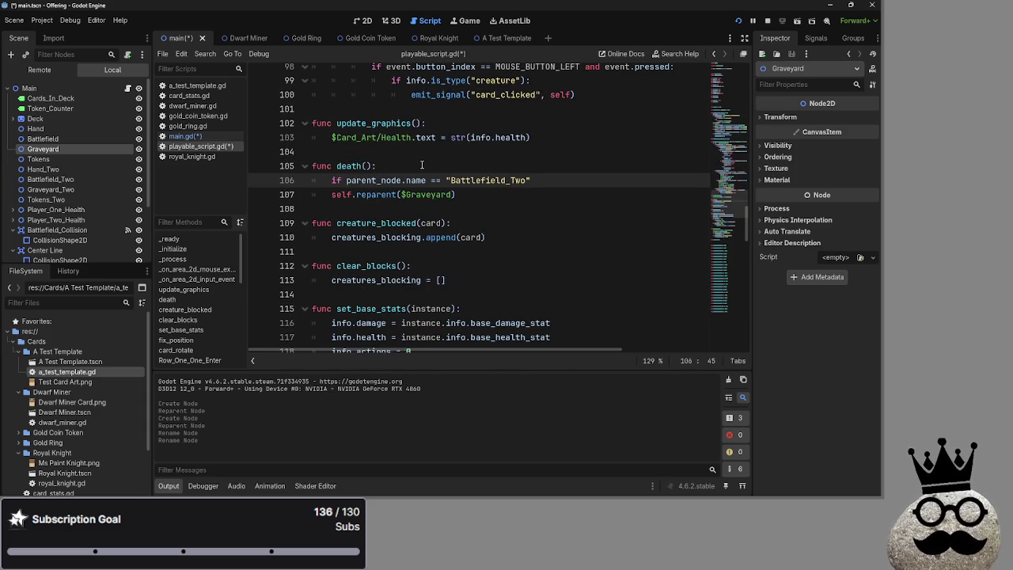
pyautogui.write(':')
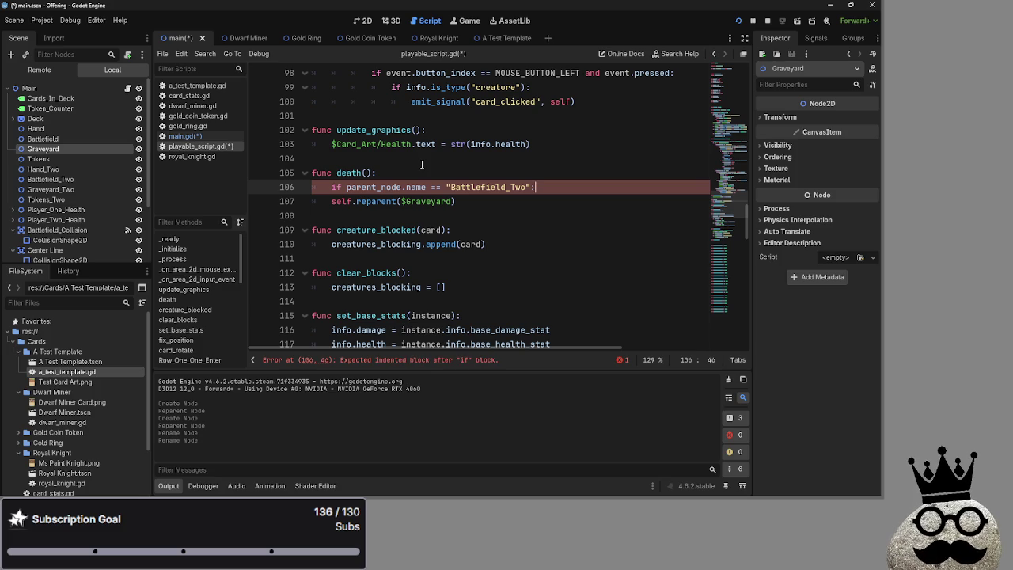
pyautogui.press('Down')
pyautogui.press('Home')
pyautogui.press('Tab')
# - Duplicate the if block, point the copy's reparent at $Graveyard_Two, and stop the running game
pyautogui.click(429, 178)
pyautogui.press('Return')
pyautogui.press('Return')
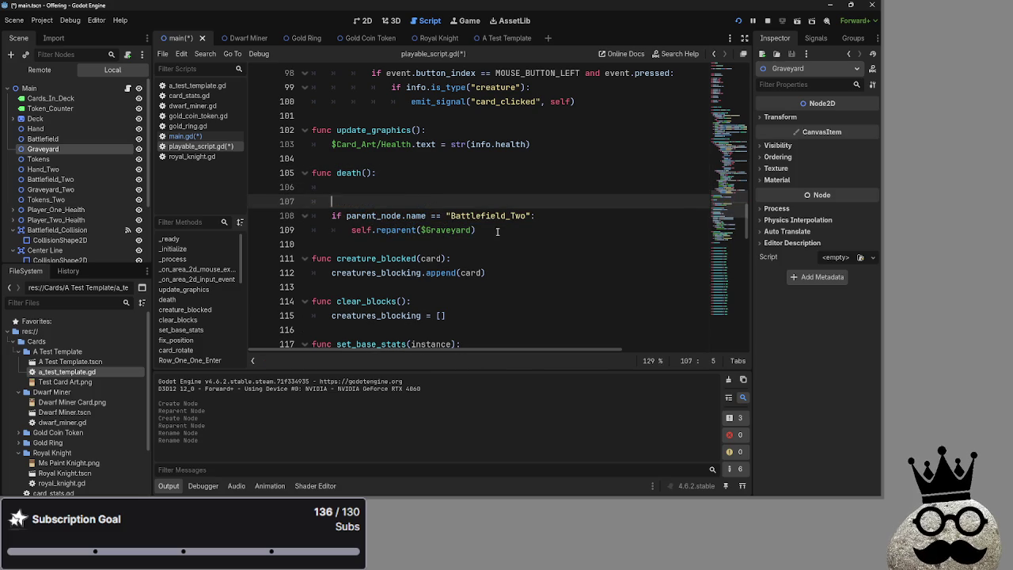
pyautogui.moveTo(497, 231); pyautogui.dragTo(332, 215)
pyautogui.hotkey('ctrl', 'c')
pyautogui.press('Up')
pyautogui.press('Up')
pyautogui.hotkey('ctrl', 'v')
pyautogui.click(378, 218)
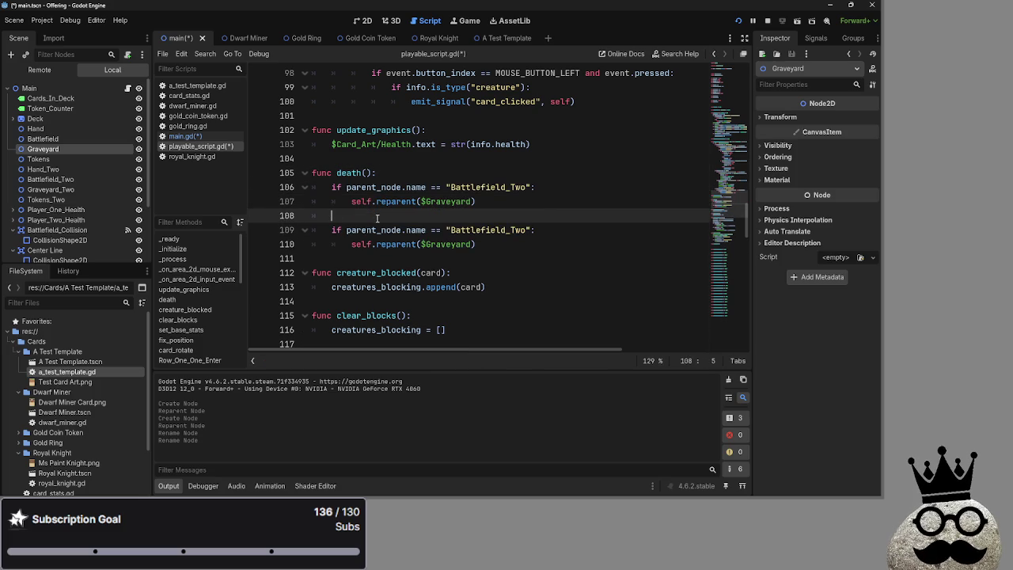
pyautogui.press('BackSpace')
pyautogui.press('BackSpace')
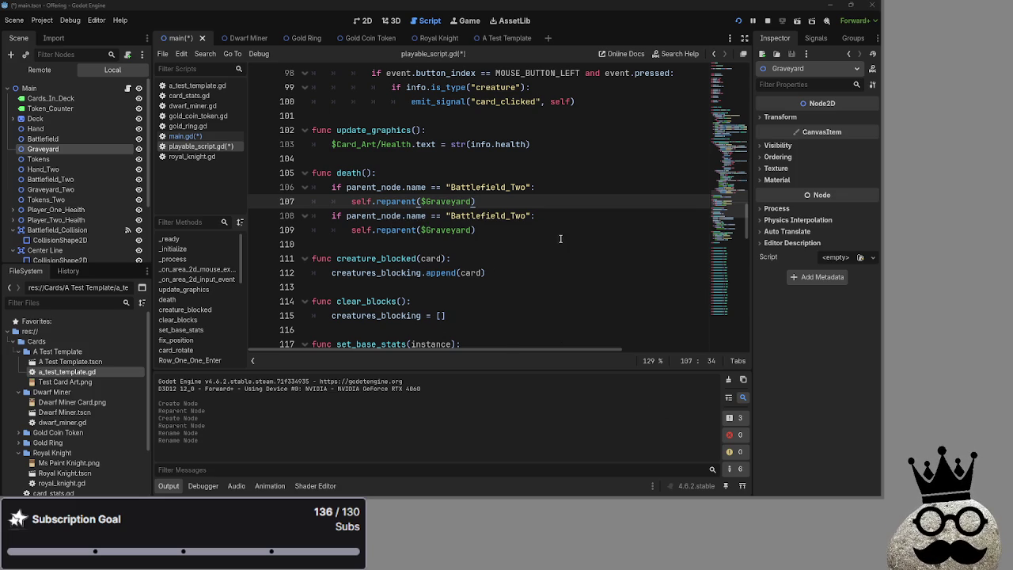
pyautogui.click(475, 231)
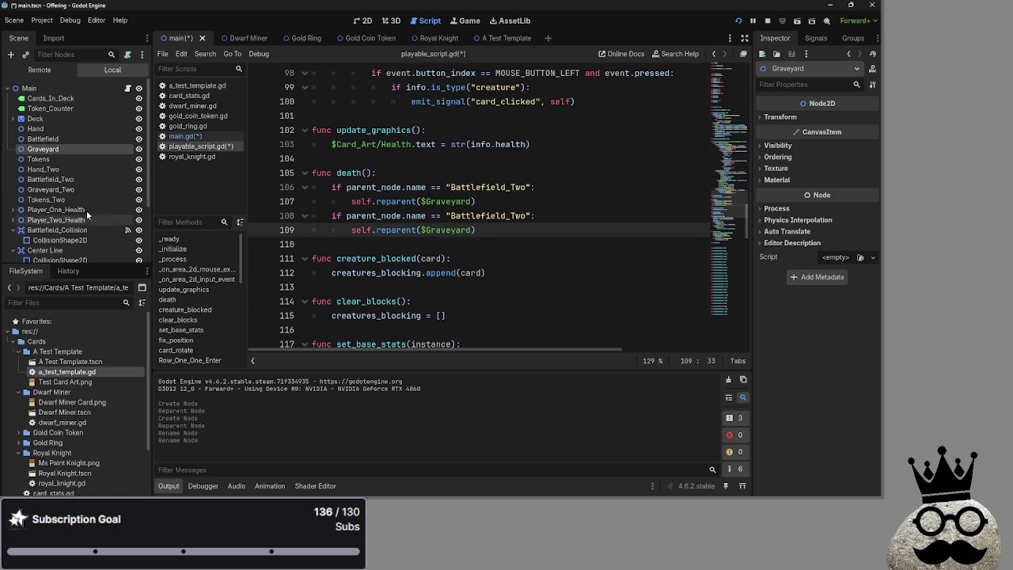
pyautogui.moveTo(83, 189)
pyautogui.mouseDown()
pyautogui.moveTo(182, 238)
pyautogui.moveTo(472, 231)
pyautogui.moveTo(422, 234)
pyautogui.mouseUp()
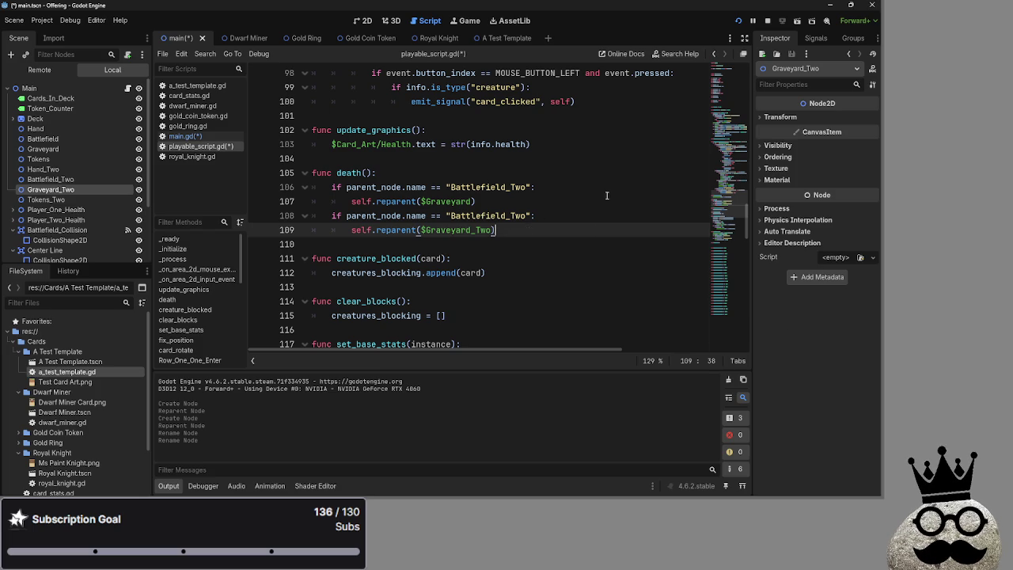
pyautogui.click(739, 21)
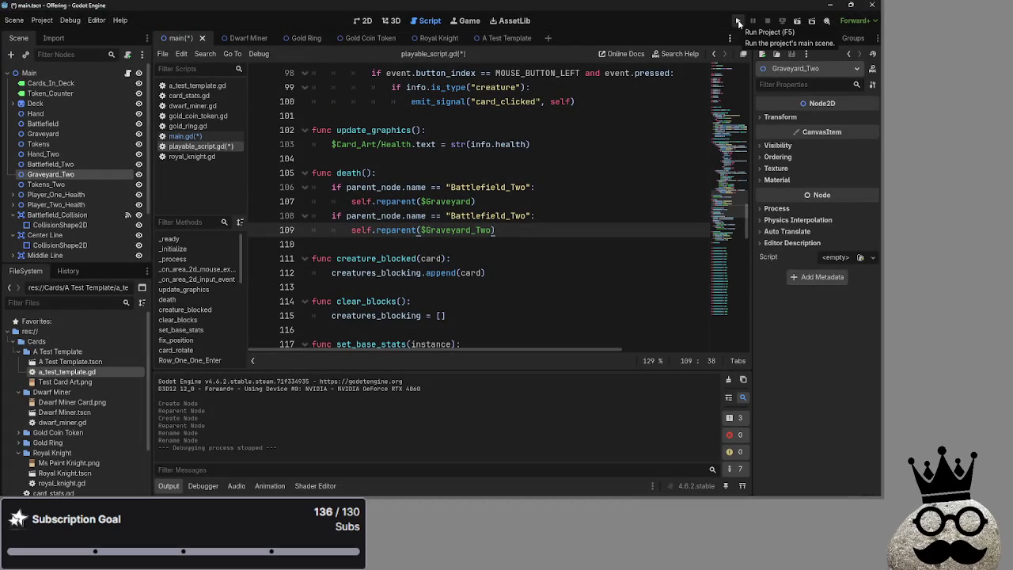
# - Run the project and play eight hand cards, including the ring and dwarf cards, onto the board
pyautogui.click(738, 21)
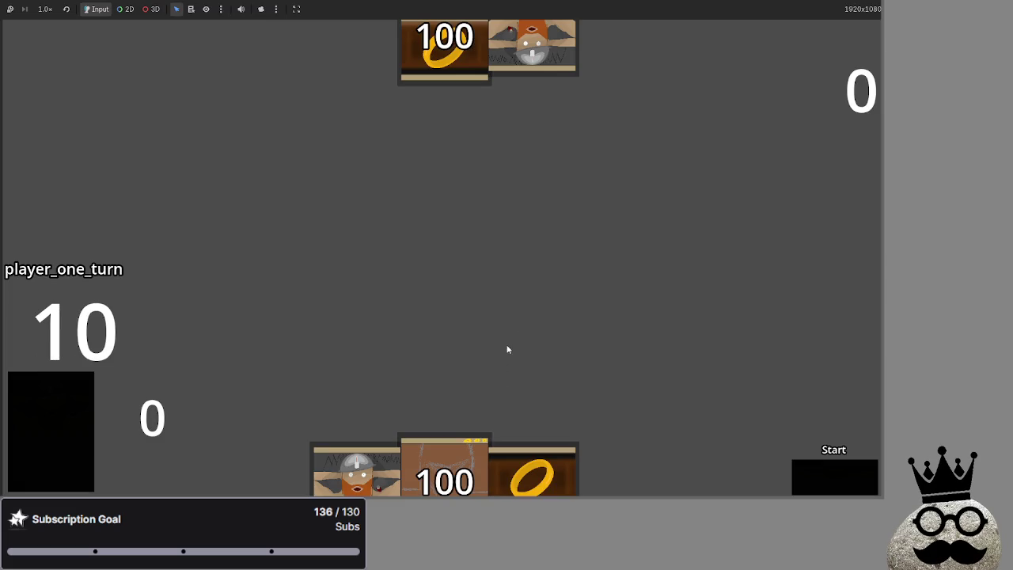
pyautogui.moveTo(360, 471)
pyautogui.mouseDown()
pyautogui.moveTo(350, 251)
pyautogui.moveTo(351, 261)
pyautogui.mouseUp()
pyautogui.moveTo(615, 475)
pyautogui.mouseDown()
pyautogui.moveTo(588, 317)
pyautogui.moveTo(557, 367)
pyautogui.mouseUp()
pyautogui.moveTo(357, 473); pyautogui.dragTo(370, 340)
pyautogui.moveTo(557, 475); pyautogui.dragTo(588, 266)
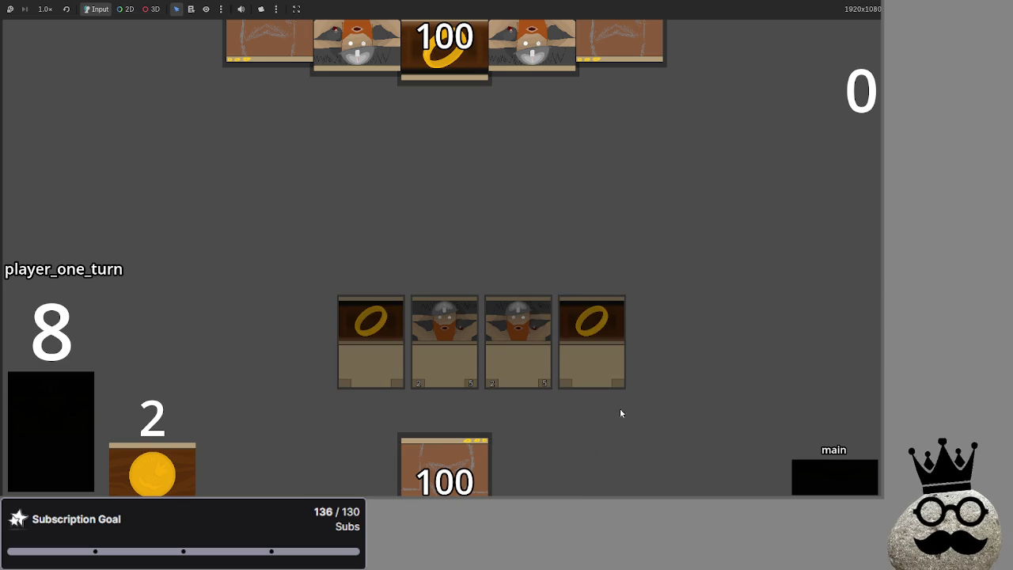
pyautogui.moveTo(617, 475); pyautogui.dragTo(297, 341)
pyautogui.moveTo(354, 471); pyautogui.dragTo(351, 258)
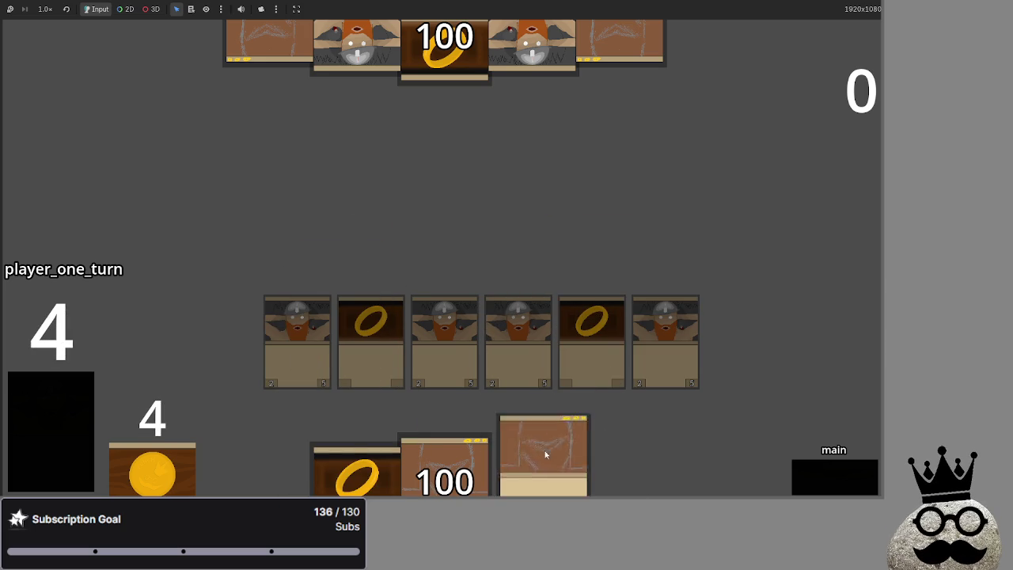
pyautogui.moveTo(357, 473); pyautogui.dragTo(408, 258)
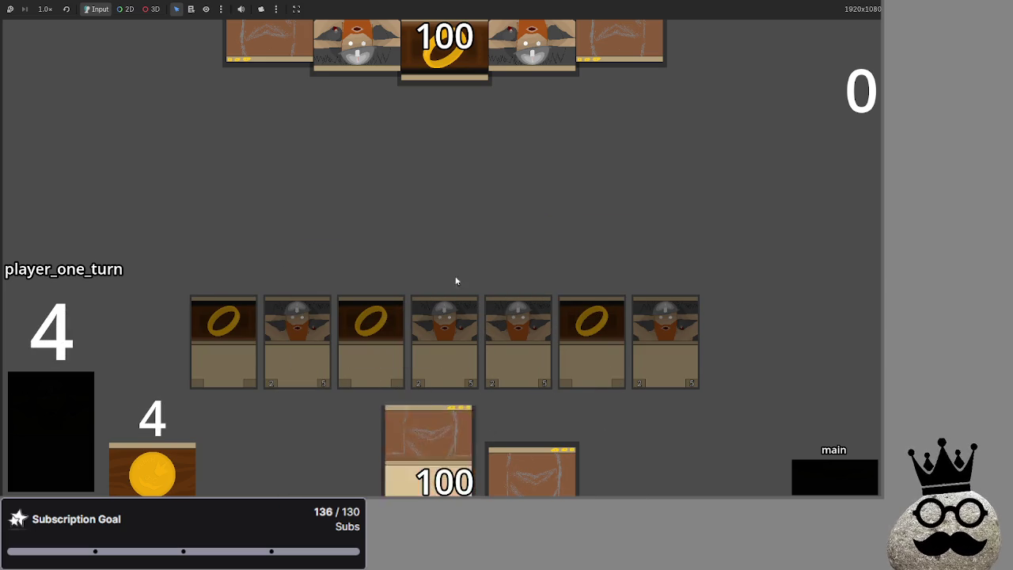
pyautogui.moveTo(533, 471); pyautogui.dragTo(739, 341)
# - Step player one through attack, damage, main_two and end_turn, then player two through attack and damage
pyautogui.click(819, 480)
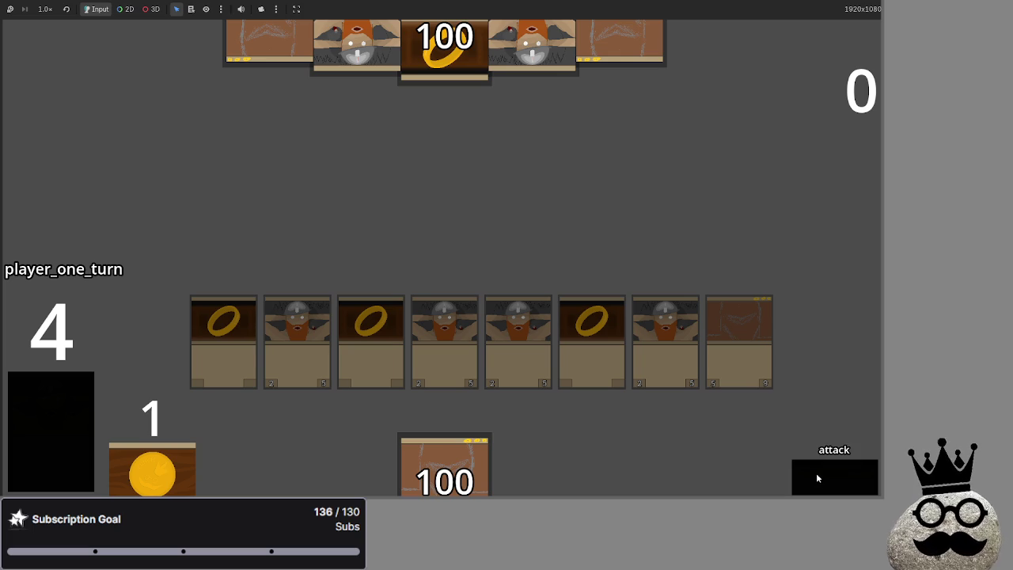
pyautogui.click(816, 472)
pyautogui.click(816, 473)
pyautogui.click(816, 473)
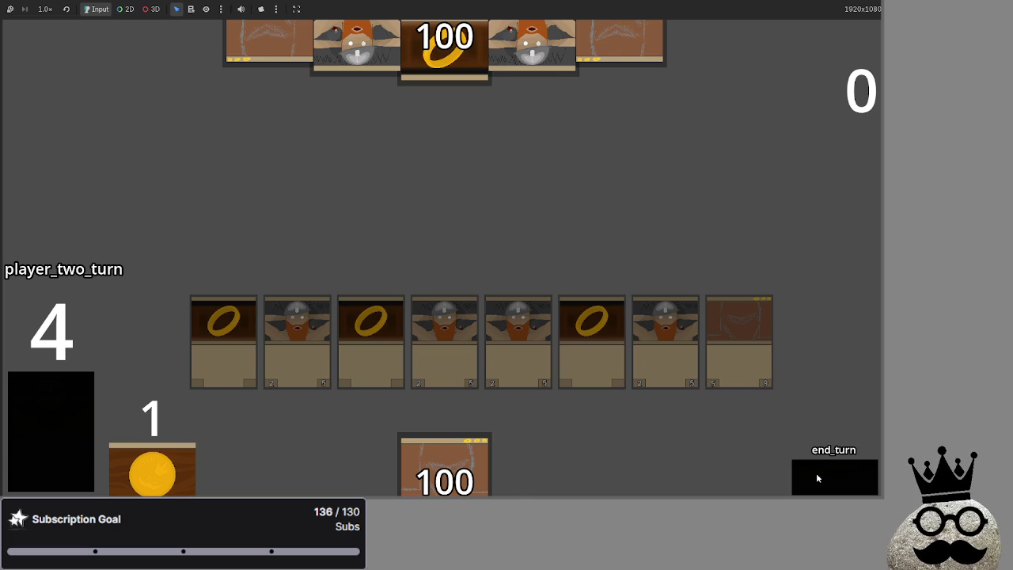
pyautogui.click(817, 478)
pyautogui.click(817, 477)
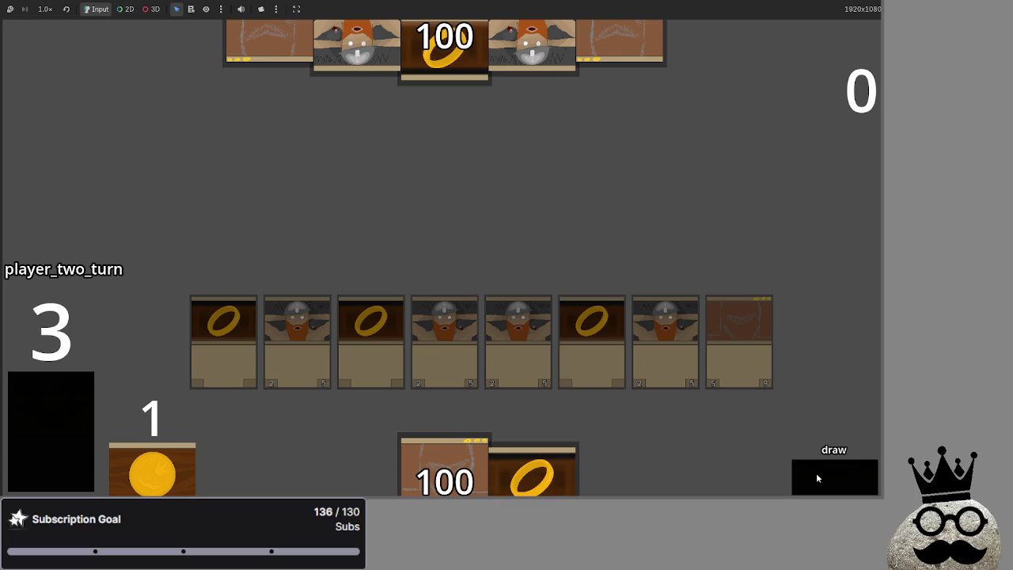
pyautogui.click(818, 477)
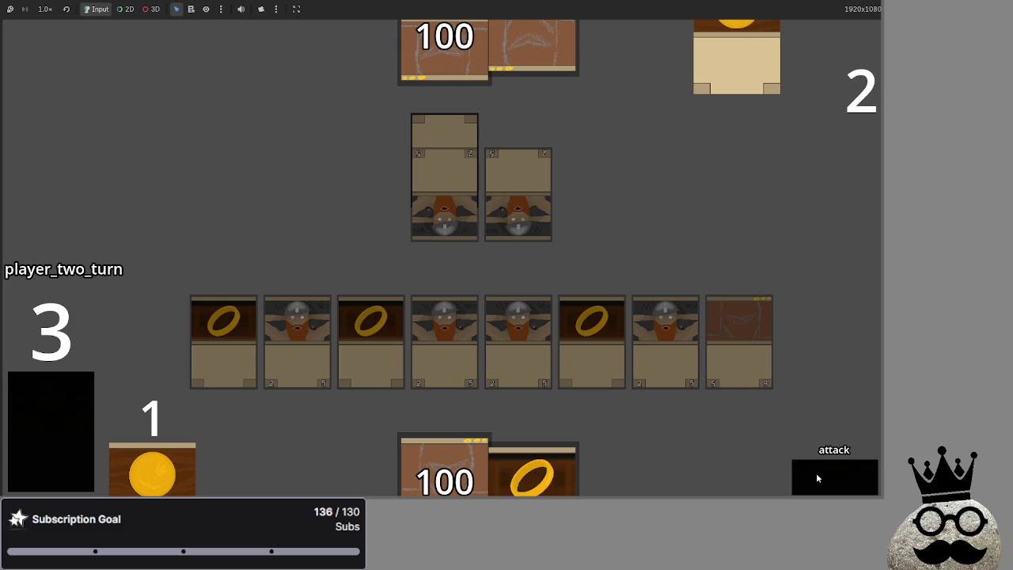
pyautogui.click(816, 472)
pyautogui.click(816, 472)
# - Play another round: player one draws, attacks, blocks and ends; player two draws the last card, attacks and resolves damage
pyautogui.click(816, 472)
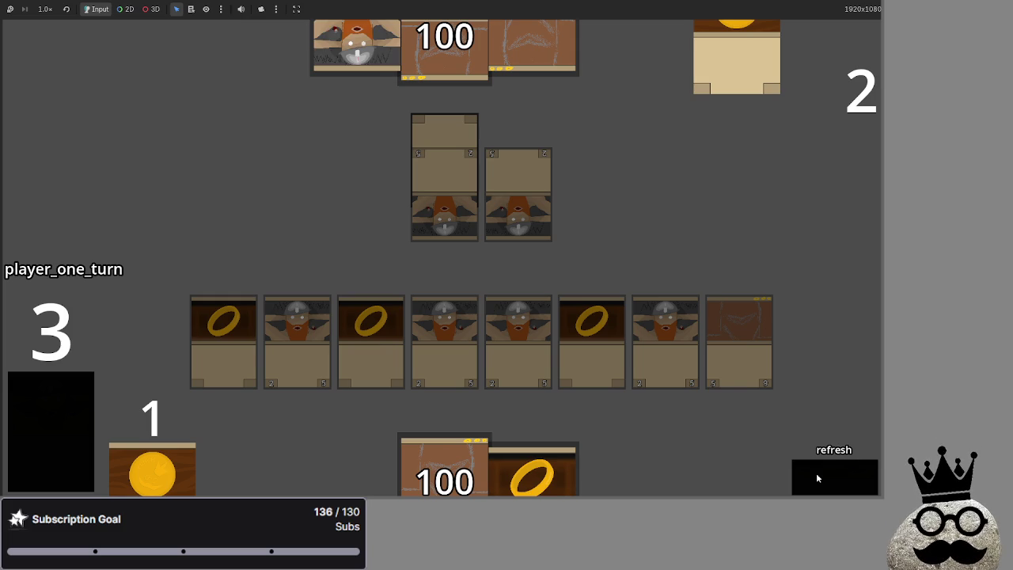
pyautogui.click(816, 473)
pyautogui.click(817, 475)
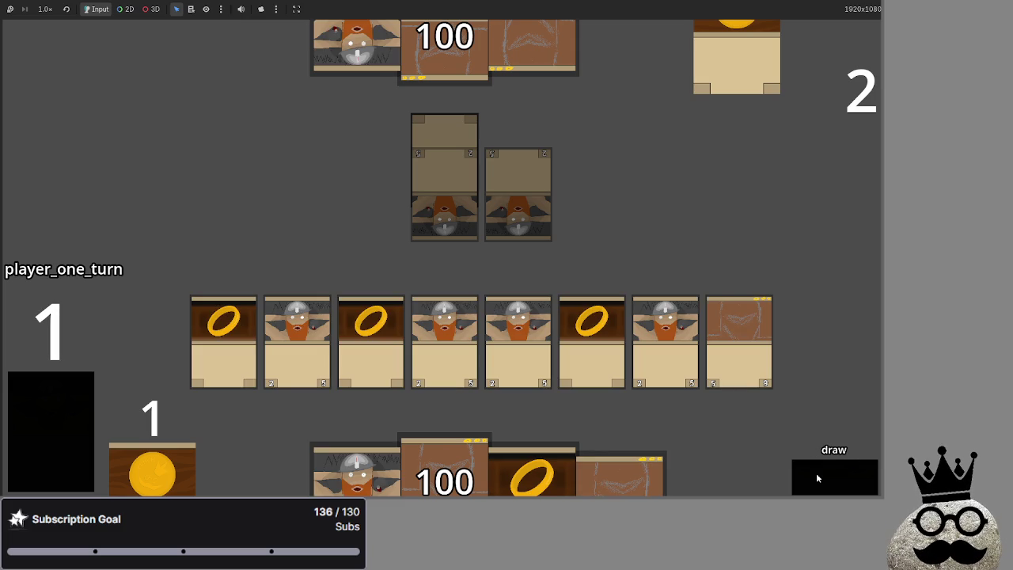
pyautogui.click(816, 472)
pyautogui.click(816, 473)
pyautogui.click(816, 473)
pyautogui.click(816, 473)
pyautogui.click(816, 472)
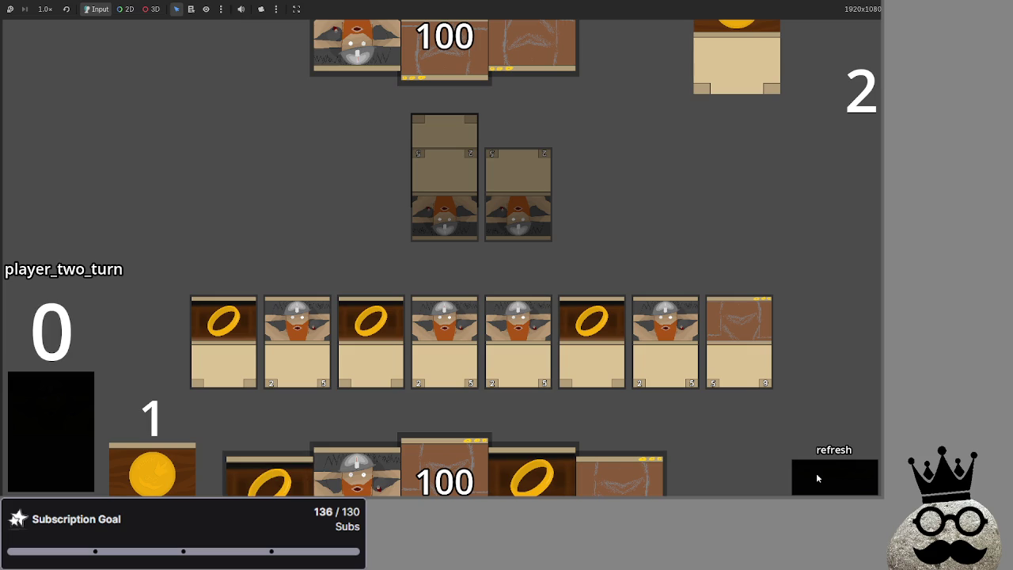
pyautogui.click(815, 473)
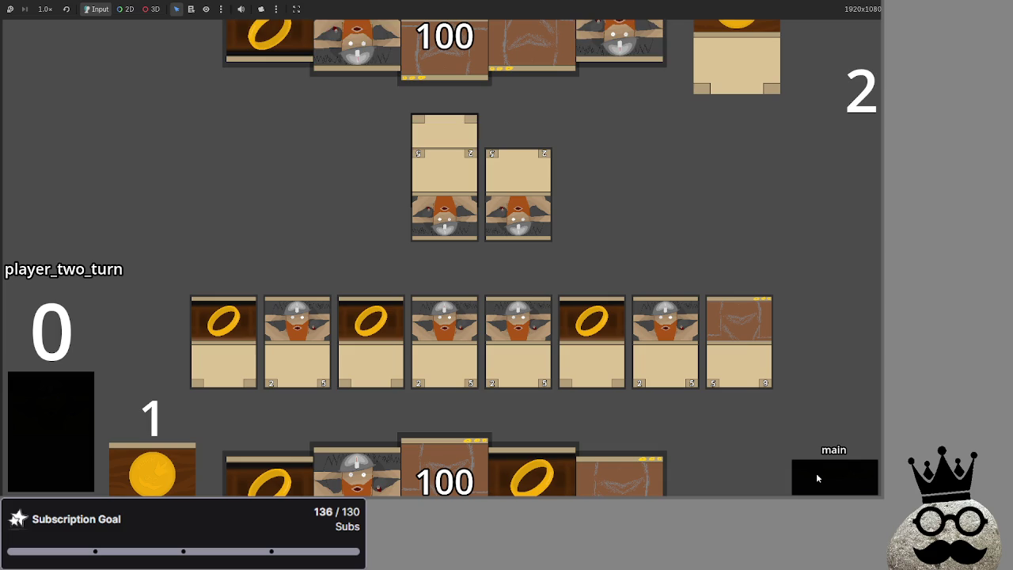
pyautogui.click(817, 474)
pyautogui.click(801, 469)
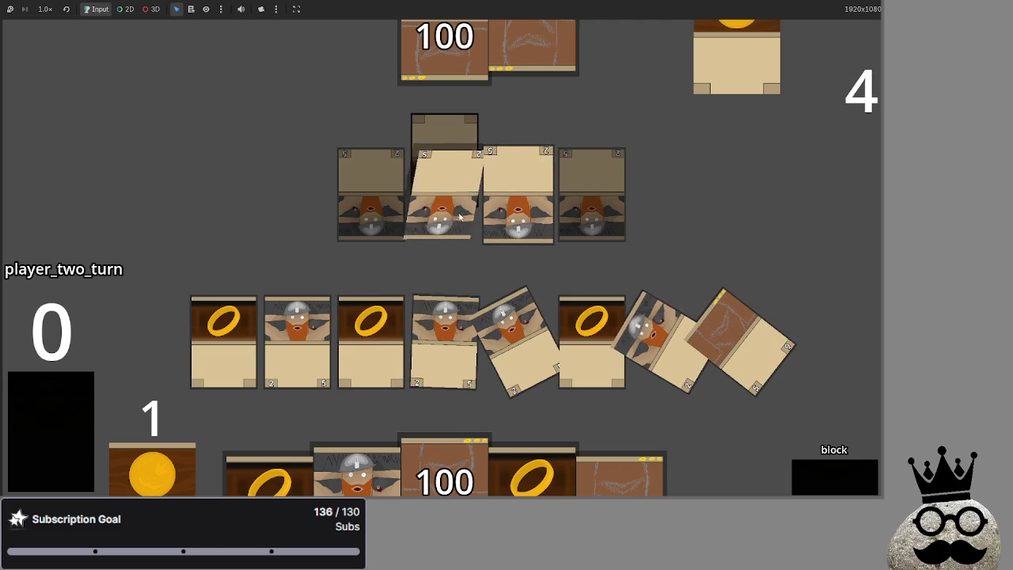
pyautogui.click(806, 488)
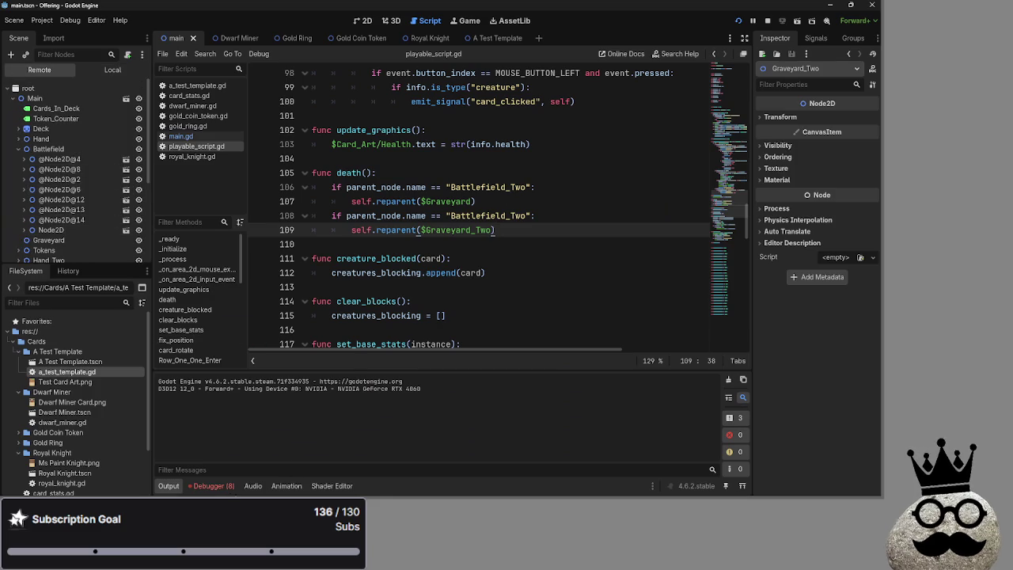
# - Open the Debugger's Errors list and jump to the line-109 and line-107 death() errors
pyautogui.click(210, 486)
pyautogui.click(231, 371)
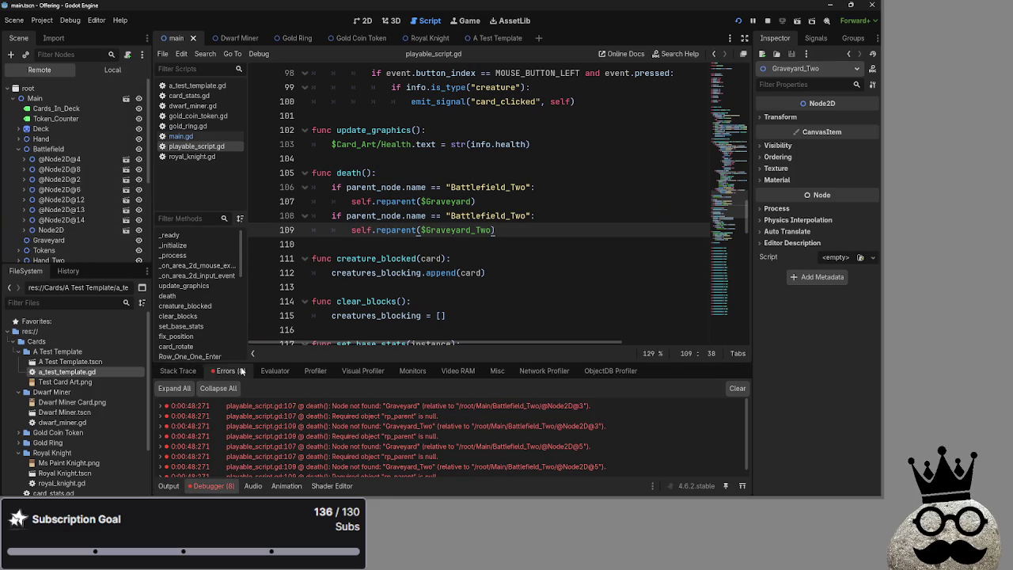
pyautogui.click(404, 428)
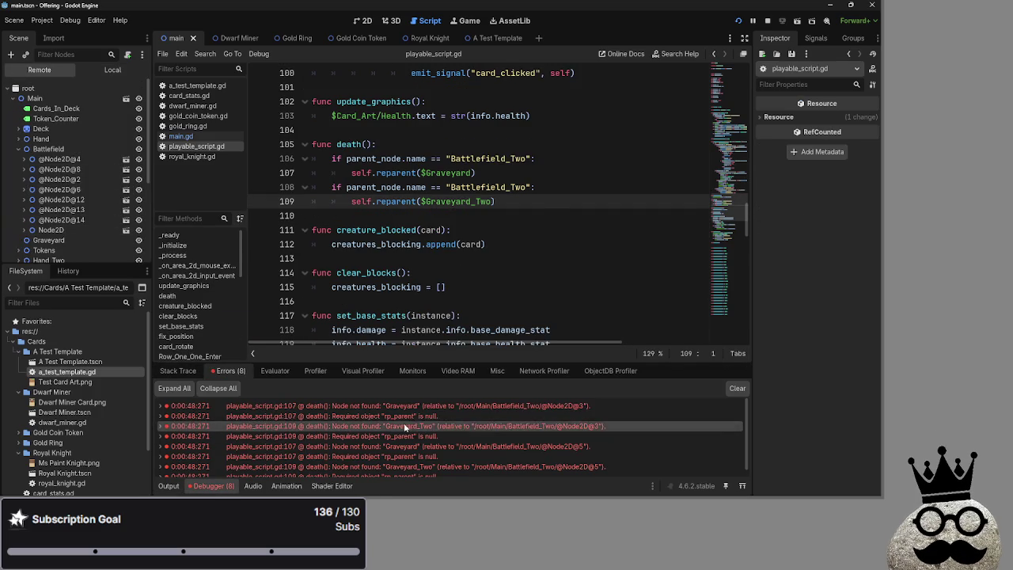
pyautogui.click(402, 405)
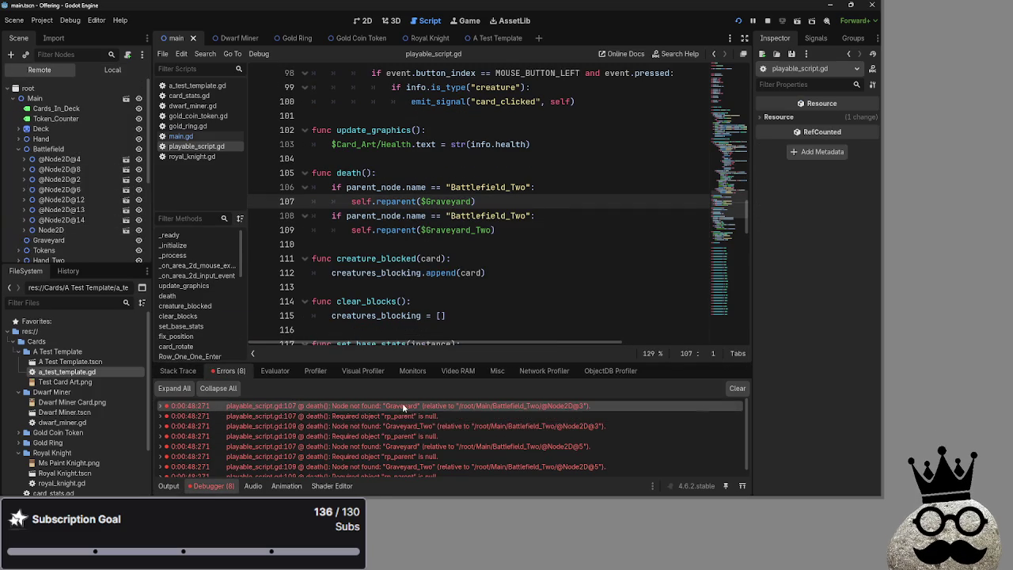
# - Inspect the Graveyard and Graveyard_Two nodes in the running scene tree
pyautogui.click(19, 148)
pyautogui.click(20, 161)
pyautogui.click(24, 200)
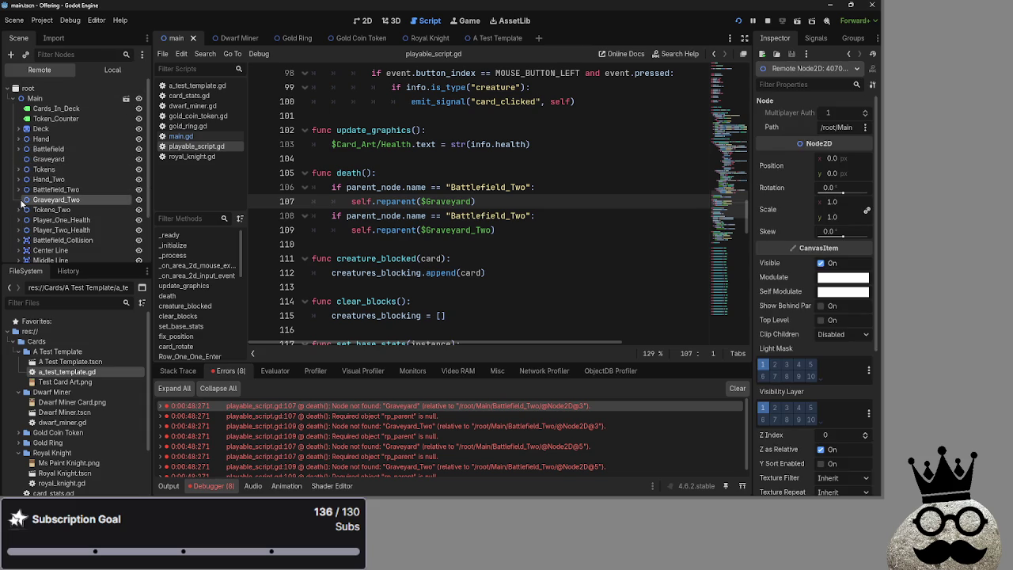
# - Revisit the first death() error, then bring the Offering (DEBUG) game window to the front
pyautogui.click(446, 407)
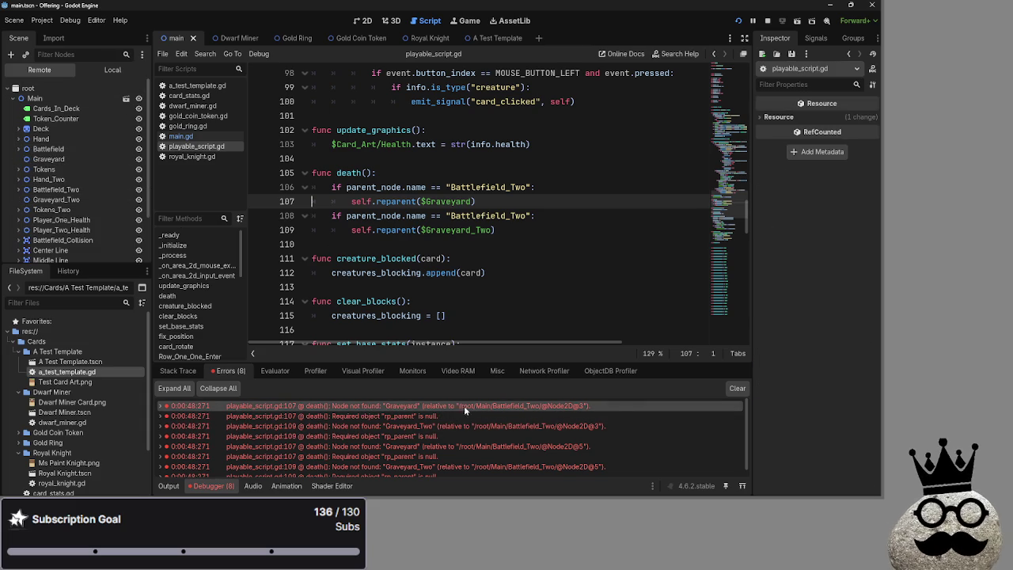
pyautogui.moveTo(609, 411)
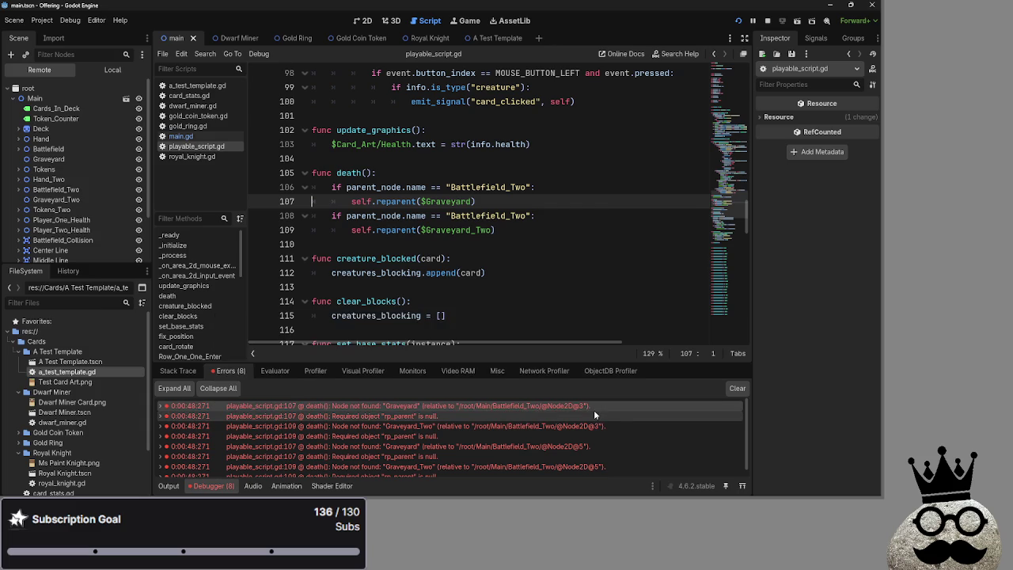
pyautogui.hotkey('alt', 'Tab')
pyautogui.hotkey('alt', 'Tab')
pyautogui.click(333, 237)
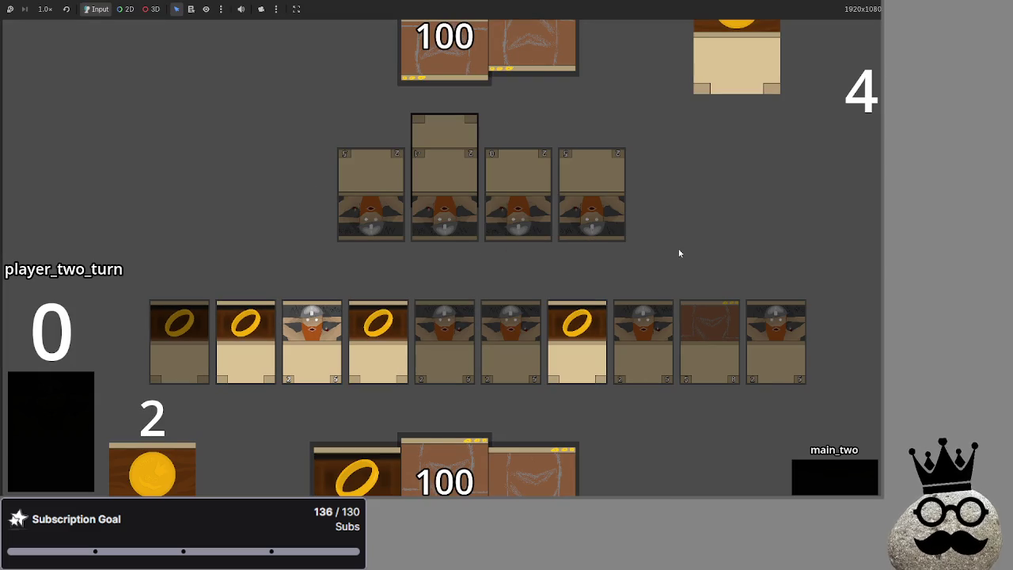
# - Cycle through open windows with Alt+Tab until the main.tscn Godot editor shows death() in playable_script.gd
pyautogui.hotkey('alt', 'Tab')
pyautogui.hotkey('alt', 'Tab')
pyautogui.press('Escape')
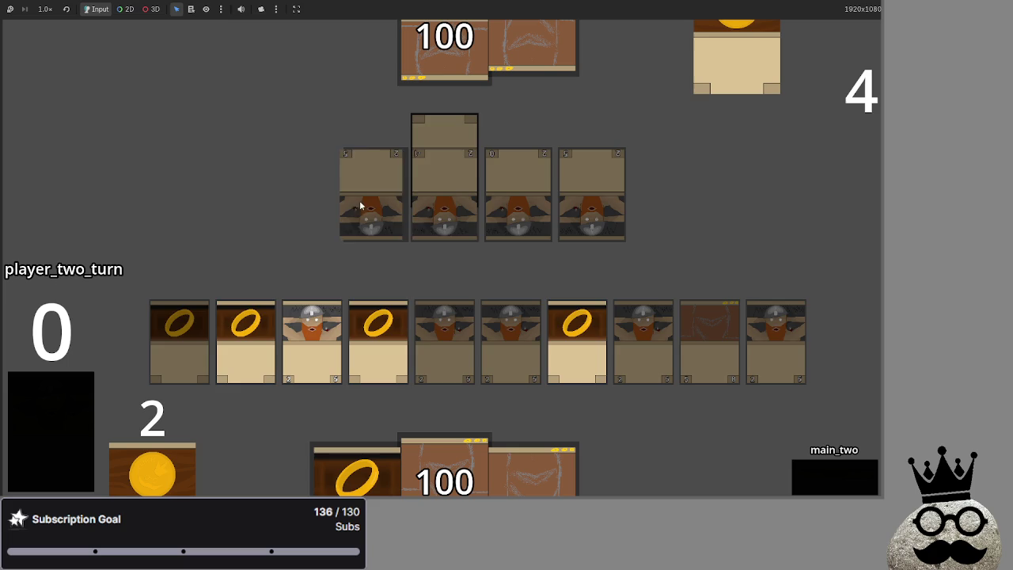
pyautogui.hotkey('alt', 'Tab')
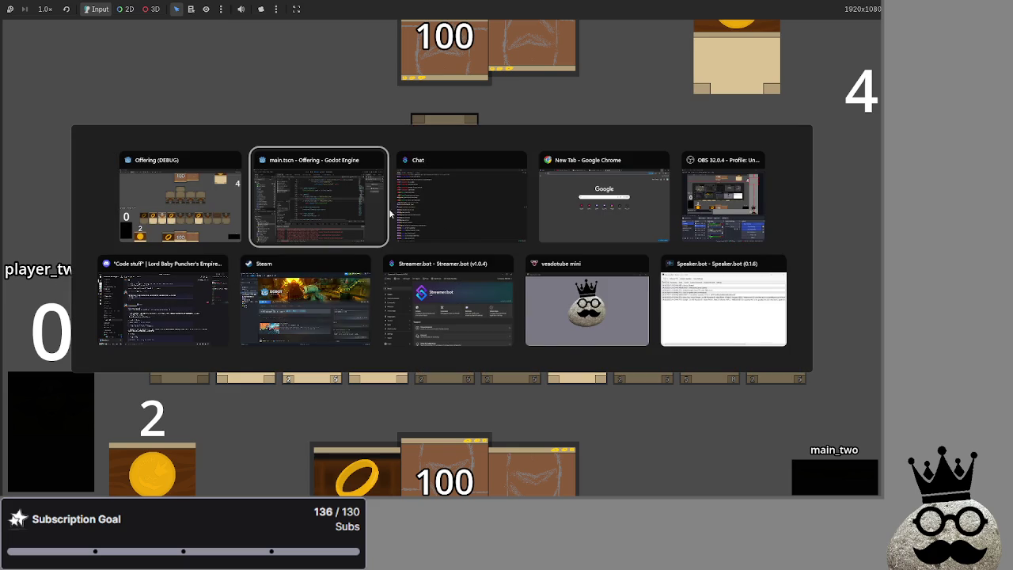
pyautogui.press('Escape')
pyautogui.hotkey('alt', 'Tab')
pyautogui.press('Escape')
pyautogui.hotkey('alt', 'Tab')
pyautogui.press('Tab')
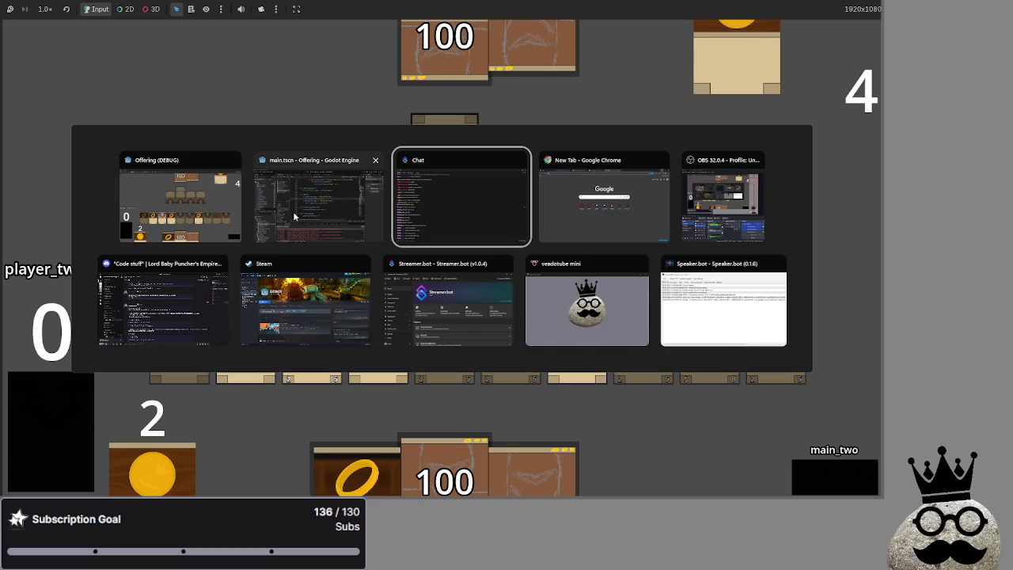
pyautogui.press('Escape')
pyautogui.hotkey('alt', 'Tab')
pyautogui.press('Escape')
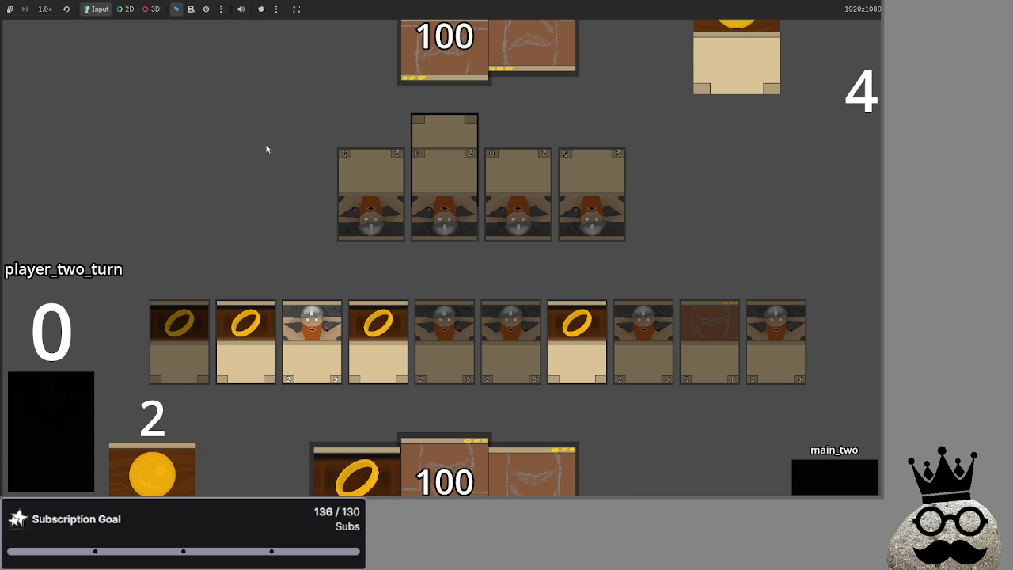
pyautogui.hotkey('alt', 'Tab')
pyautogui.press('Tab')
pyautogui.hotkey('alt', 'Tab')
pyautogui.hotkey('alt', 'Tab')
pyautogui.press('Escape')
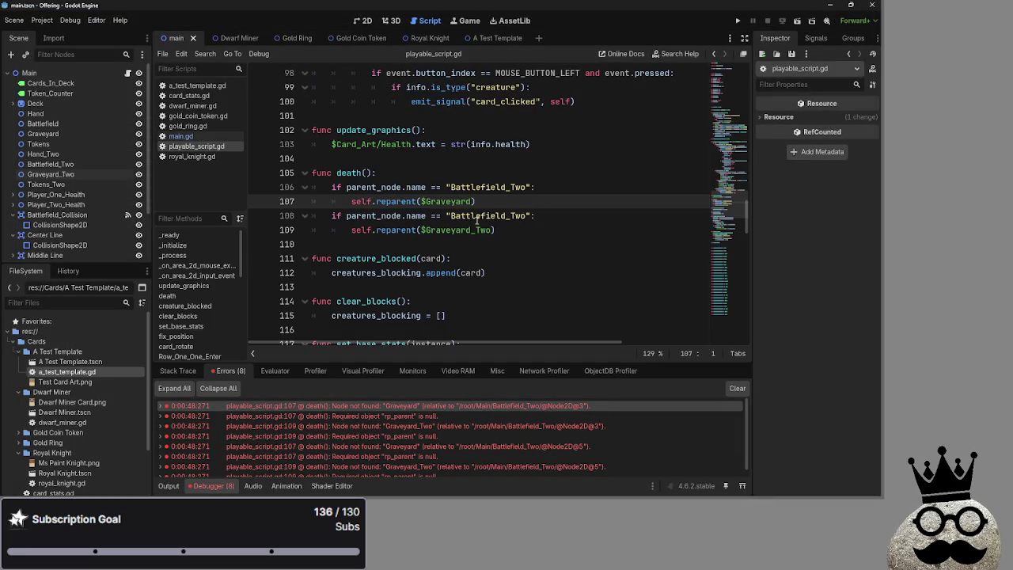
# - Delete the death() function, body and header, from playable_script.gd
pyautogui.click(547, 229)
pyautogui.moveTo(517, 229); pyautogui.dragTo(303, 183)
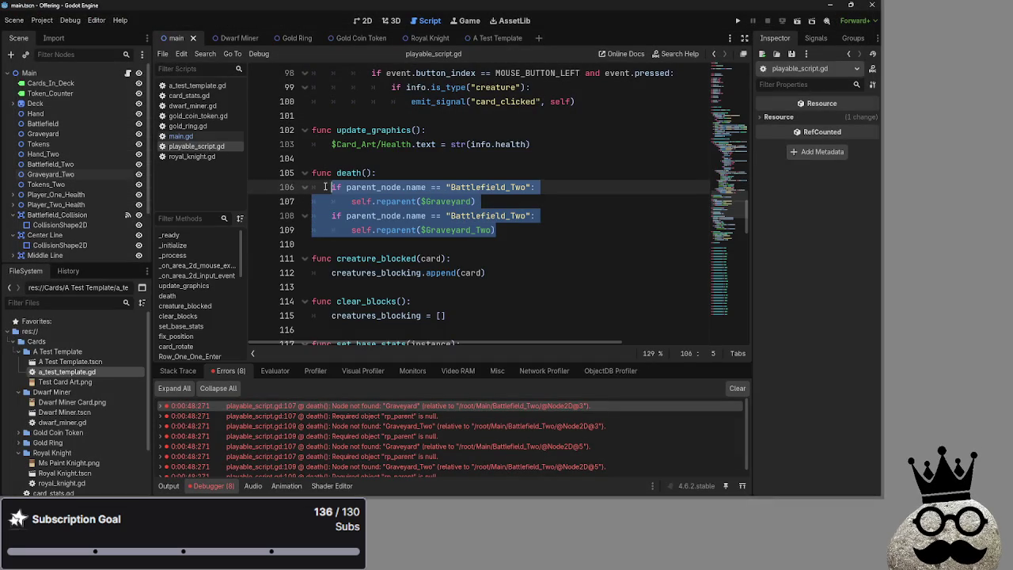
pyautogui.press('BackSpace')
pyautogui.scroll(8, 434, 208)
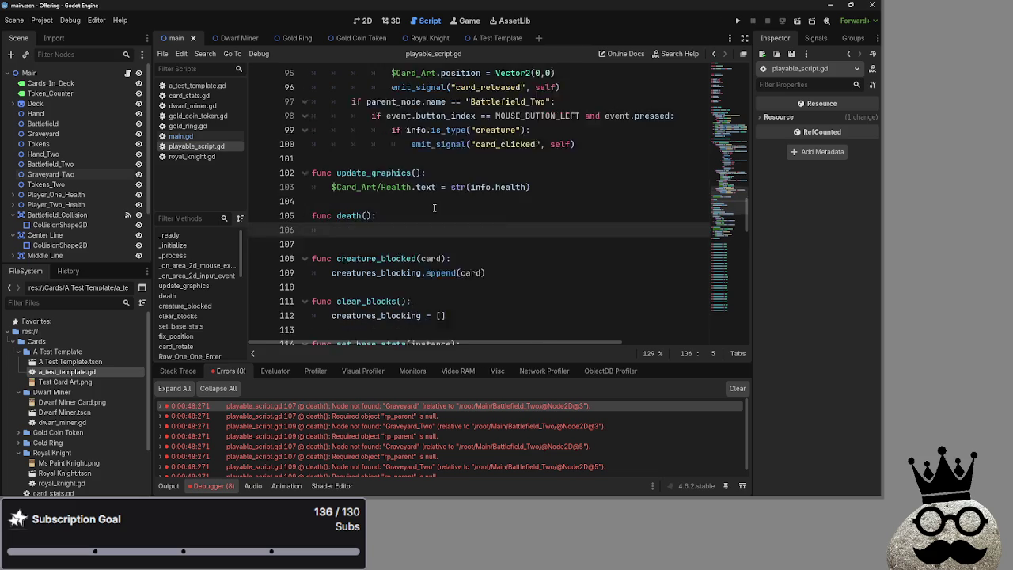
pyautogui.scroll(10, 433, 207)
pyautogui.scroll(-20, 397, 208)
pyautogui.scroll(2, 397, 208)
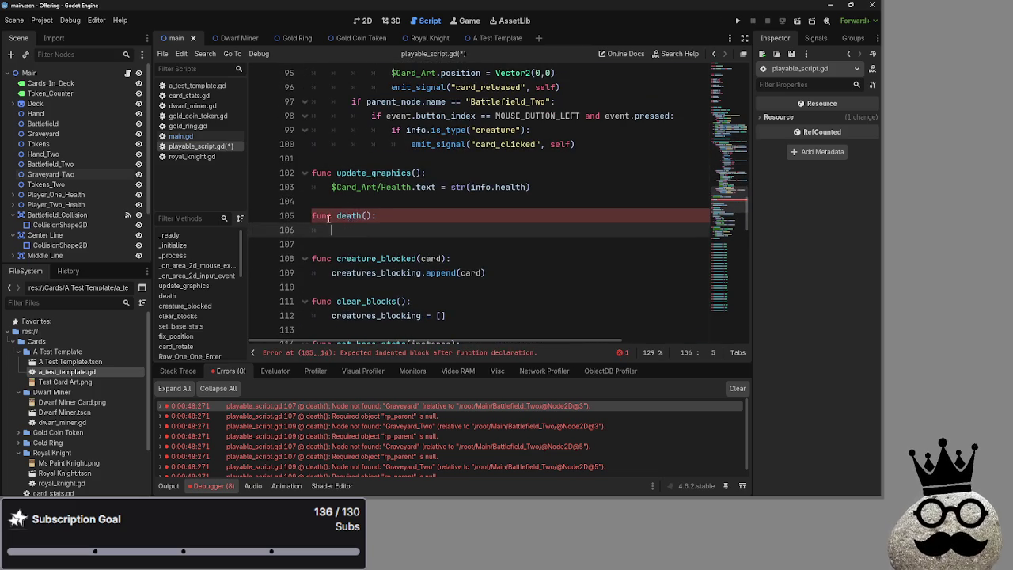
pyautogui.moveTo(352, 229); pyautogui.dragTo(285, 216)
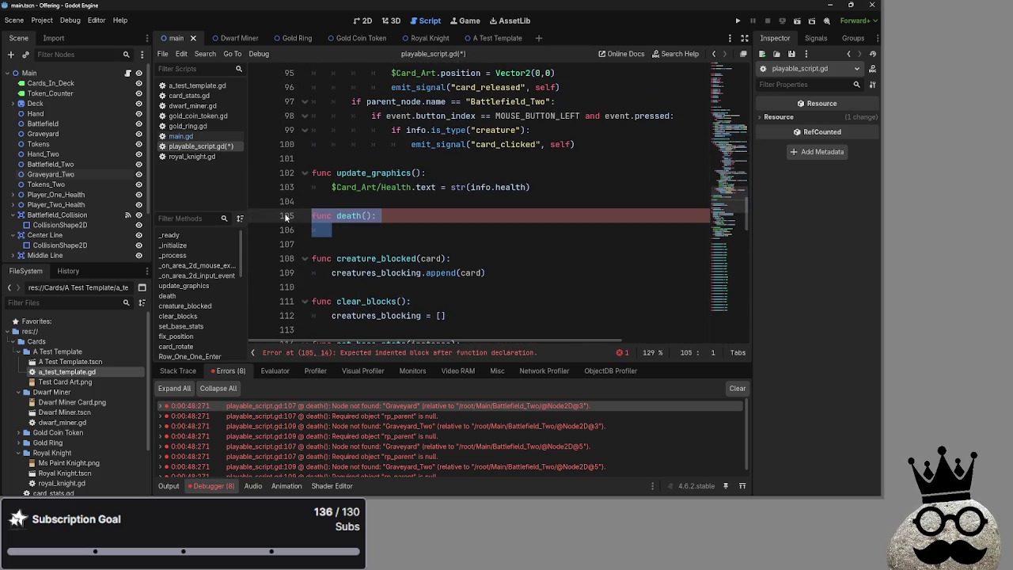
pyautogui.press('BackSpace')
pyautogui.press('BackSpace')
pyautogui.press('BackSpace')
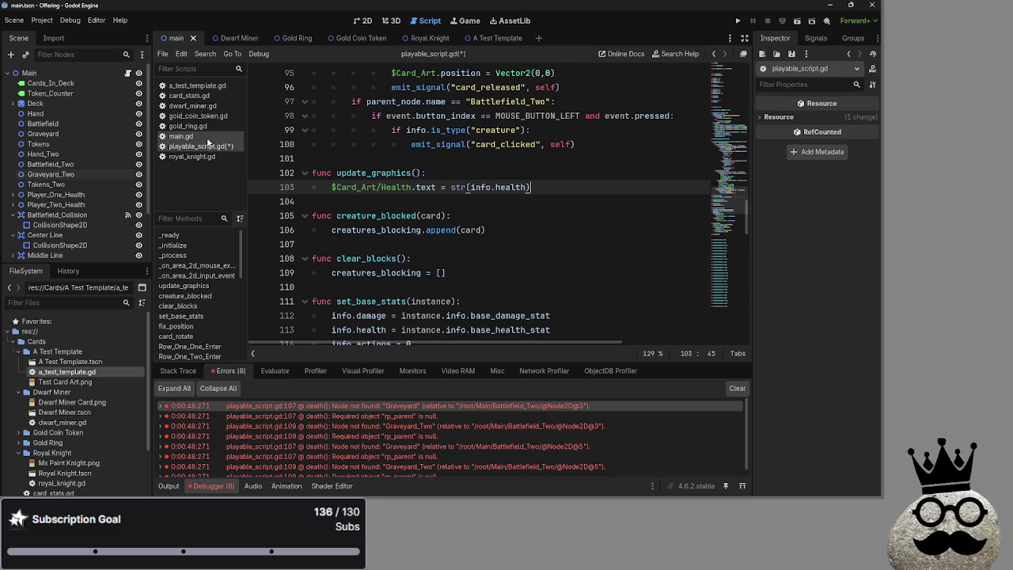
# - In main.gd, unfold card_takes_damage and go to the card_taking_damage.death() call on line 301
pyautogui.click(182, 136)
pyautogui.click(190, 156)
pyautogui.click(191, 147)
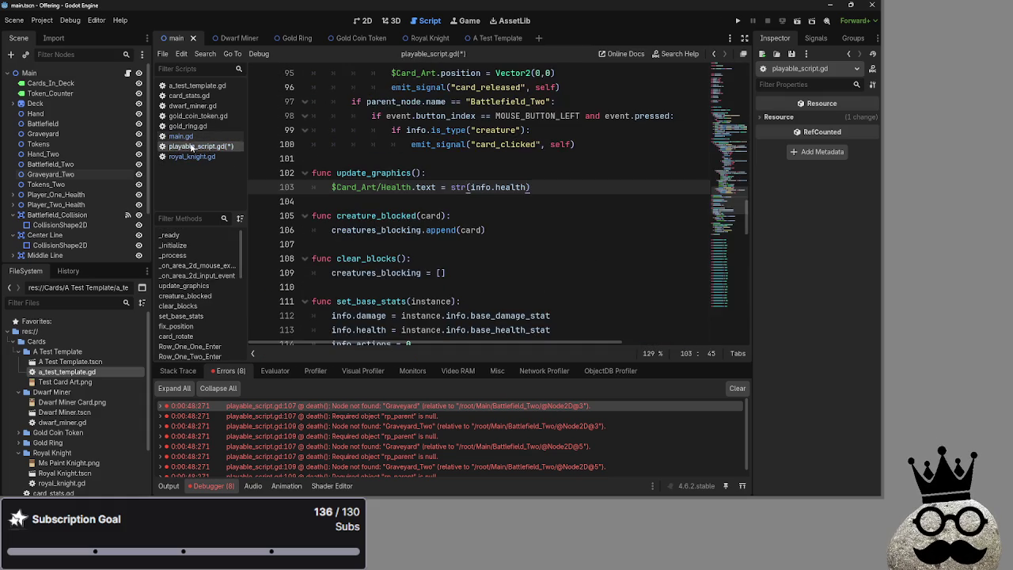
pyautogui.click(191, 137)
pyautogui.scroll(-4, 353, 203)
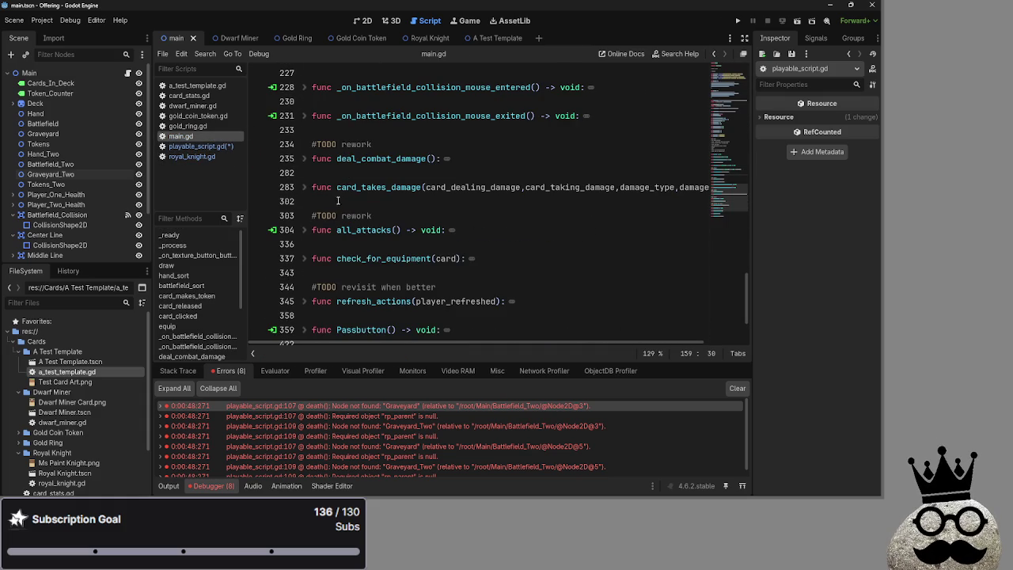
pyautogui.click(305, 188)
pyautogui.scroll(-4, 475, 237)
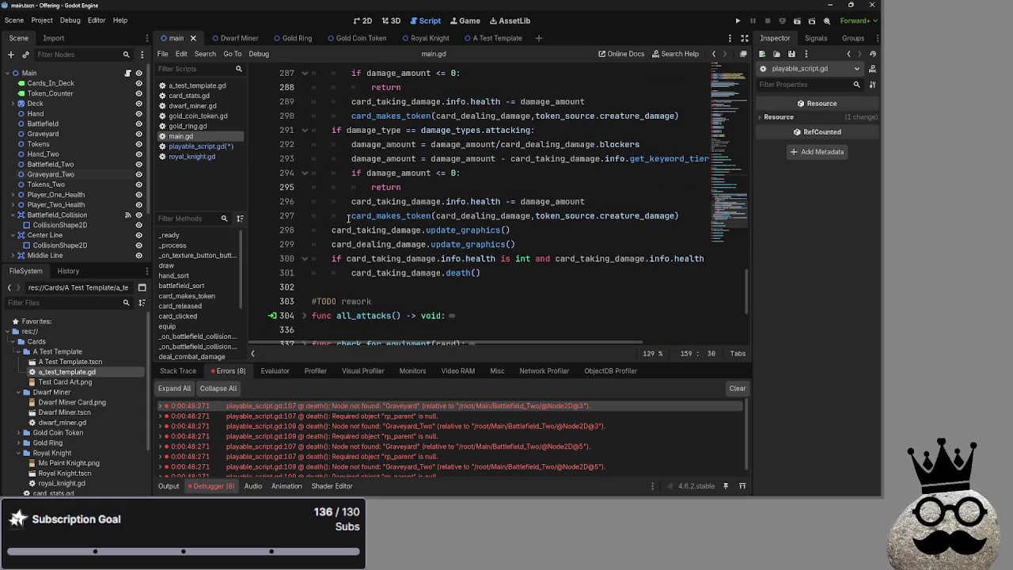
pyautogui.click(550, 275)
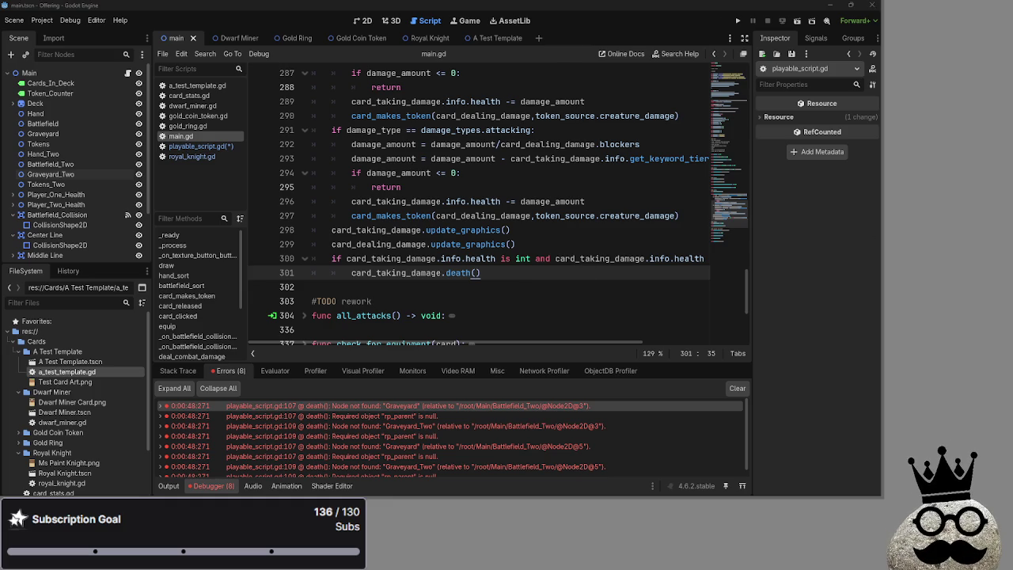
pyautogui.moveTo(693, 494)
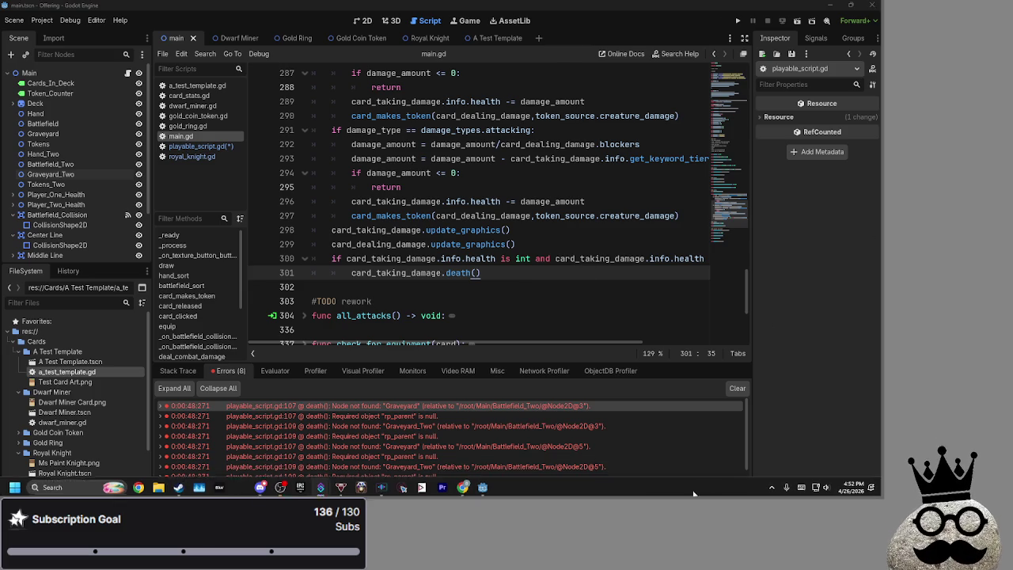
pyautogui.click(853, 486)
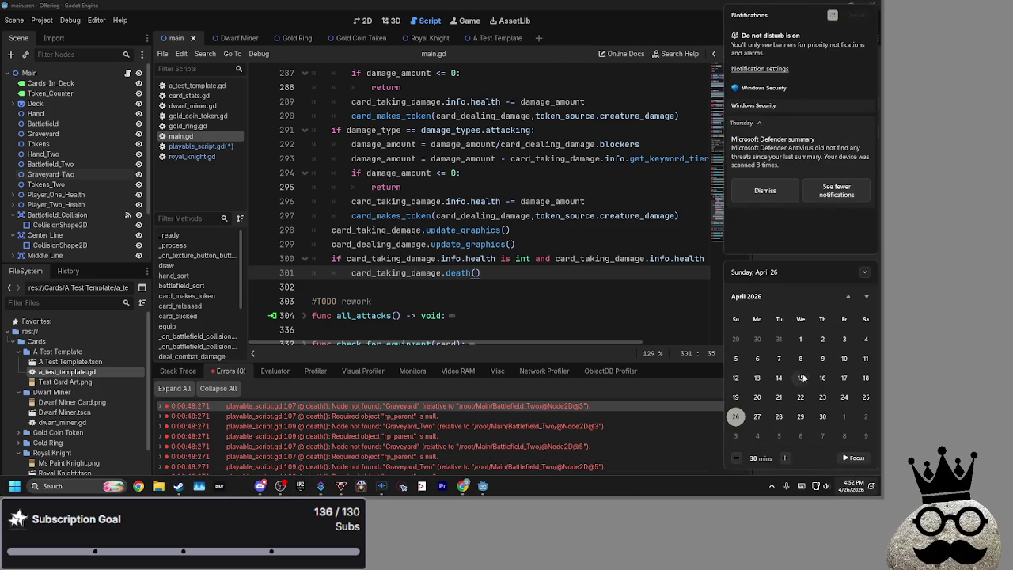
pyautogui.click(669, 308)
pyautogui.hotkey('alt', 'Tab')
pyautogui.hotkey('alt', 'Tab')
pyautogui.hotkey('alt', 'Tab')
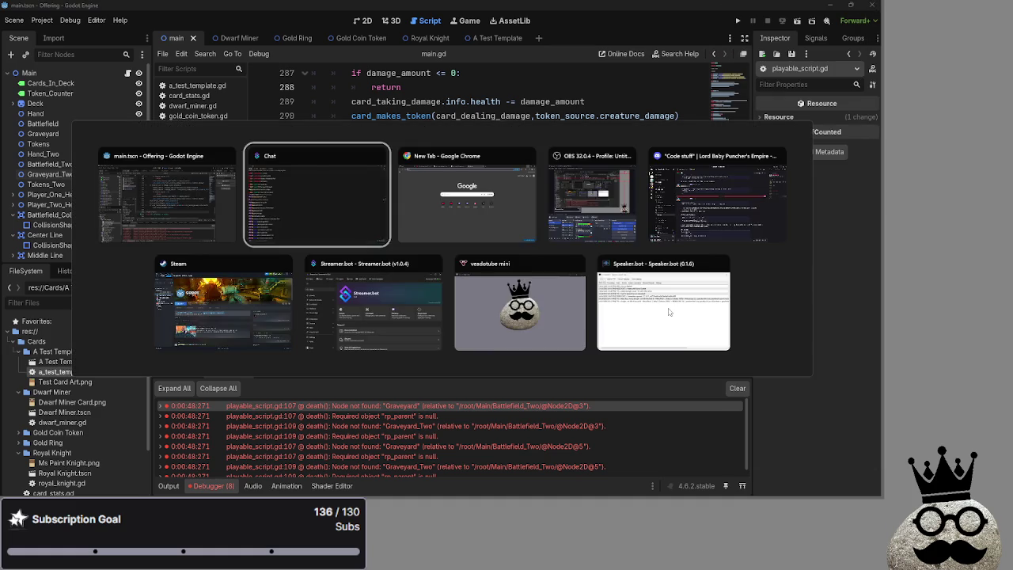
pyautogui.press('Escape')
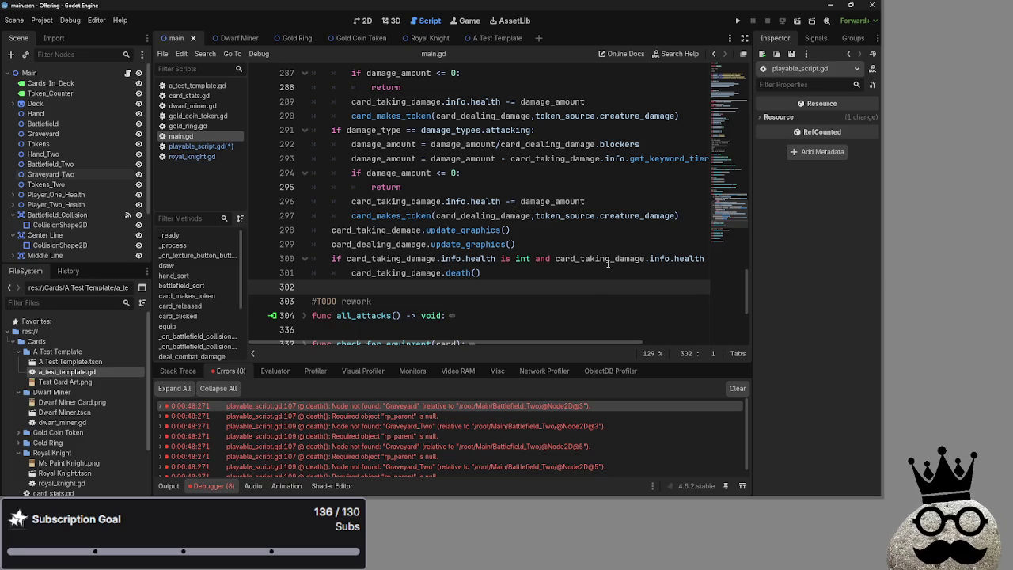
pyautogui.scroll(-3, 594, 264)
pyautogui.scroll(2, 562, 265)
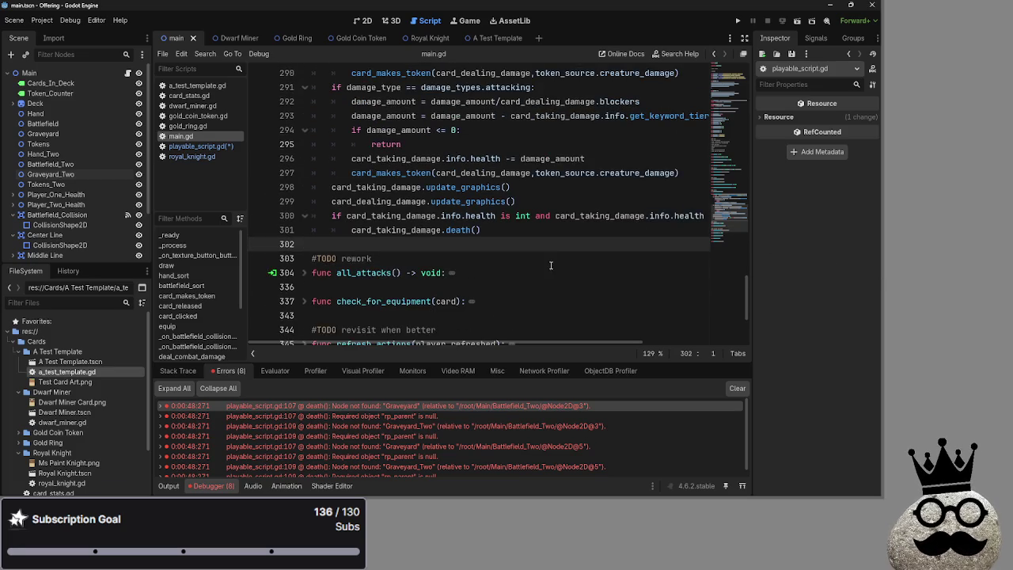
pyautogui.scroll(1, 550, 265)
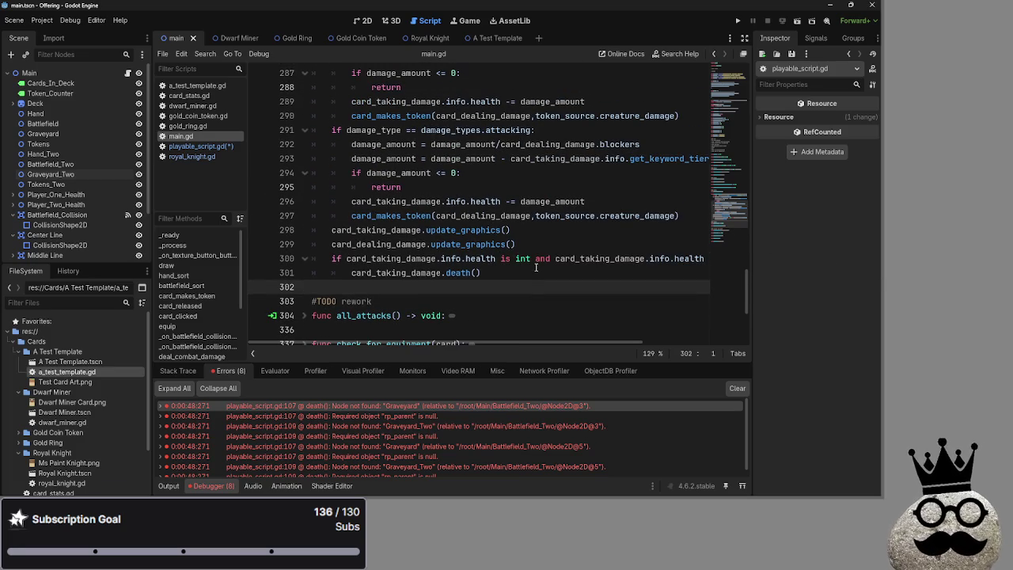
pyautogui.scroll(-3, 536, 268)
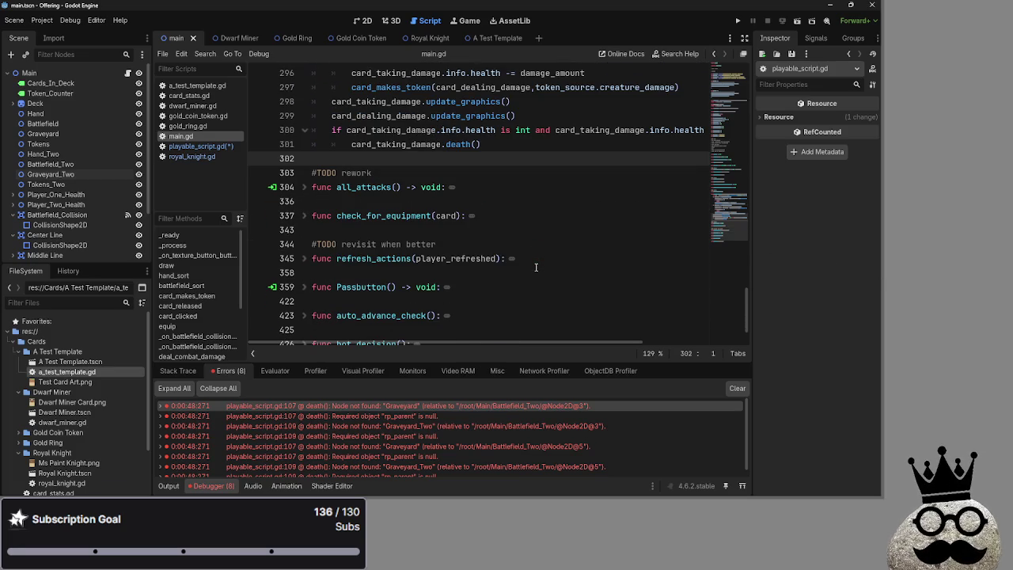
pyautogui.scroll(3, 536, 267)
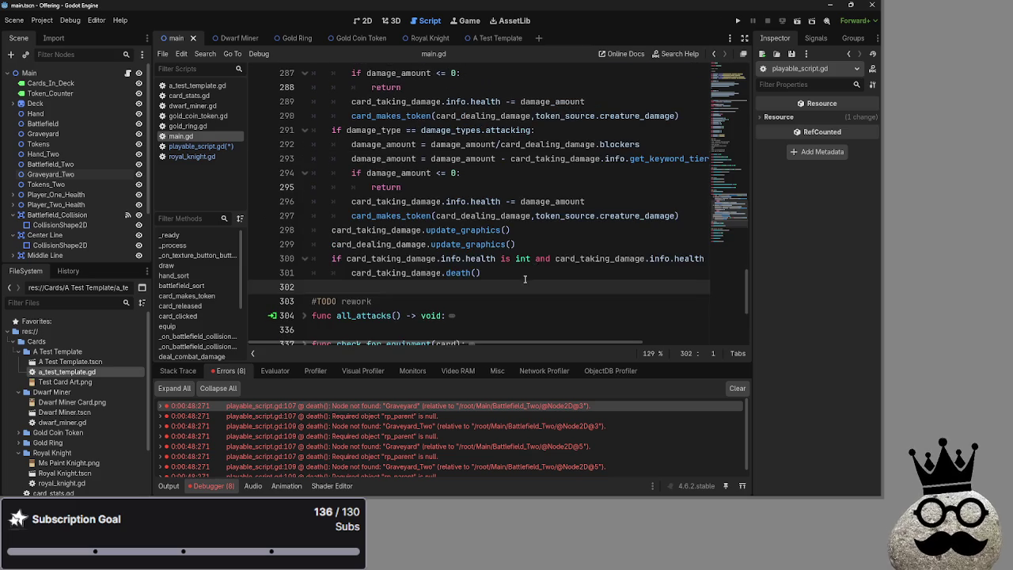
pyautogui.scroll(2, 522, 281)
pyautogui.scroll(-1, 510, 287)
pyautogui.press('Up')
pyautogui.press('Up')
pyautogui.press('Up')
pyautogui.press('End')
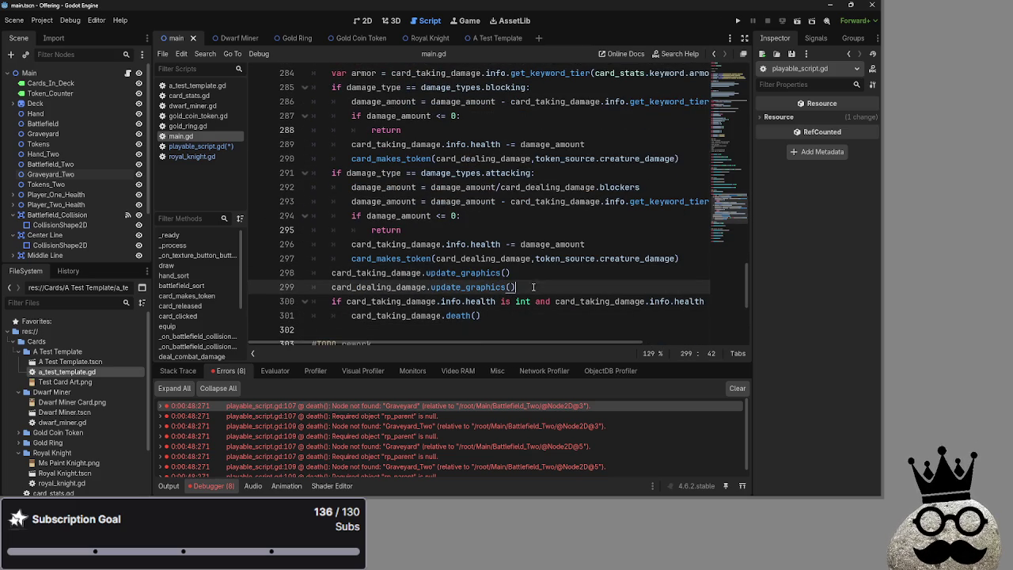
pyautogui.scroll(2, 511, 341)
pyautogui.scroll(-5, 488, 327)
pyautogui.scroll(3, 507, 332)
pyautogui.moveTo(459, 341)
pyautogui.mouseDown()
pyautogui.moveTo(530, 353)
pyautogui.moveTo(470, 351)
pyautogui.mouseUp()
pyautogui.click(494, 315)
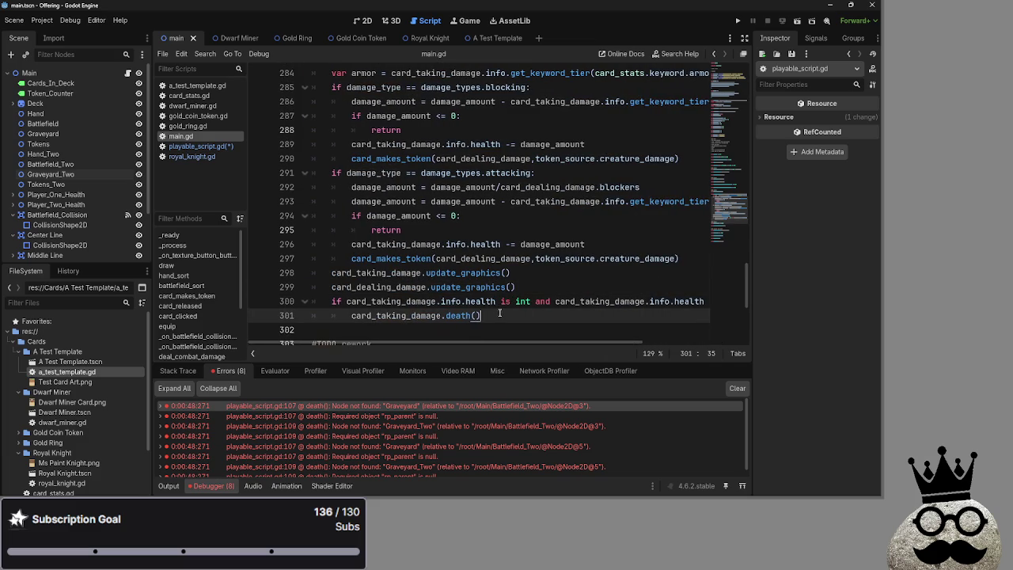
pyautogui.moveTo(518, 344)
pyautogui.mouseDown()
pyautogui.moveTo(607, 344)
pyautogui.moveTo(561, 344)
pyautogui.mouseUp()
pyautogui.moveTo(561, 345); pyautogui.dragTo(531, 343)
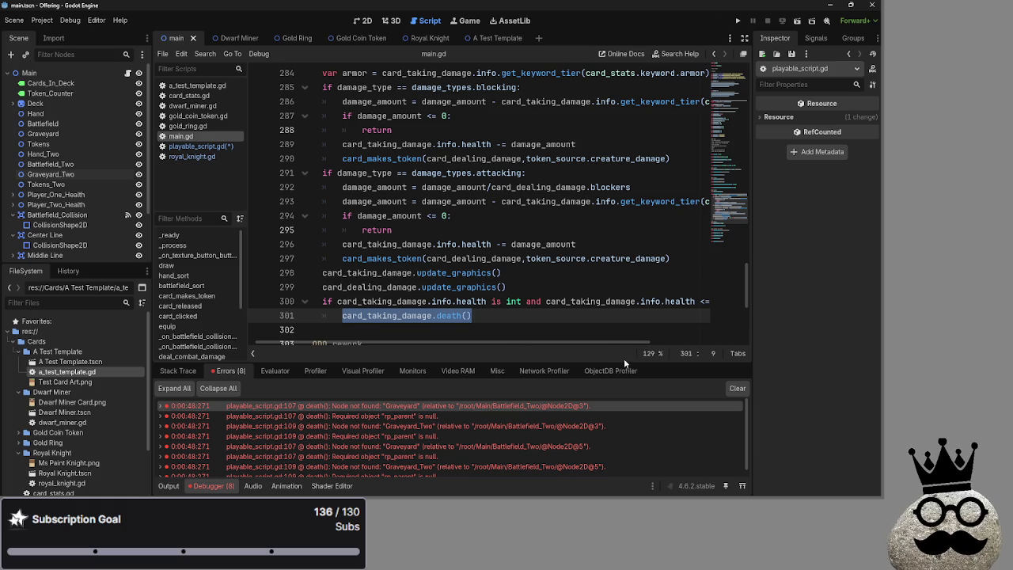
pyautogui.scroll(-1, 448, 336)
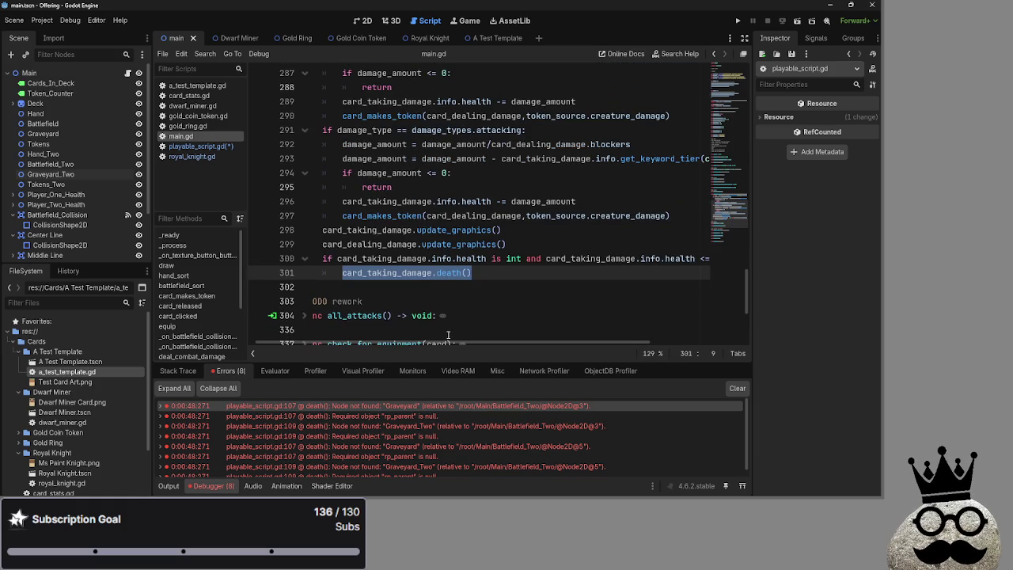
pyautogui.scroll(1, 485, 303)
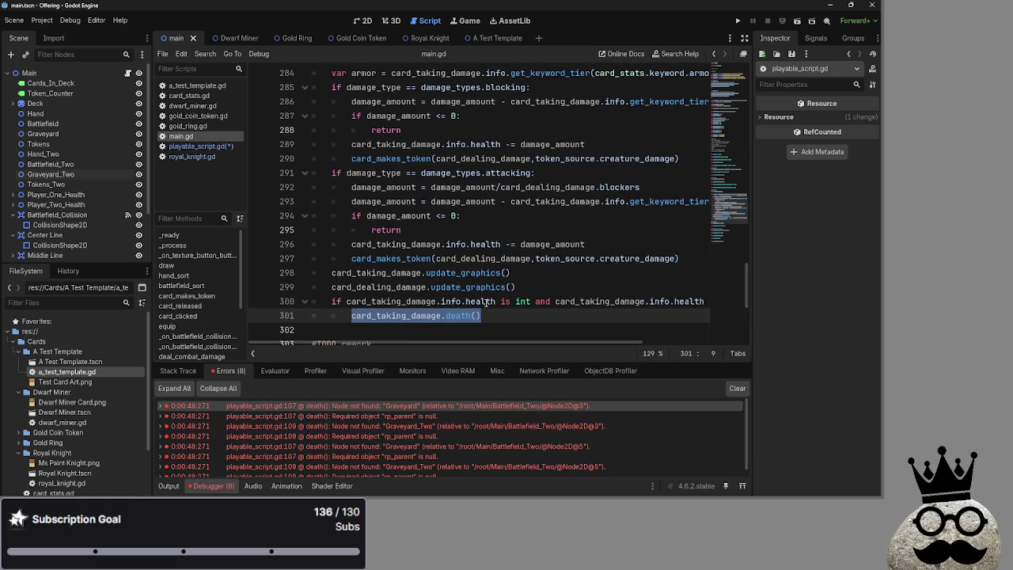
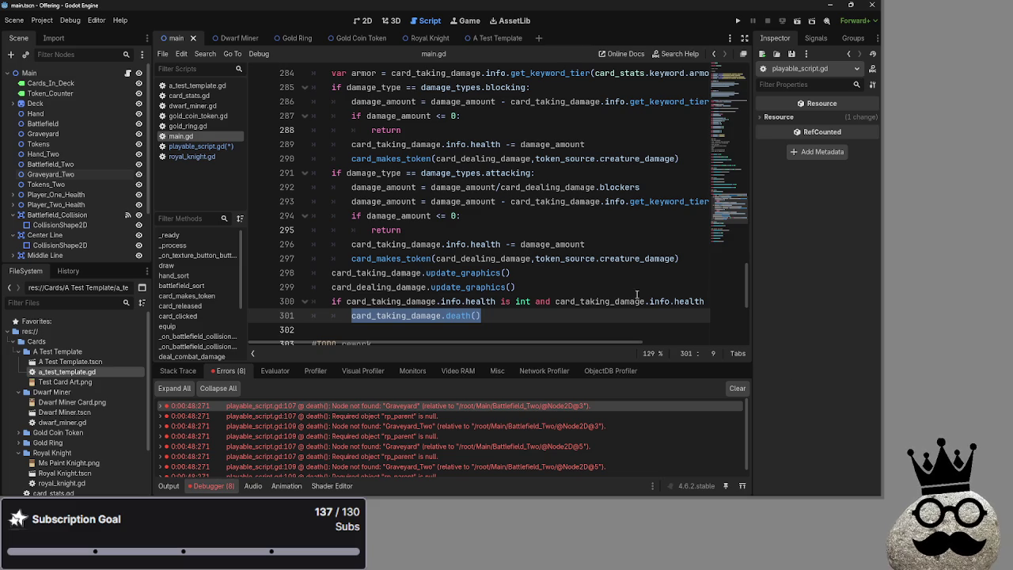
# - Review card_takes_damage, from the early return on line 295 to the death() call on line 301
pyautogui.click(447, 231)
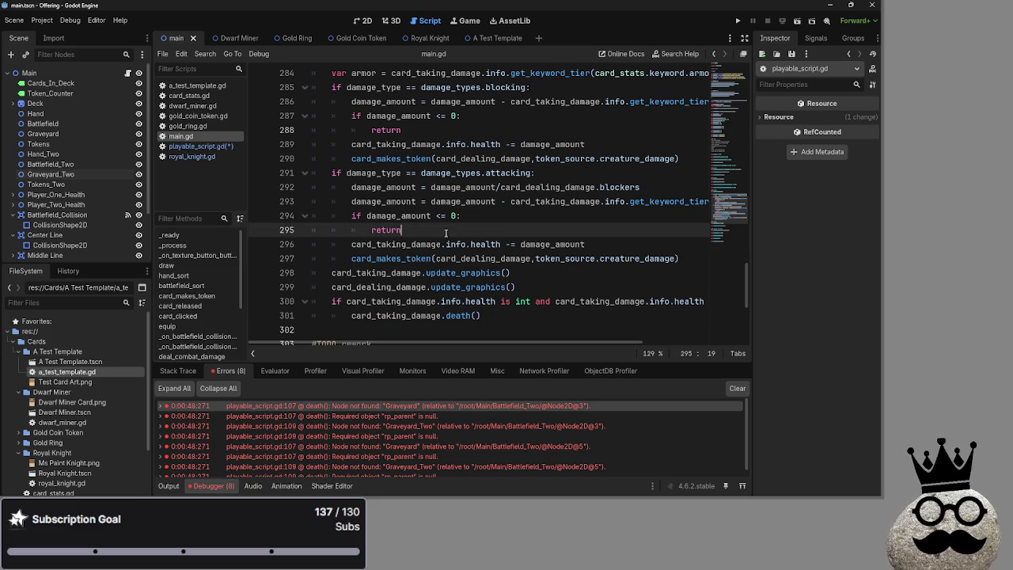
pyautogui.click(499, 216)
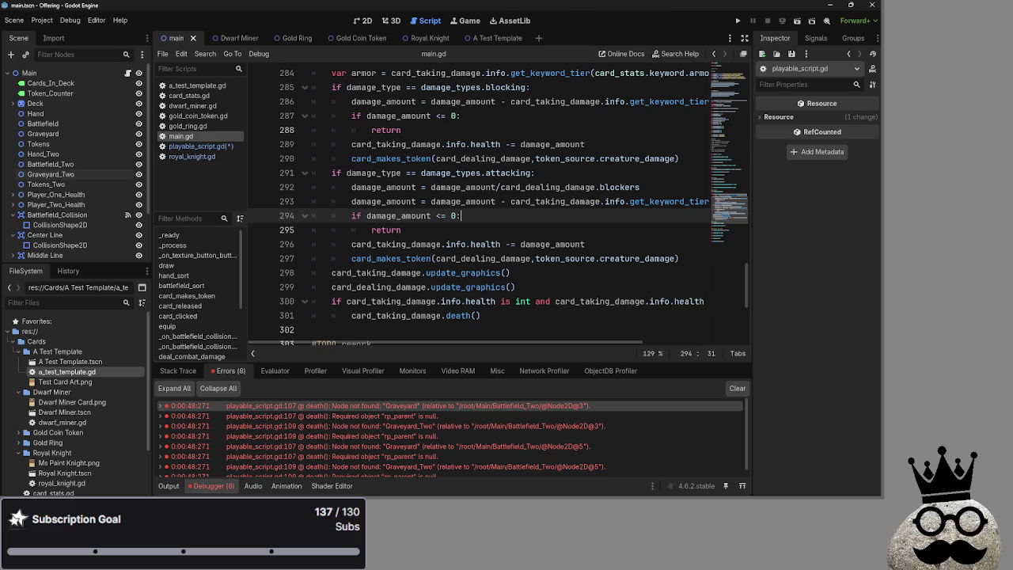
pyautogui.click(507, 232)
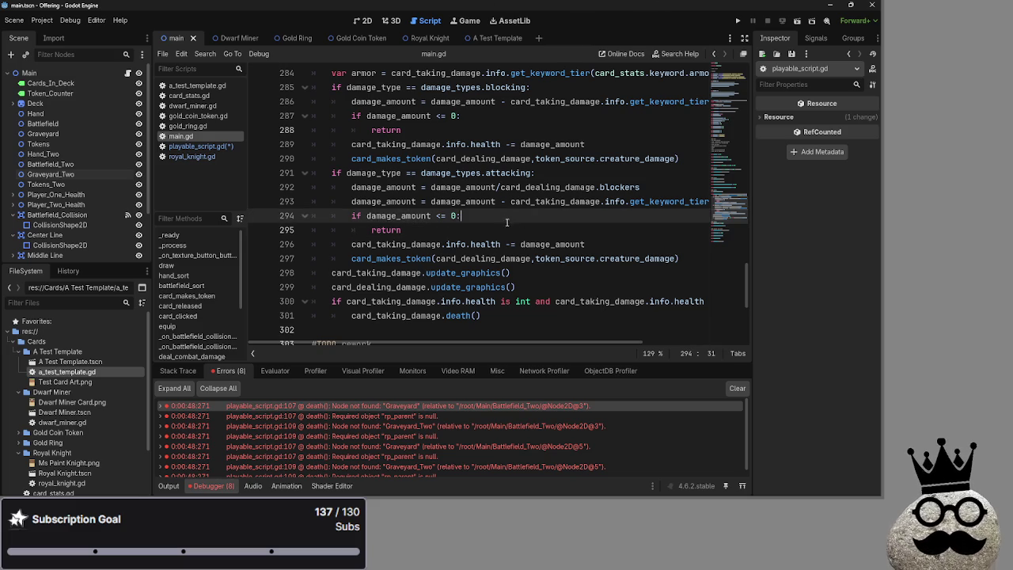
pyautogui.scroll(1, 533, 221)
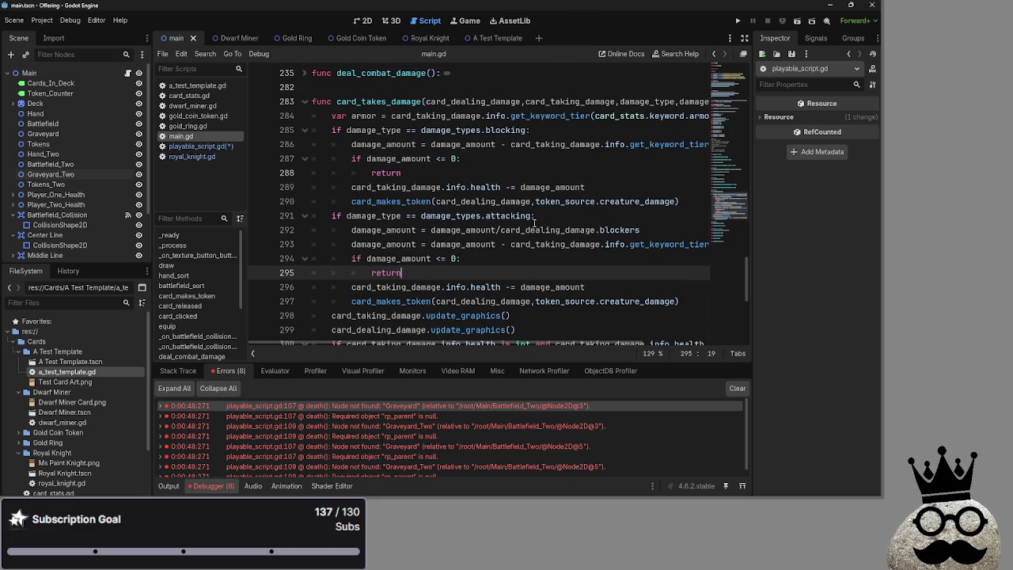
pyautogui.scroll(-4, 555, 328)
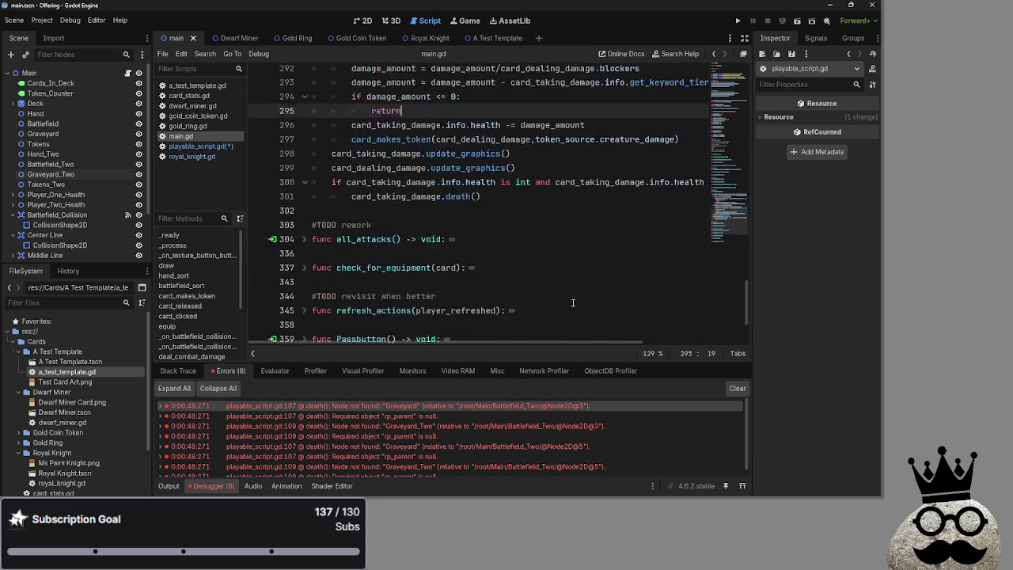
pyautogui.scroll(3, 546, 336)
pyautogui.click(482, 316)
pyautogui.hscroll(2, 475, 324)
pyautogui.hscroll(-2, 475, 324)
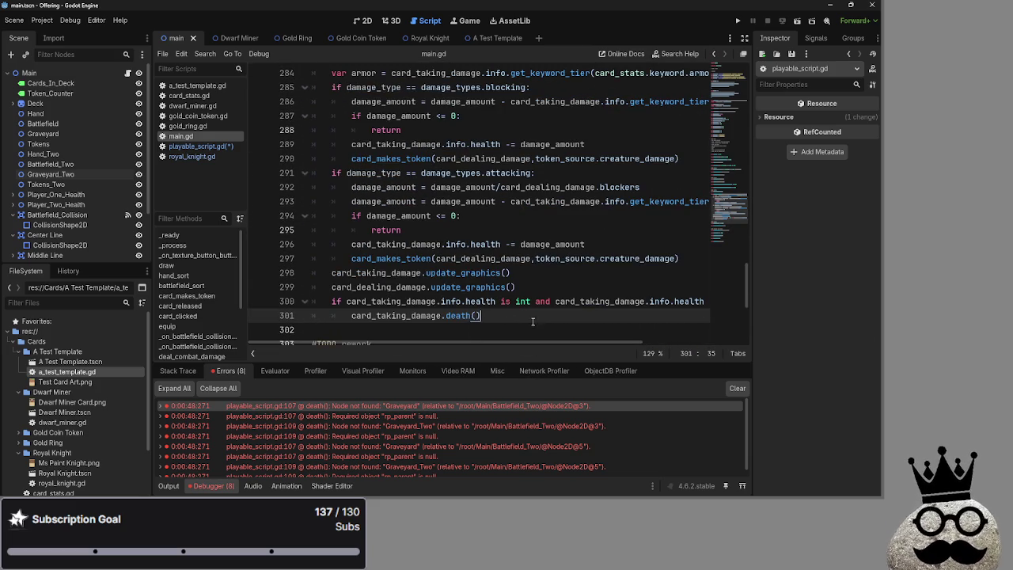
pyautogui.scroll(1, 482, 323)
pyautogui.scroll(-2, 506, 319)
pyautogui.scroll(1, 528, 316)
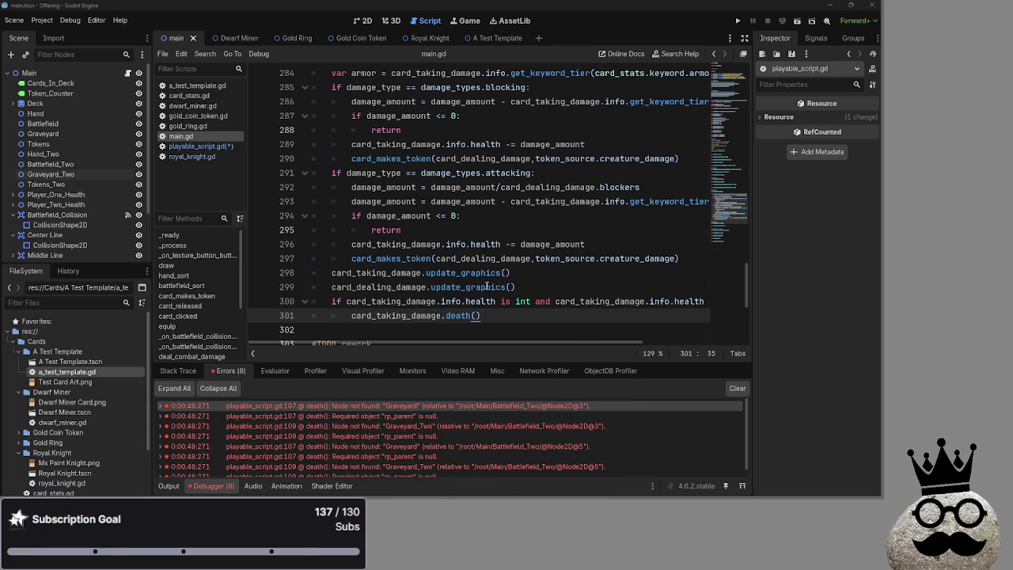
pyautogui.scroll(2, 502, 296)
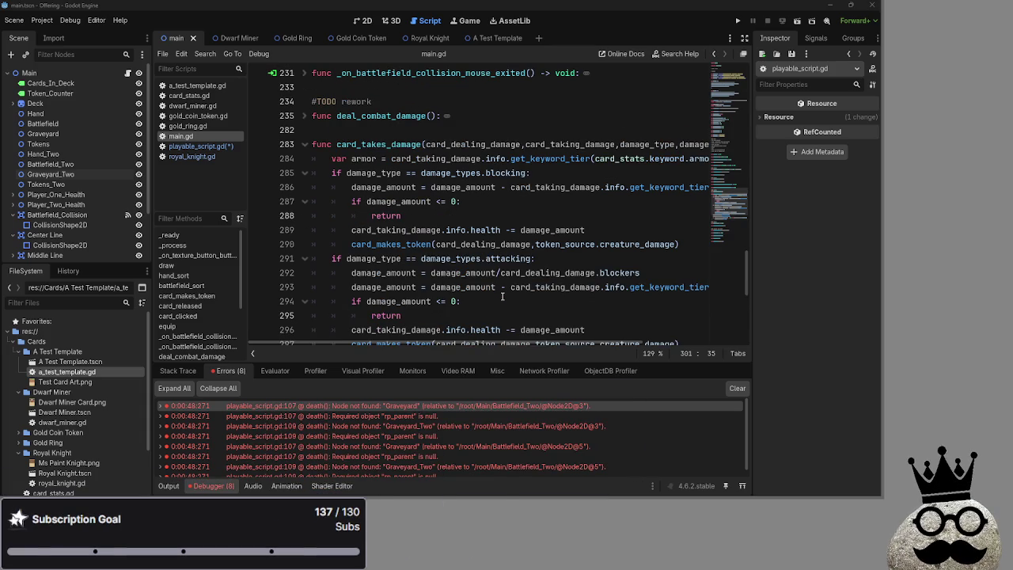
pyautogui.scroll(-2, 502, 296)
pyautogui.scroll(1, 502, 296)
pyautogui.scroll(-1, 502, 296)
# - Replace the death() call on line 301 with reparent()
pyautogui.press('Down')
pyautogui.hotkey('shift', 'Up')
pyautogui.hotkey('shift', 'Up')
pyautogui.hotkey('shift', 'Up')
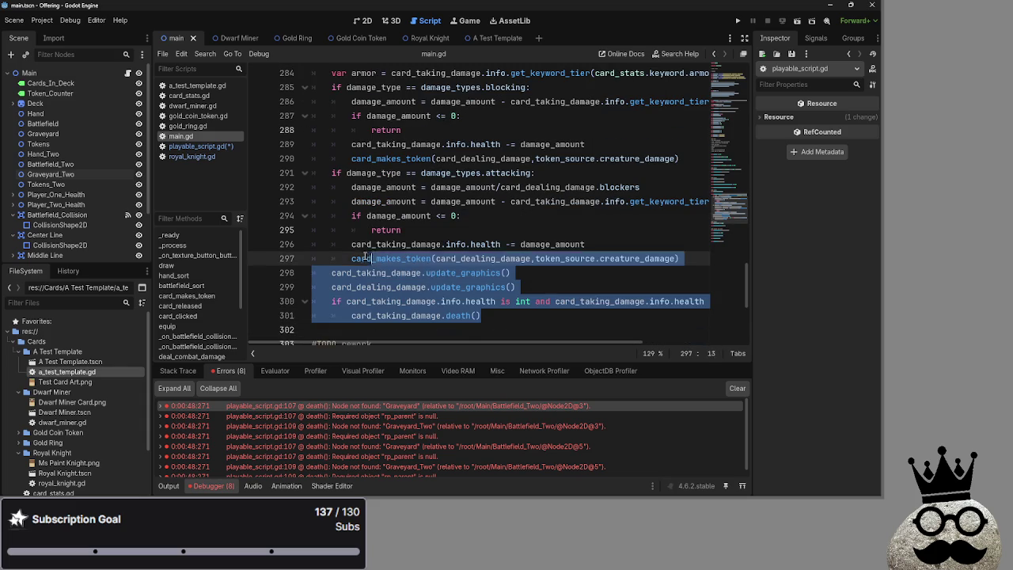
pyautogui.click(546, 322)
pyautogui.hotkey('shift', 'Up')
pyautogui.hotkey('shift', 'Up')
pyautogui.hotkey('shift', 'Up')
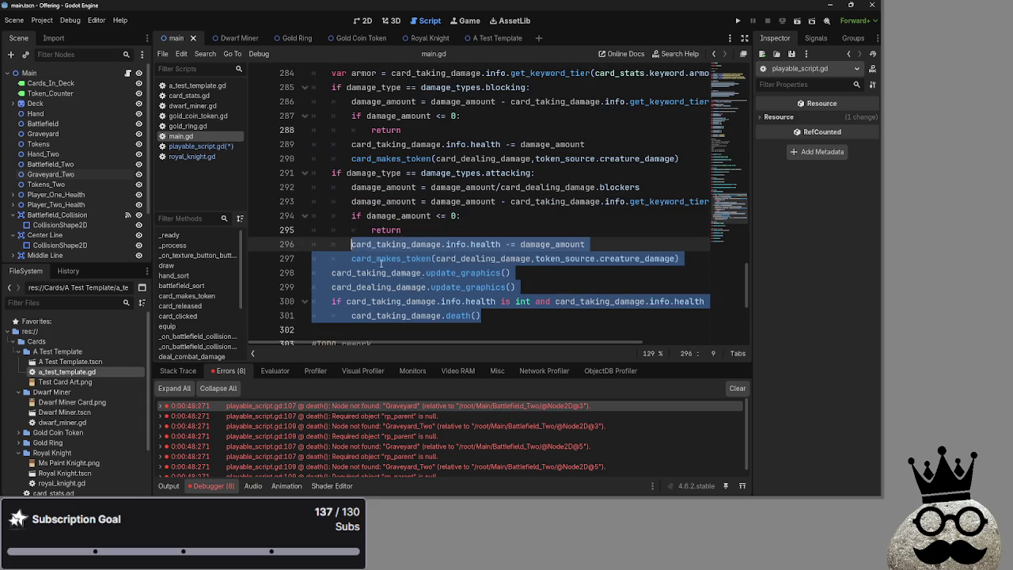
pyautogui.moveTo(508, 343)
pyautogui.mouseDown()
pyautogui.moveTo(541, 262)
pyautogui.moveTo(352, 259)
pyautogui.moveTo(444, 265)
pyautogui.mouseUp()
pyautogui.write('r')
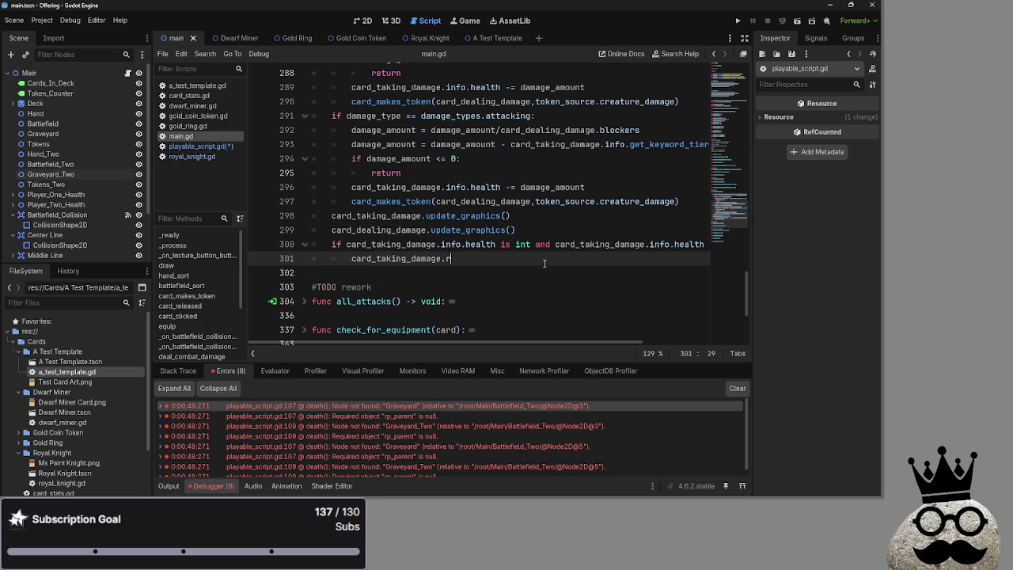
pyautogui.write('eparent(')
# - Drag the Graveyard node into the parentheses, making it reparent($Graveyard)
pyautogui.click(60, 134)
pyautogui.moveTo(60, 135)
pyautogui.mouseDown()
pyautogui.moveTo(458, 260)
pyautogui.moveTo(541, 267)
pyautogui.mouseUp()
pyautogui.scroll(1, 563, 265)
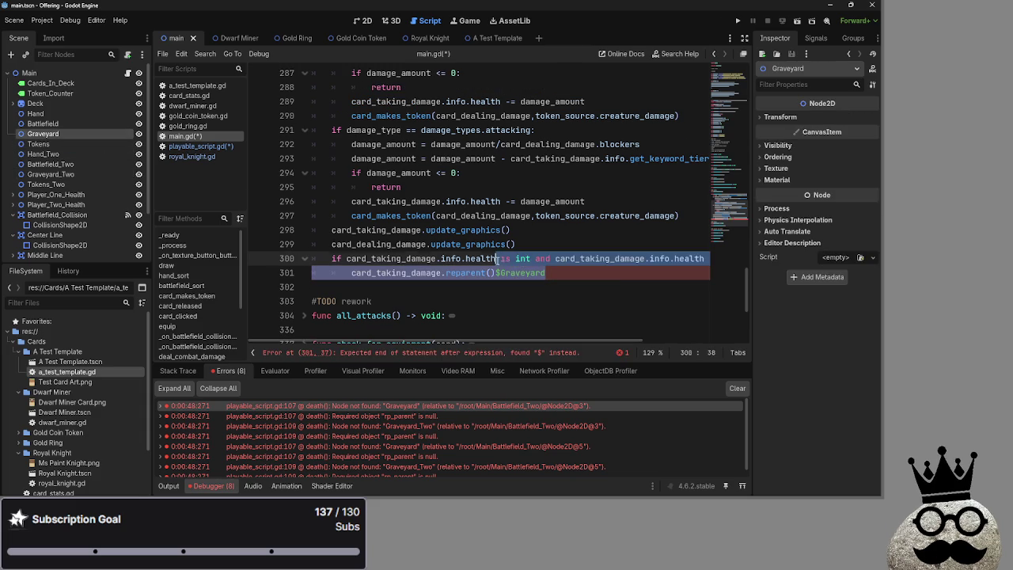
pyautogui.keyDown('shift'); pyautogui.click(498, 272); pyautogui.keyUp('shift')
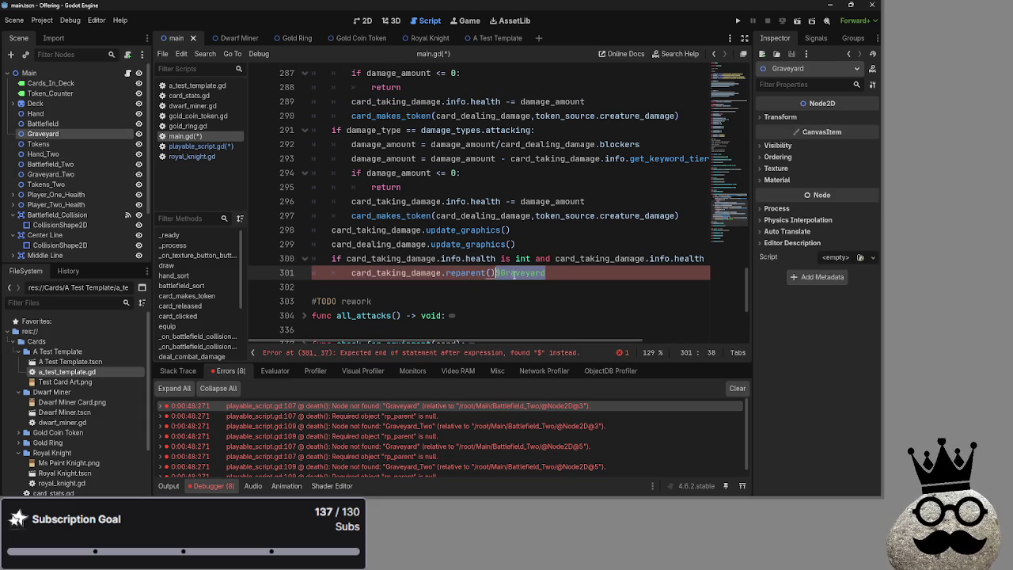
pyautogui.moveTo(502, 272); pyautogui.dragTo(491, 273)
pyautogui.click(586, 285)
pyautogui.scroll(3, 564, 303)
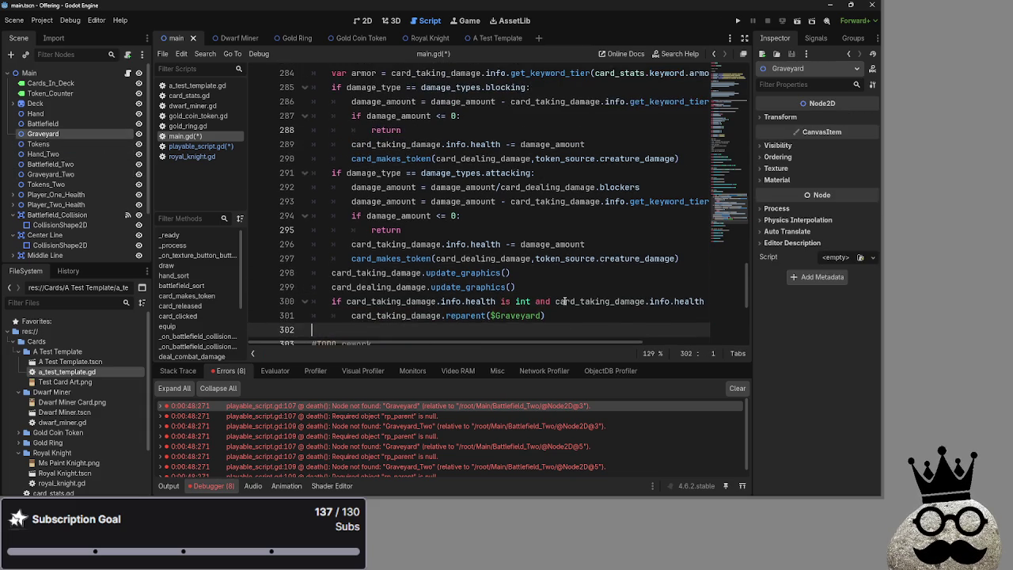
# - Add a new line 301 above reparent reading 'if card_taking_damage.parent('
pyautogui.scroll(-3, 564, 300)
pyautogui.moveTo(602, 341); pyautogui.dragTo(631, 341)
pyautogui.click(654, 259)
pyautogui.press('Return')
pyautogui.moveTo(485, 344); pyautogui.dragTo(360, 343)
pyautogui.scroll(3, 464, 311)
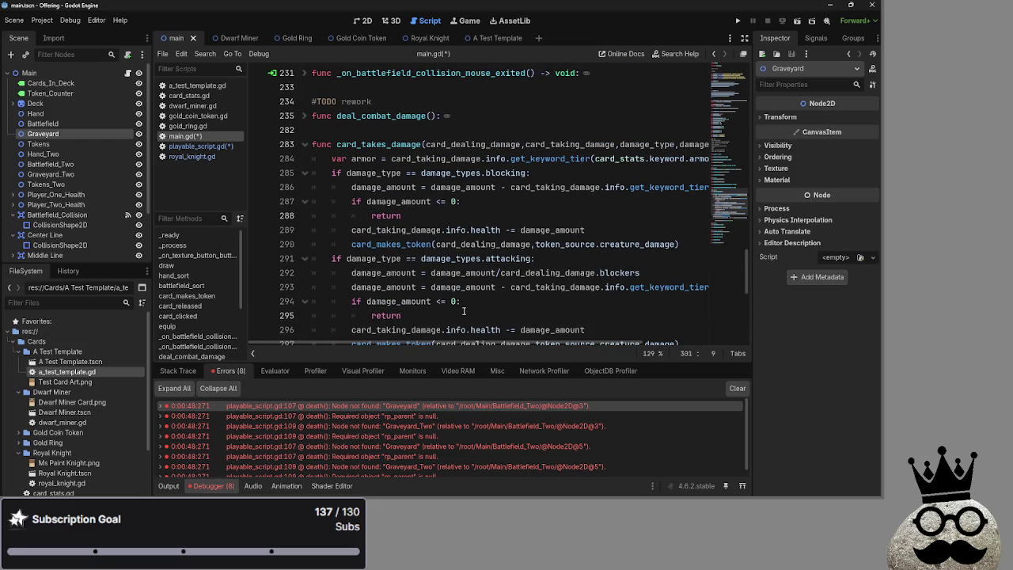
pyautogui.scroll(-4, 486, 305)
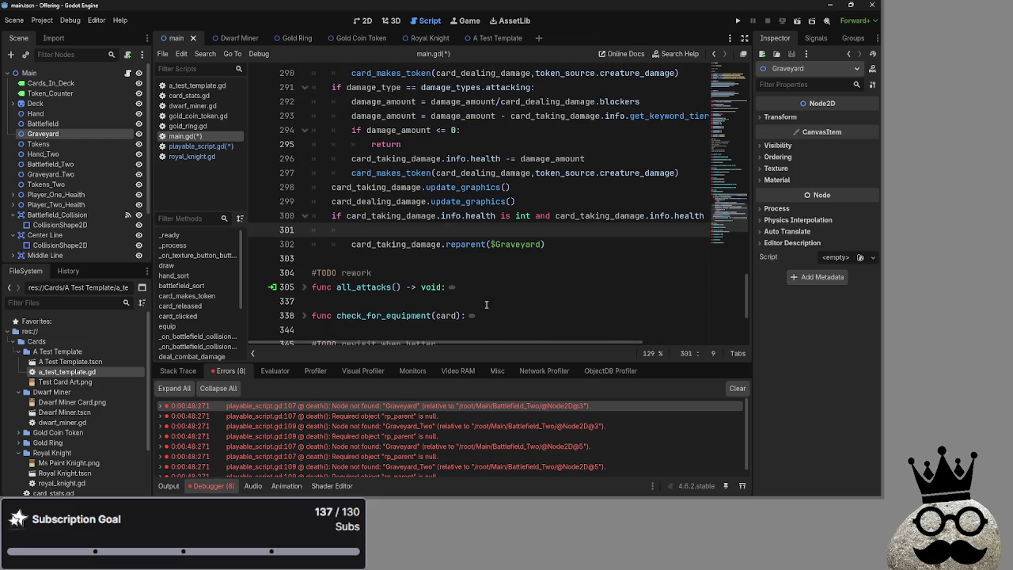
pyautogui.write('if card_')
pyautogui.write('taking_da')
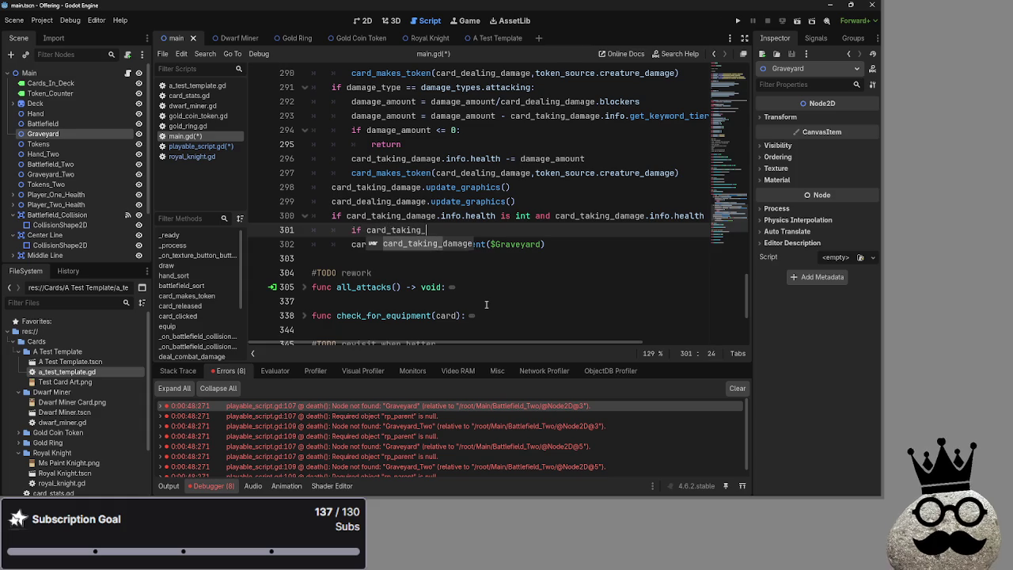
pyautogui.press('Return')
pyautogui.write('parent(')
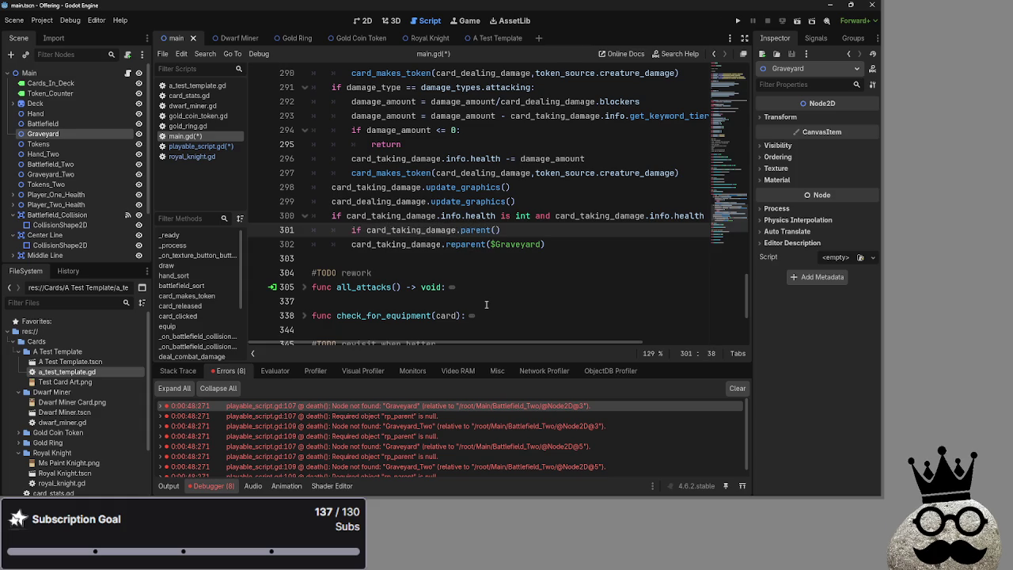
# - Indent the reparent line, end the condition with ':' and insert $Battlefield into parent()
pyautogui.click(336, 245)
pyautogui.press('Tab')
pyautogui.click(577, 234)
pyautogui.write(':')
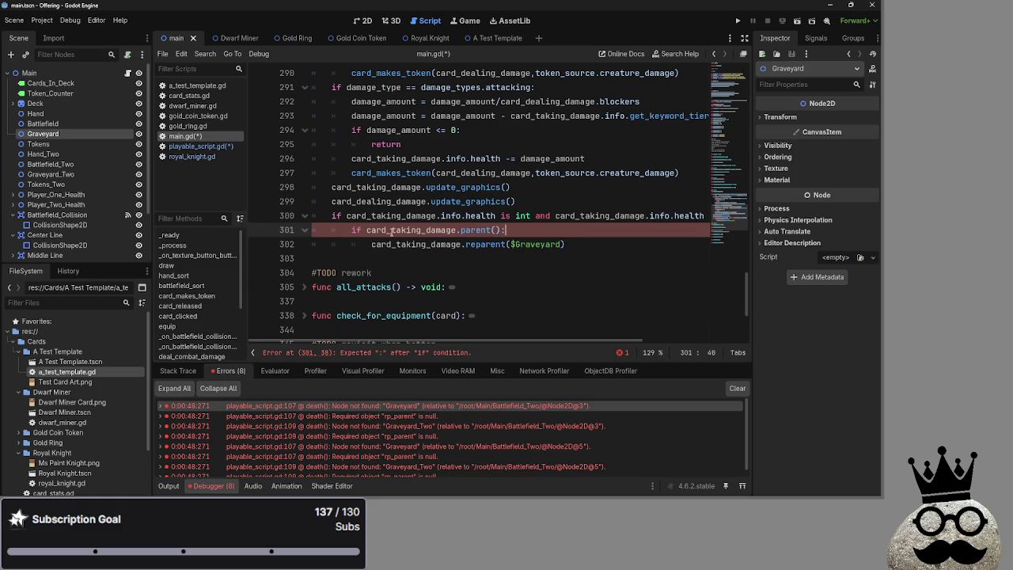
pyautogui.click(495, 229)
pyautogui.moveTo(42, 123); pyautogui.dragTo(497, 230)
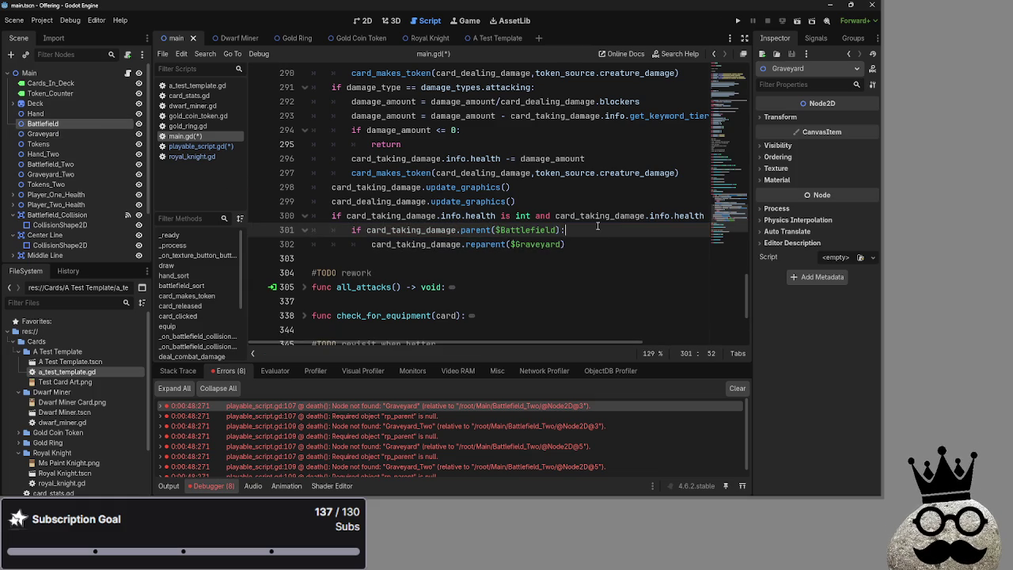
pyautogui.hotkey('ctrl', 'f')
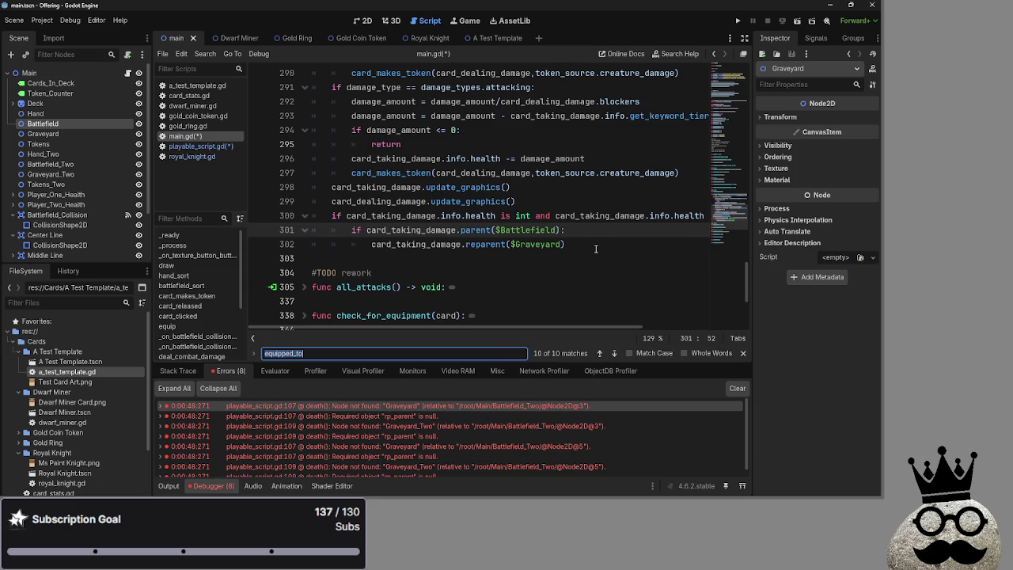
# - Reuse the get_parent() == $Battlefield_Two check from line 153 as line 301's condition
pyautogui.write('parent')
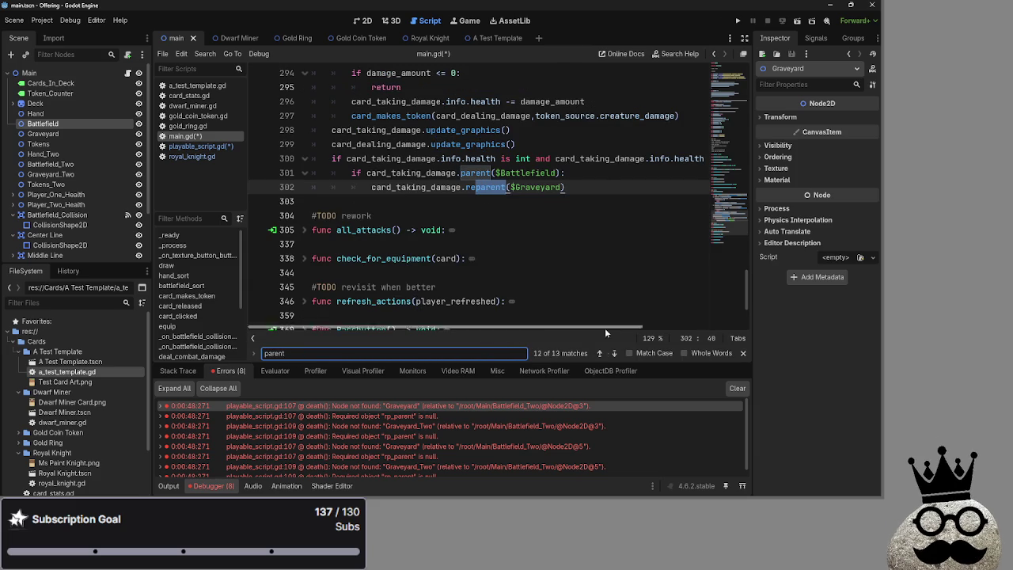
pyautogui.click(600, 356)
pyautogui.click(600, 353)
pyautogui.click(602, 353)
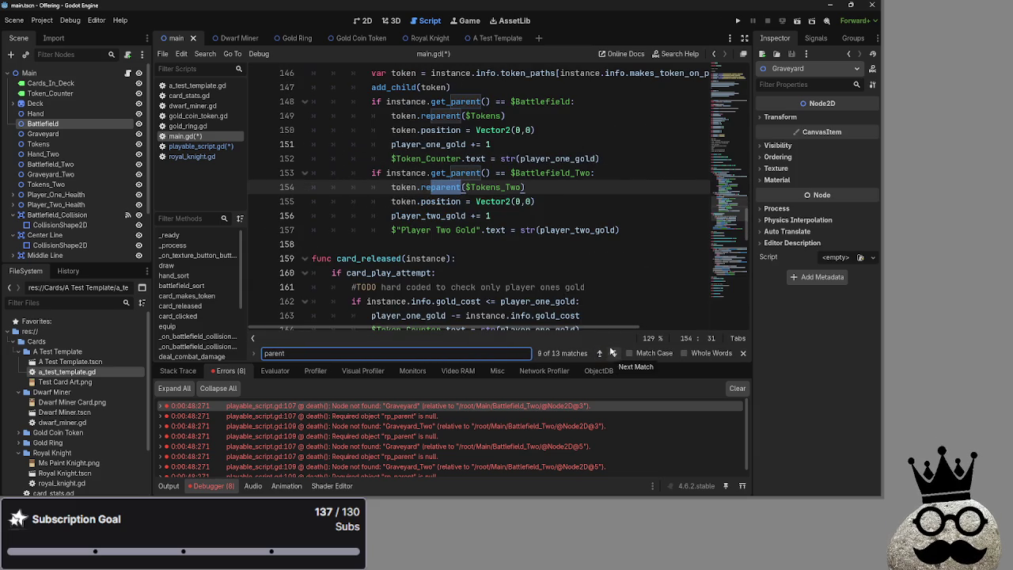
pyautogui.moveTo(596, 173); pyautogui.dragTo(372, 172)
pyautogui.hotkey('ctrl', 'c')
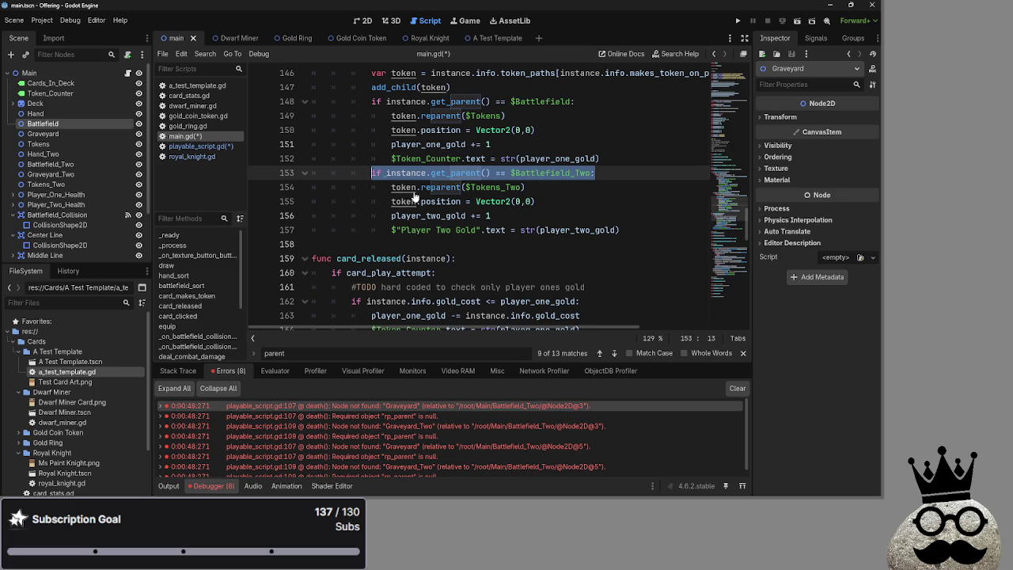
pyautogui.click(742, 354)
pyautogui.scroll(-20, 550, 290)
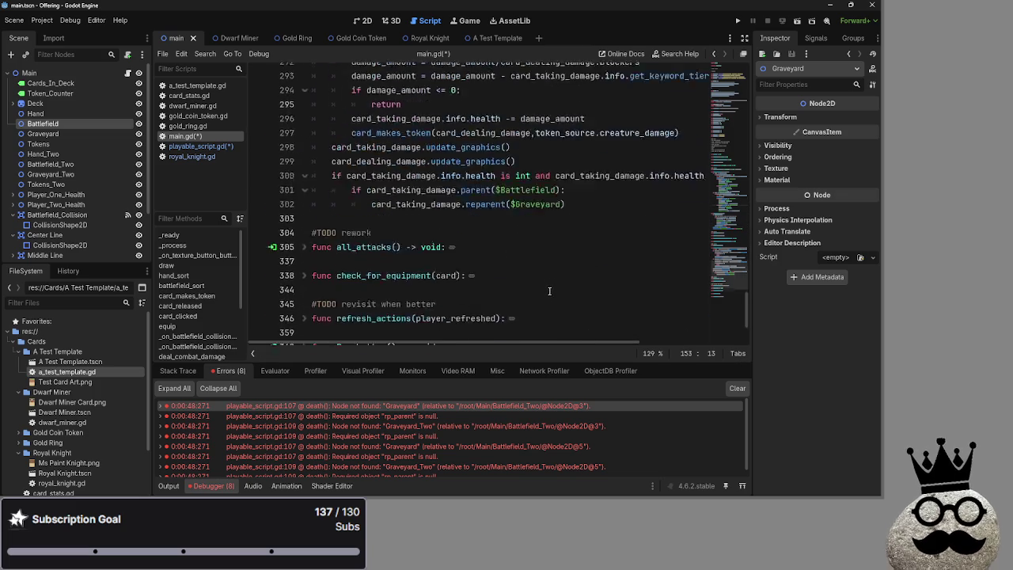
pyautogui.scroll(4, 550, 290)
pyautogui.moveTo(581, 244); pyautogui.dragTo(352, 243)
pyautogui.hotkey('ctrl', 'v')
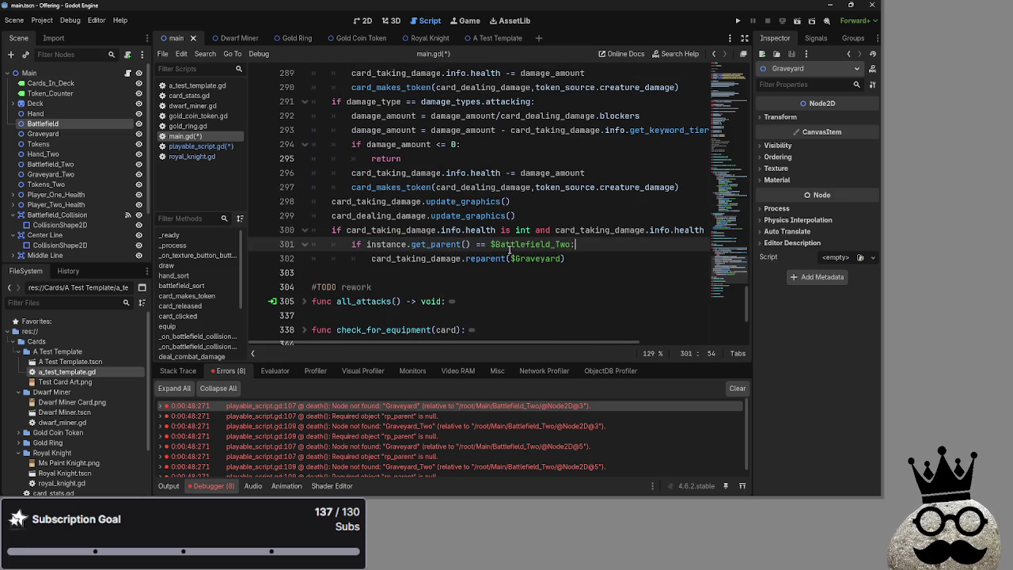
# - Swap instance for card_taking_damage and change the reparent target to $Graveyard_Two
pyautogui.scroll(1, 492, 252)
pyautogui.moveTo(408, 260); pyautogui.dragTo(367, 259)
pyautogui.write('card_t')
pyautogui.press('Down')
pyautogui.press('Return')
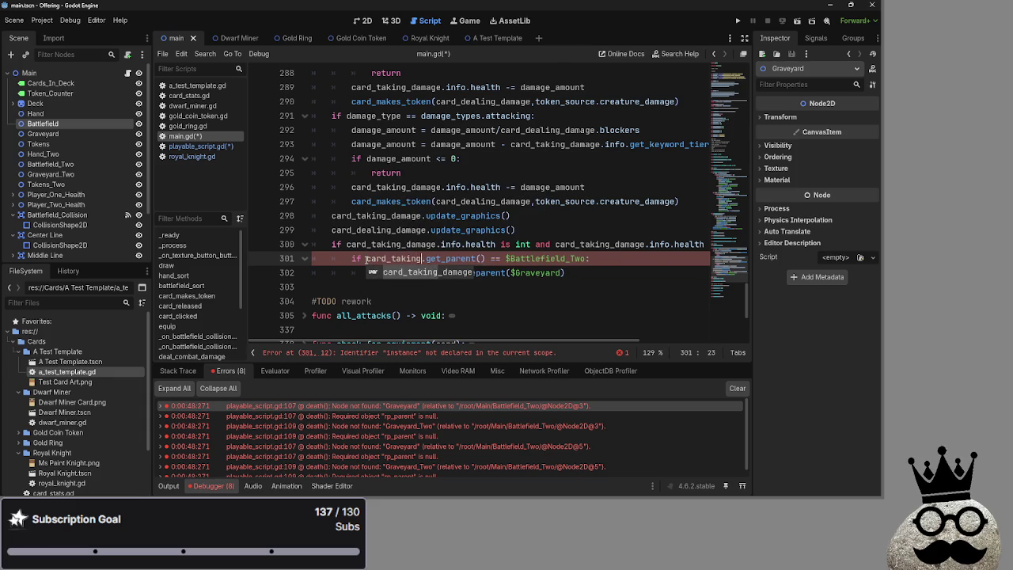
pyautogui.click(634, 273)
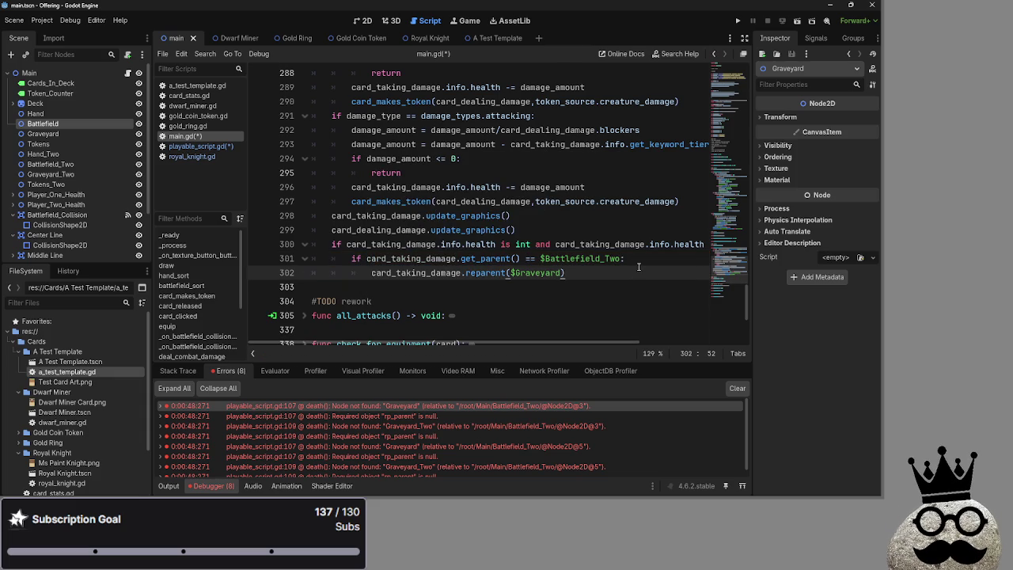
pyautogui.click(561, 273)
pyautogui.write('_two')
pyautogui.press('Return')
# - Duplicate the if-block and revert the first copy to $Battlefield and $Graveyard
pyautogui.moveTo(599, 266); pyautogui.dragTo(346, 252)
pyautogui.hotkey('ctrl', 'c')
pyautogui.hscroll(2, 513, 346)
pyautogui.press('Up')
pyautogui.press('End')
pyautogui.press('Return')
pyautogui.hotkey('ctrl', 'v')
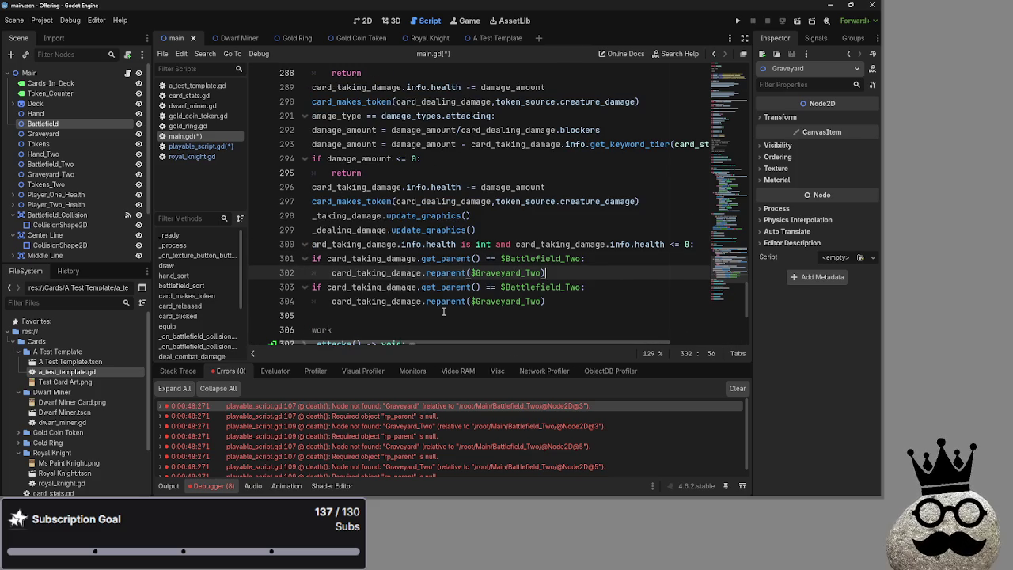
pyautogui.doubleClick(522, 272)
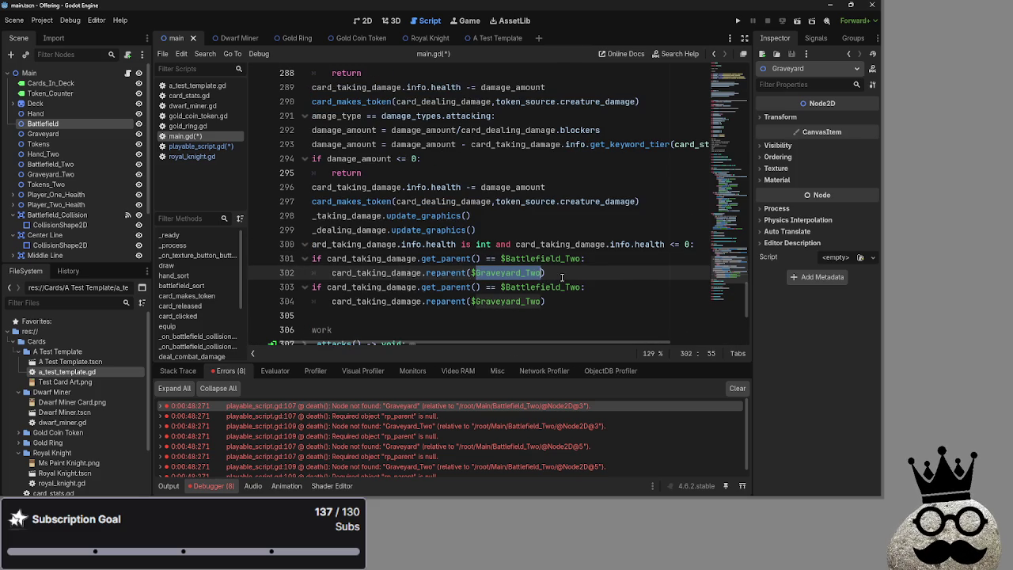
pyautogui.press('Right')
pyautogui.press('BackSpace')
pyautogui.press('BackSpace')
pyautogui.press('BackSpace')
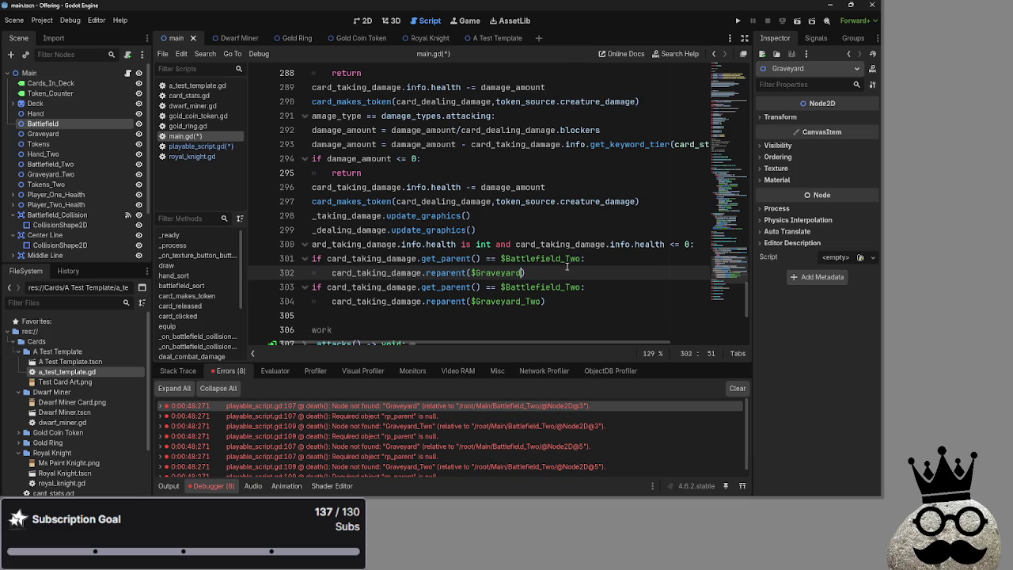
pyautogui.click(579, 261)
pyautogui.press('BackSpace')
pyautogui.press('BackSpace')
pyautogui.press('BackSpace')
pyautogui.press('Down')
# - Tidy the empty lines after the two graveyard if-blocks
pyautogui.hscroll(-1, 460, 344)
pyautogui.hscroll(-1, 459, 343)
pyautogui.click(625, 304)
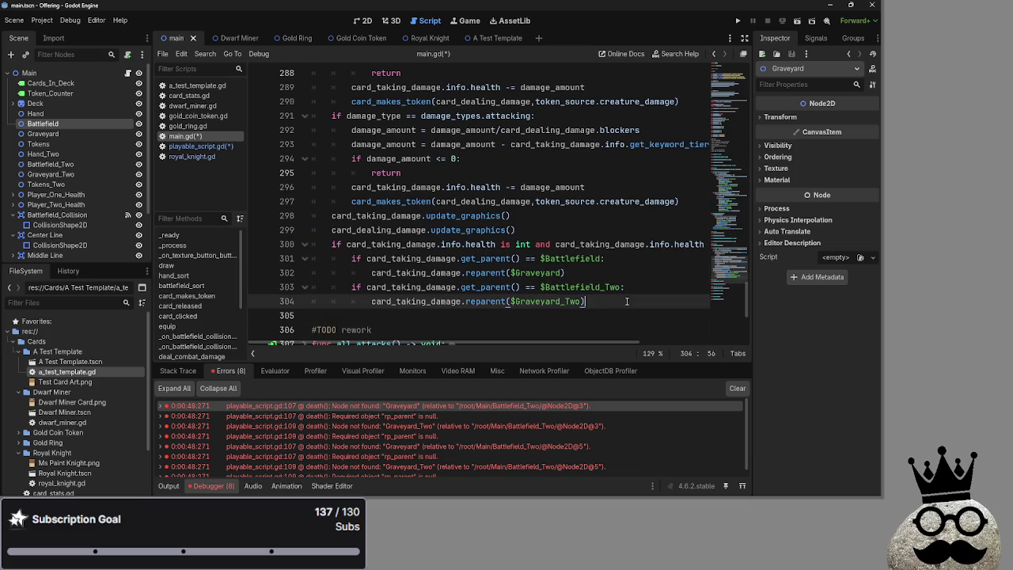
pyautogui.press('Return')
pyautogui.press('BackSpace')
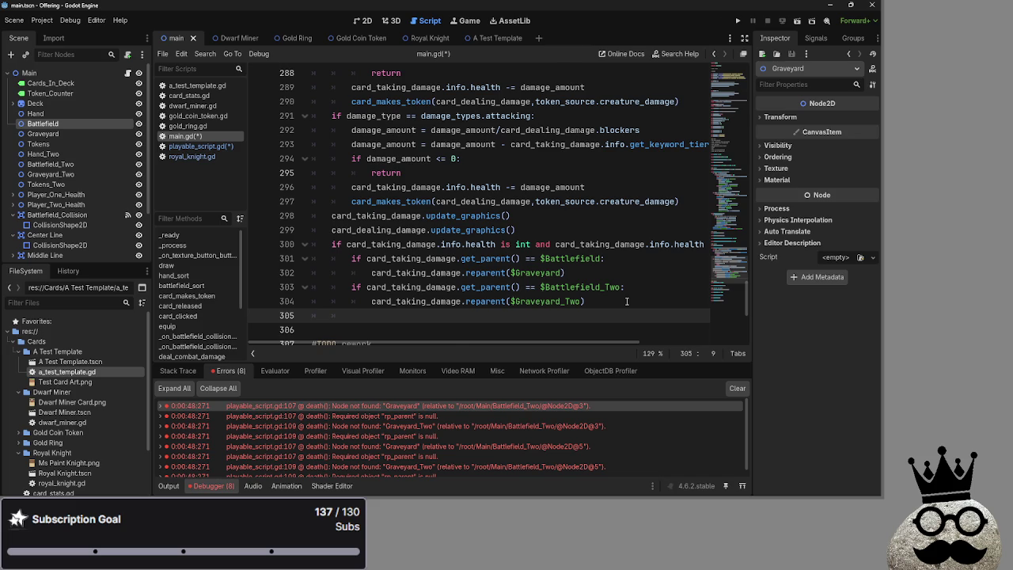
pyautogui.press('BackSpace')
pyautogui.scroll(7, 627, 302)
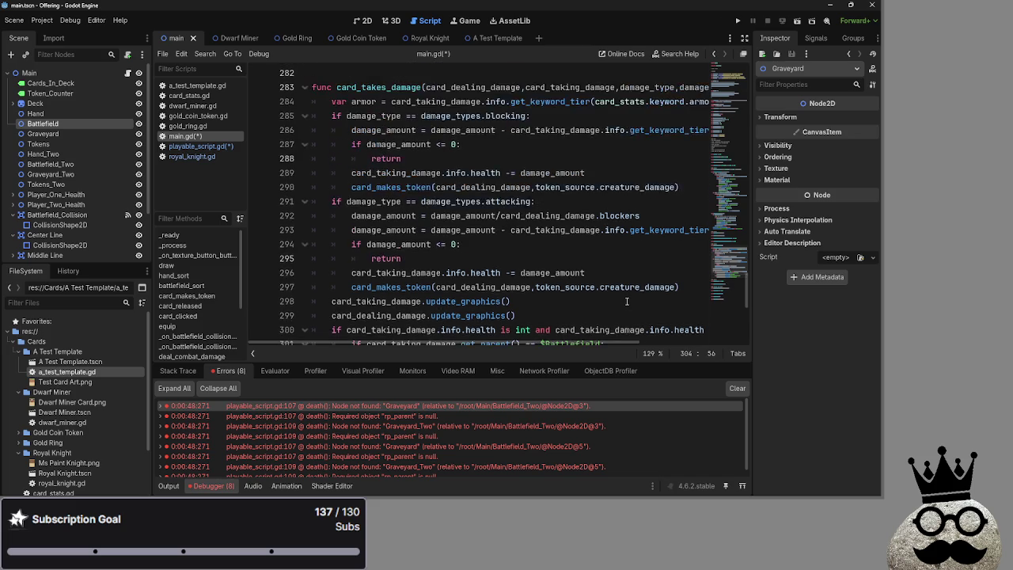
pyautogui.scroll(-8, 627, 302)
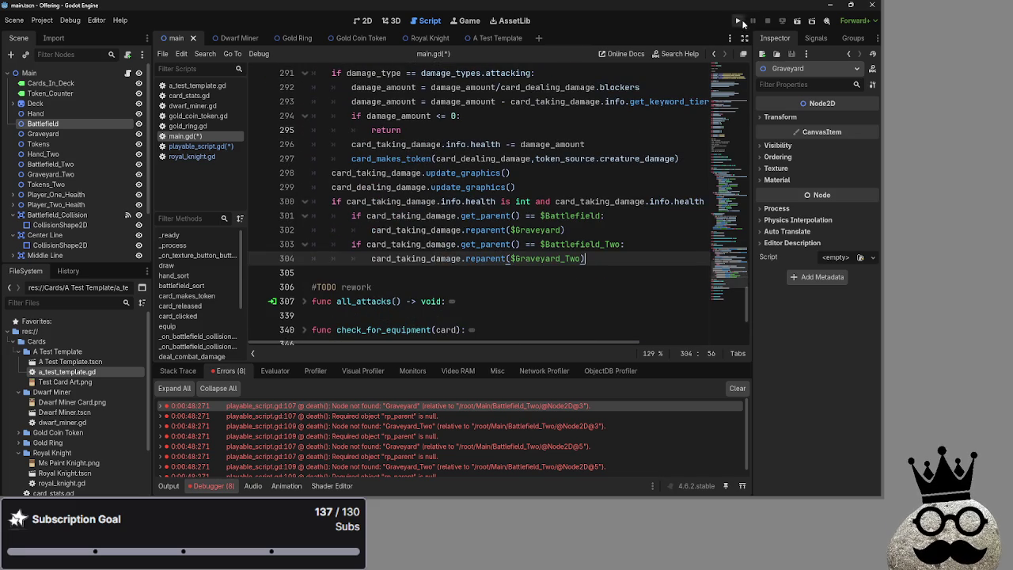
# - Run the project and play dwarf and ring cards from hand onto the battlefield
pyautogui.click(738, 21)
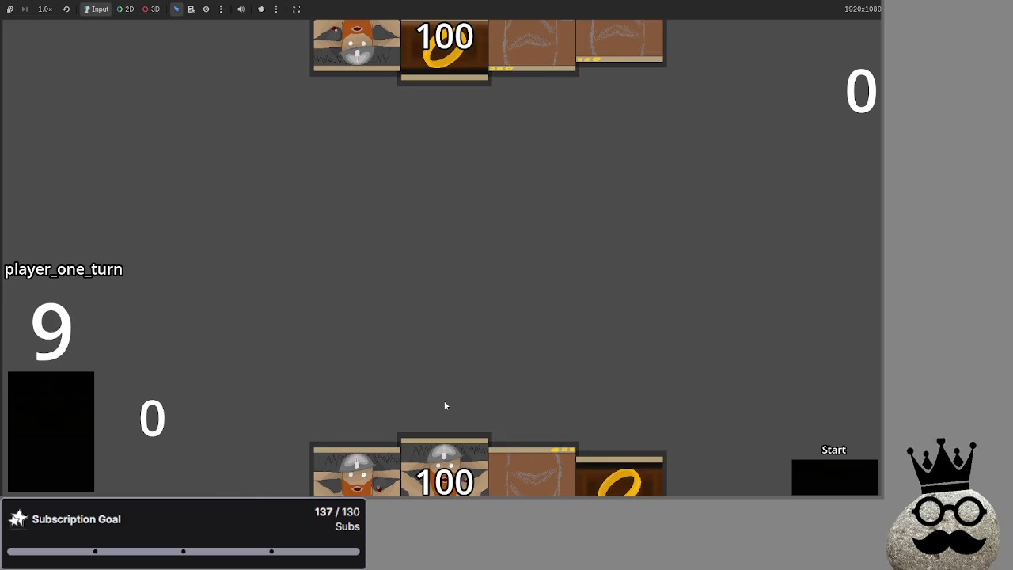
pyautogui.click(391, 467)
pyautogui.click(391, 467)
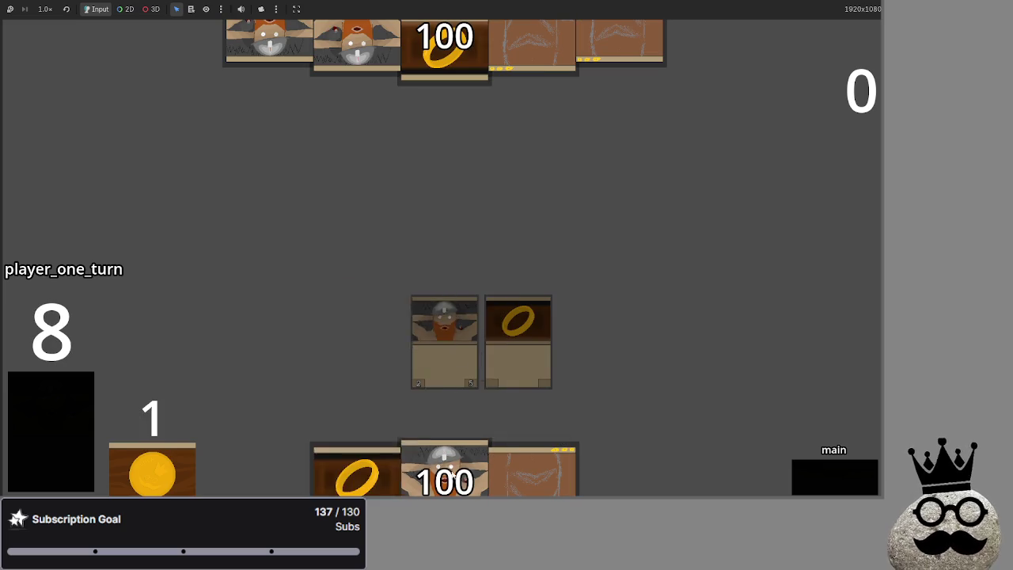
pyautogui.click(443, 471)
pyautogui.click(533, 463)
pyautogui.click(63, 438)
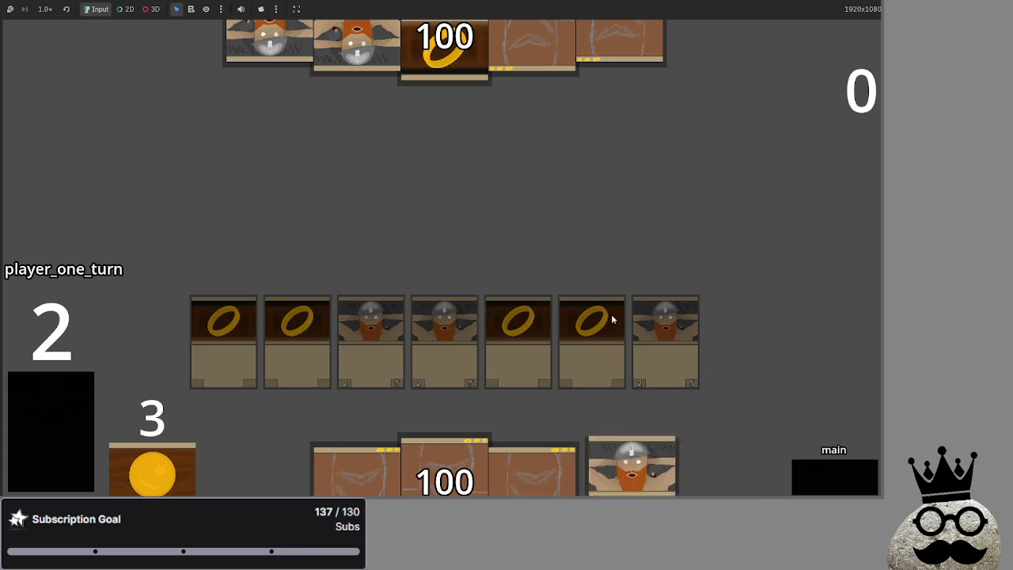
# - Advance through block, damage and end_turn, pass to player two, then draw a card
pyautogui.click(845, 485)
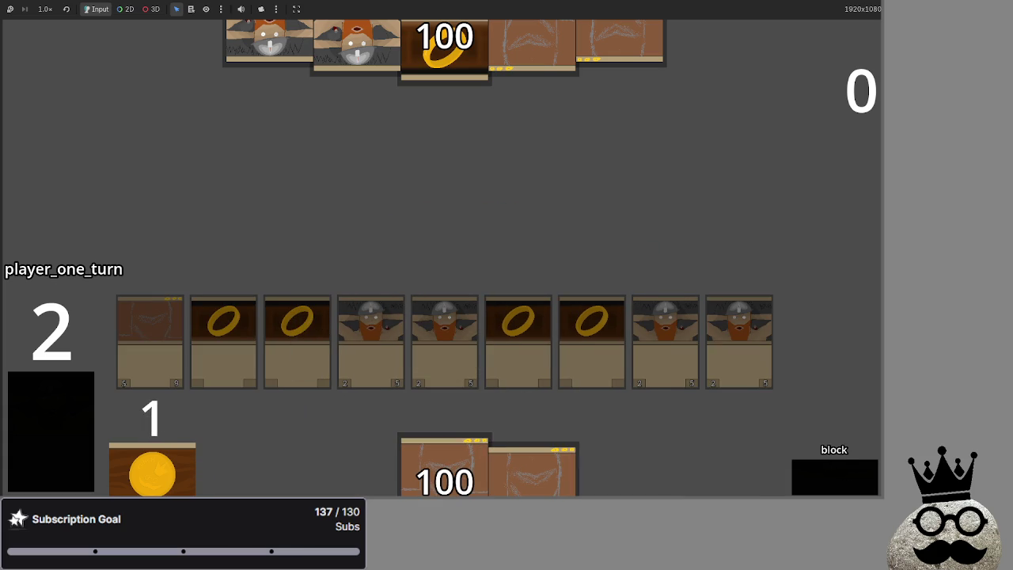
pyautogui.click(831, 476)
pyautogui.click(831, 476)
pyautogui.click(830, 476)
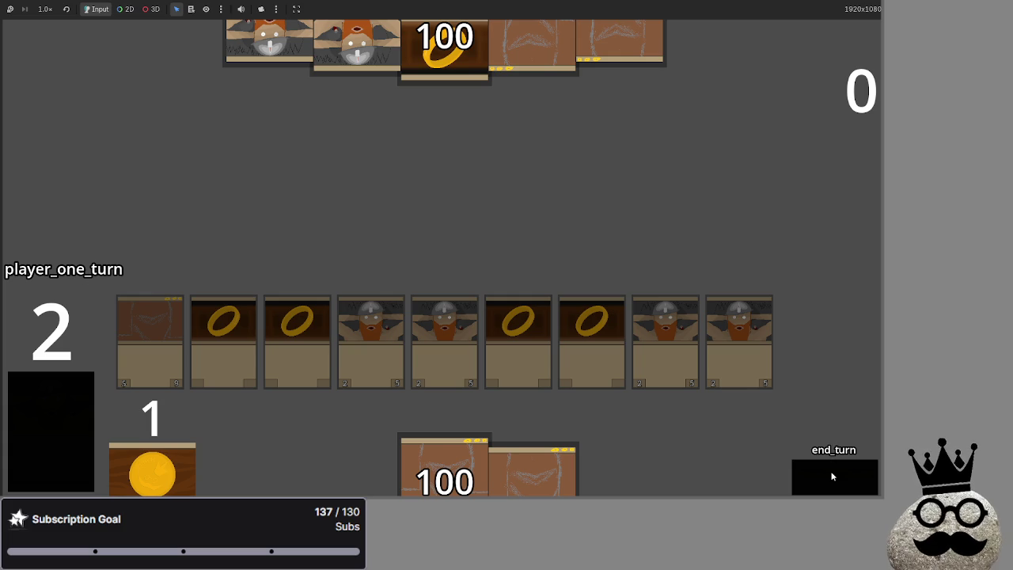
pyautogui.click(829, 474)
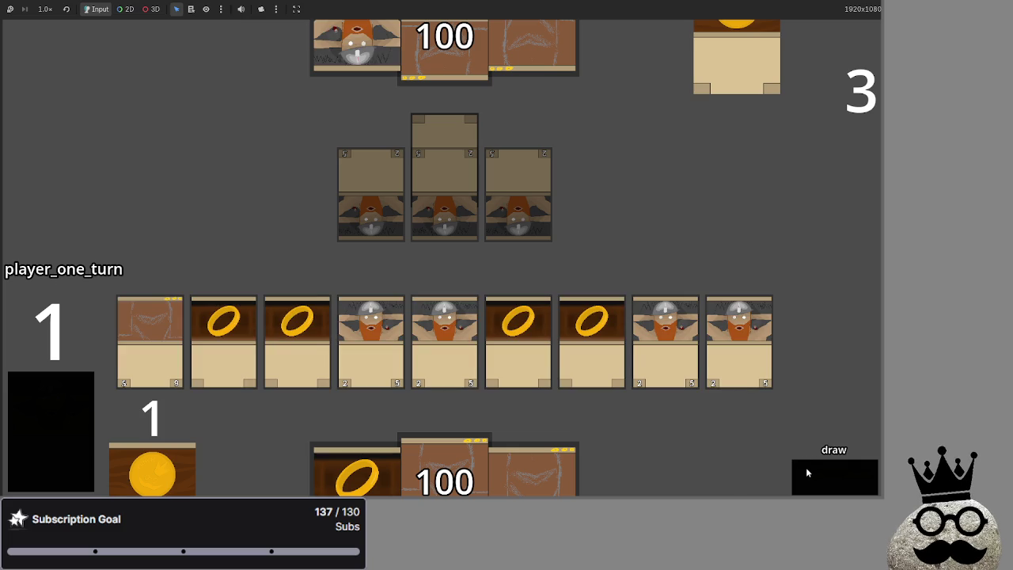
pyautogui.click(806, 472)
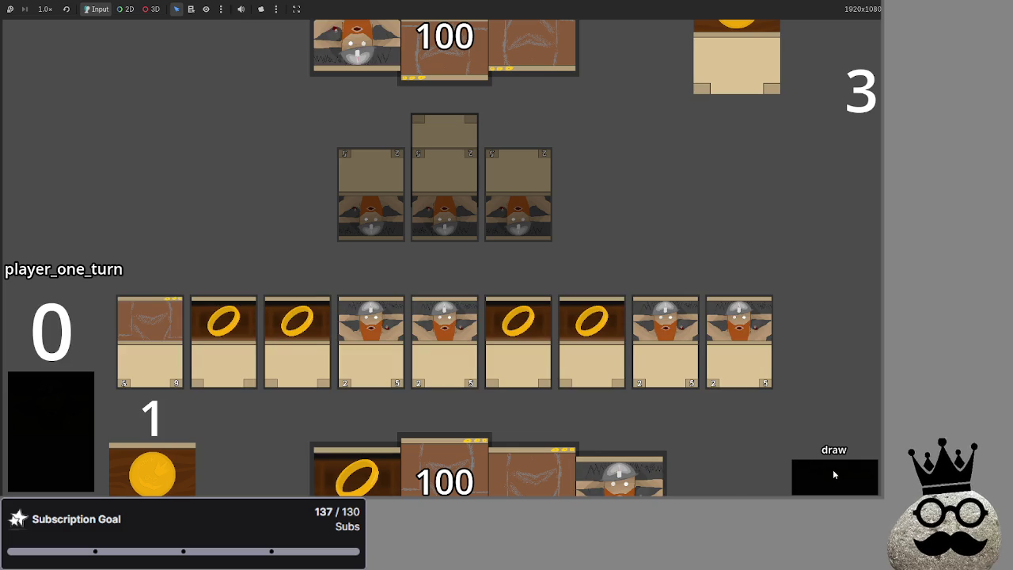
# - End player one's turn and take player two through main, attack, block and damage
pyautogui.click(828, 475)
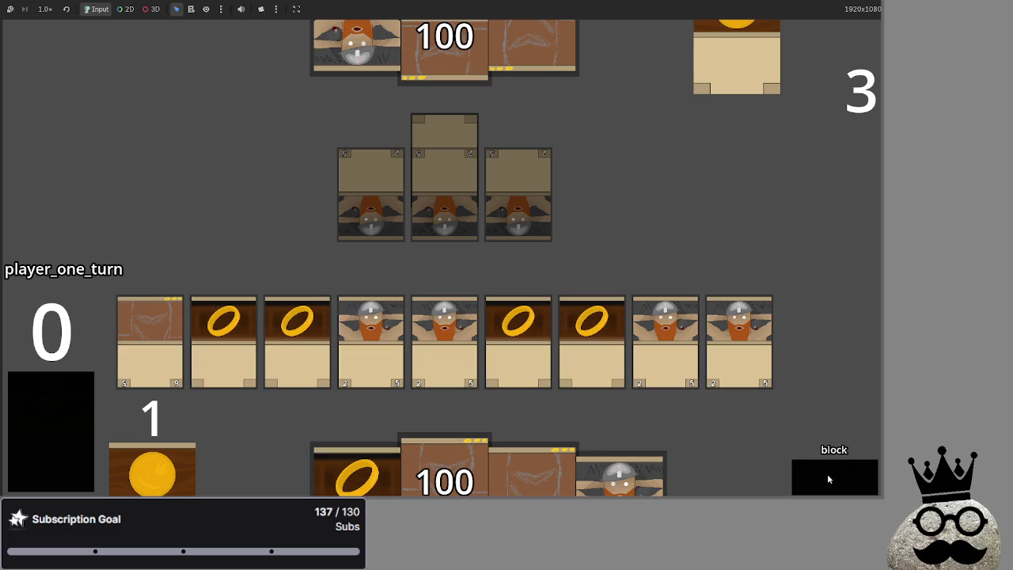
pyautogui.click(828, 478)
pyautogui.click(828, 477)
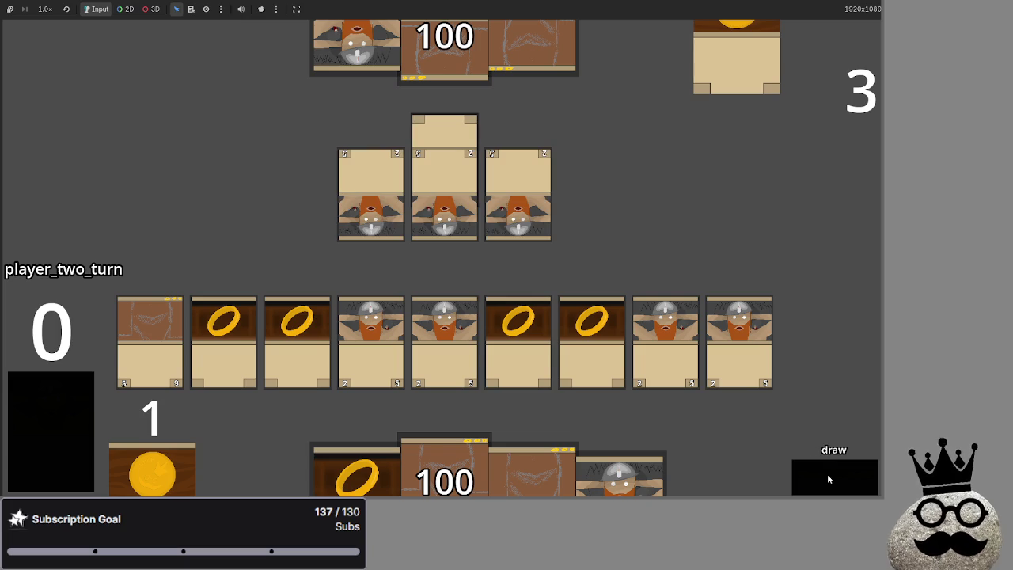
pyautogui.click(828, 477)
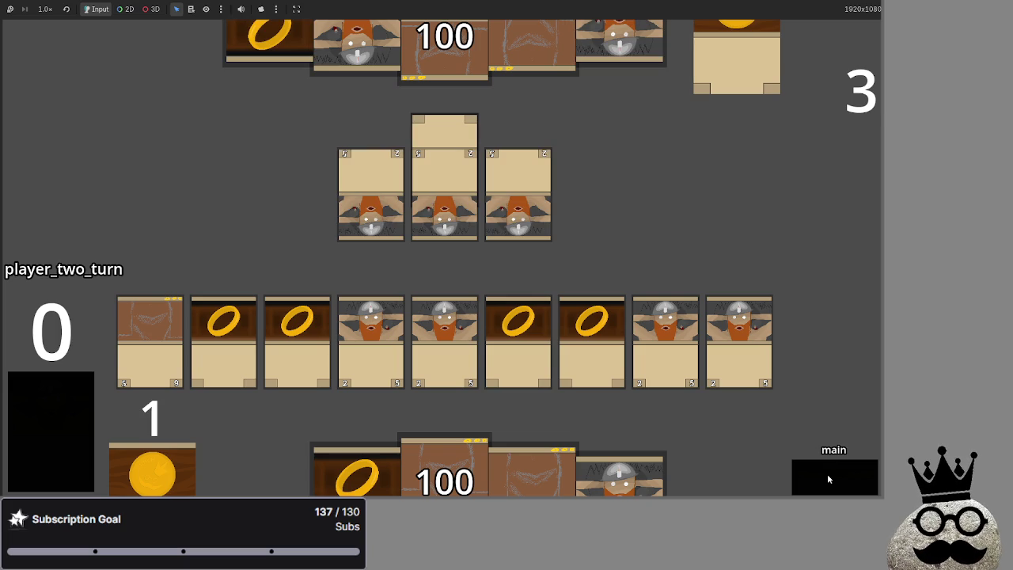
pyautogui.click(827, 473)
pyautogui.click(827, 473)
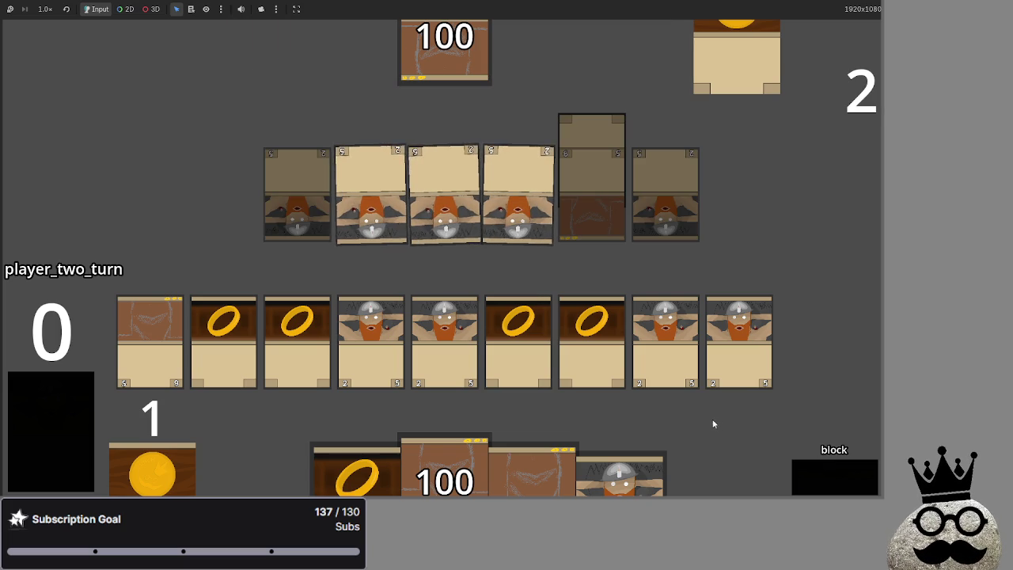
pyautogui.click(812, 469)
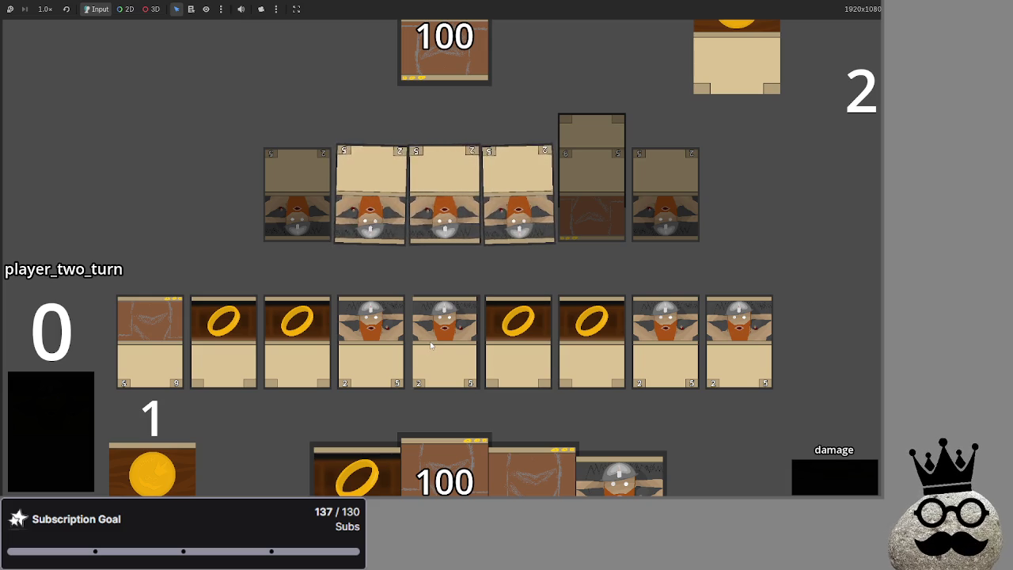
pyautogui.click(804, 483)
pyautogui.click(807, 477)
pyautogui.click(806, 477)
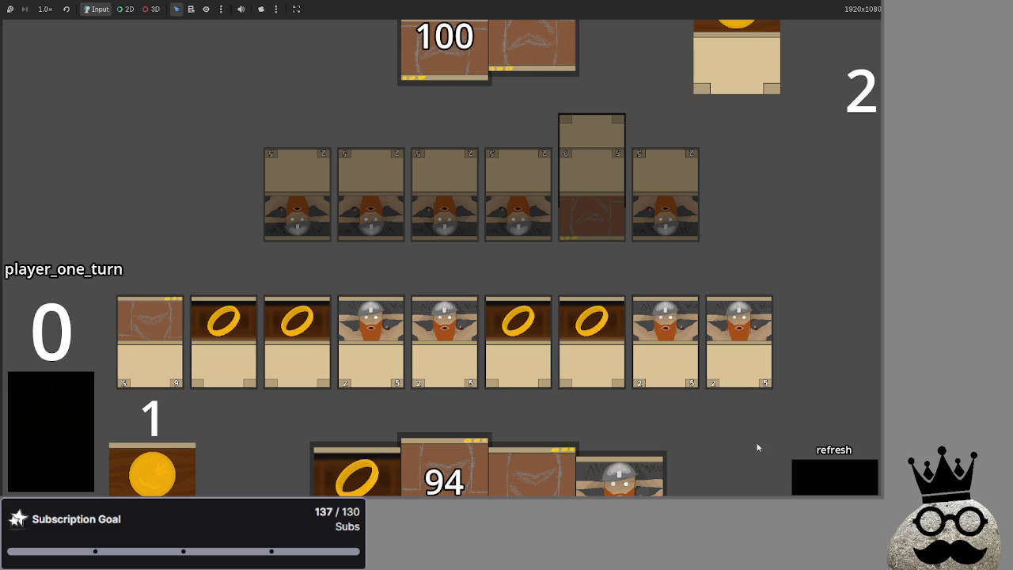
# - Cycle player one's phases, then resolve player two's attack, dropping life to 86
pyautogui.click(799, 462)
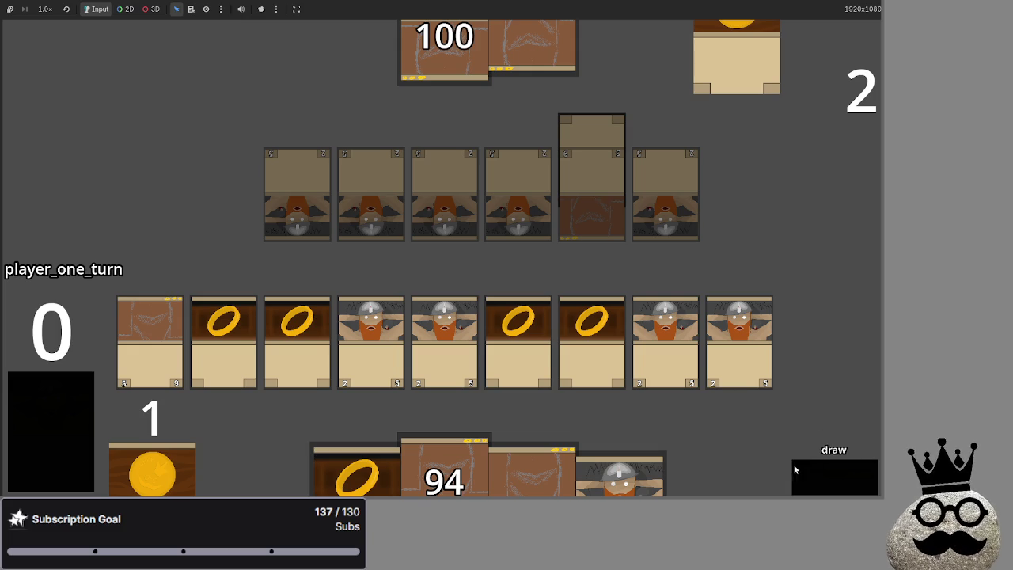
pyautogui.click(816, 476)
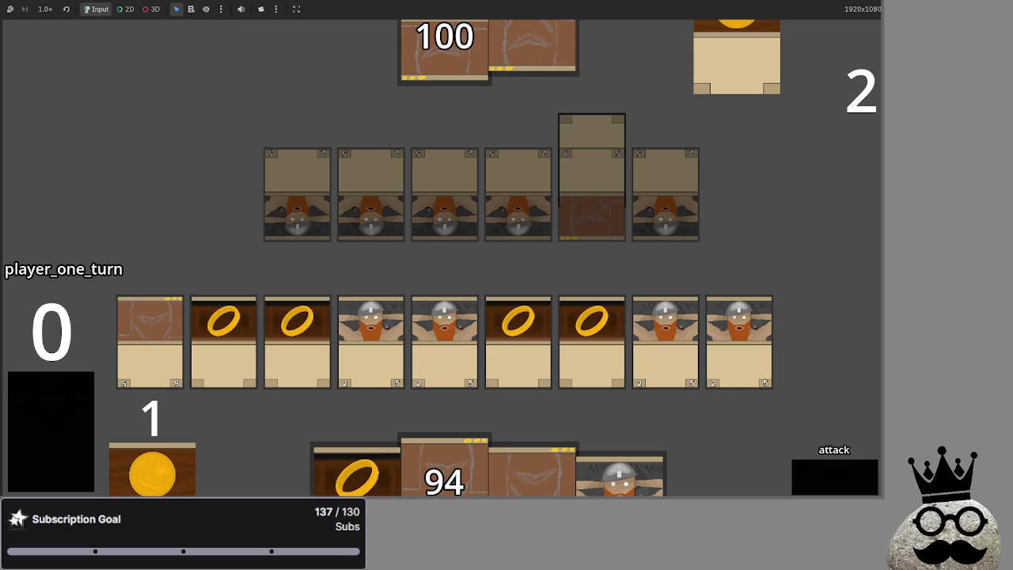
pyautogui.click(828, 469)
pyautogui.click(825, 468)
pyautogui.click(833, 478)
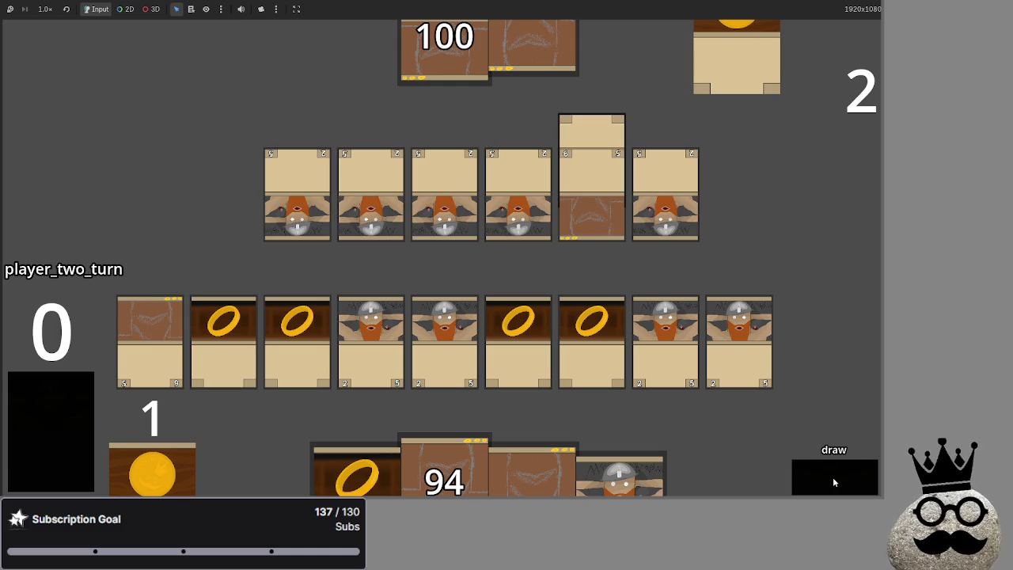
pyautogui.click(819, 466)
pyautogui.click(822, 470)
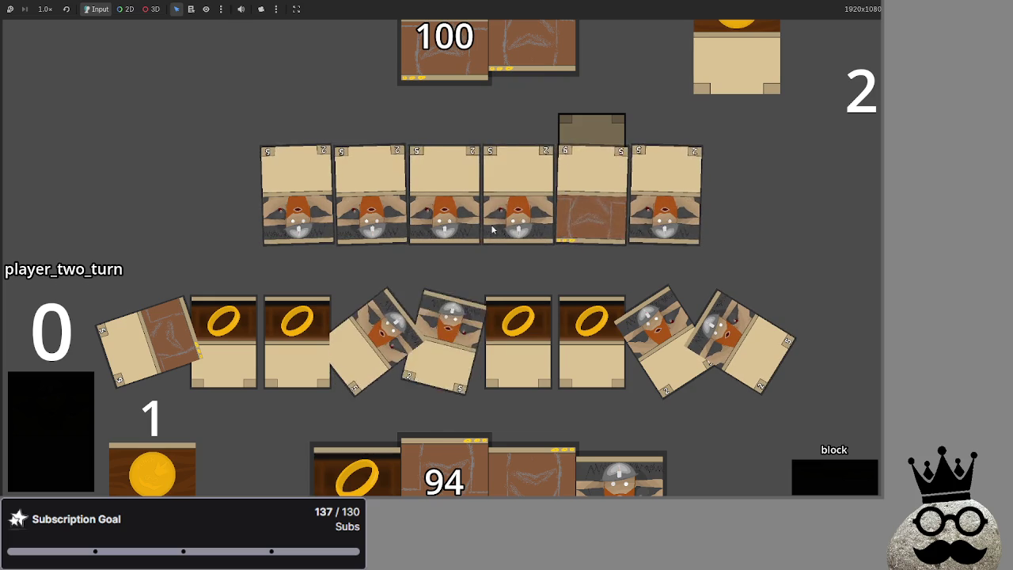
pyautogui.click(830, 482)
pyautogui.click(824, 481)
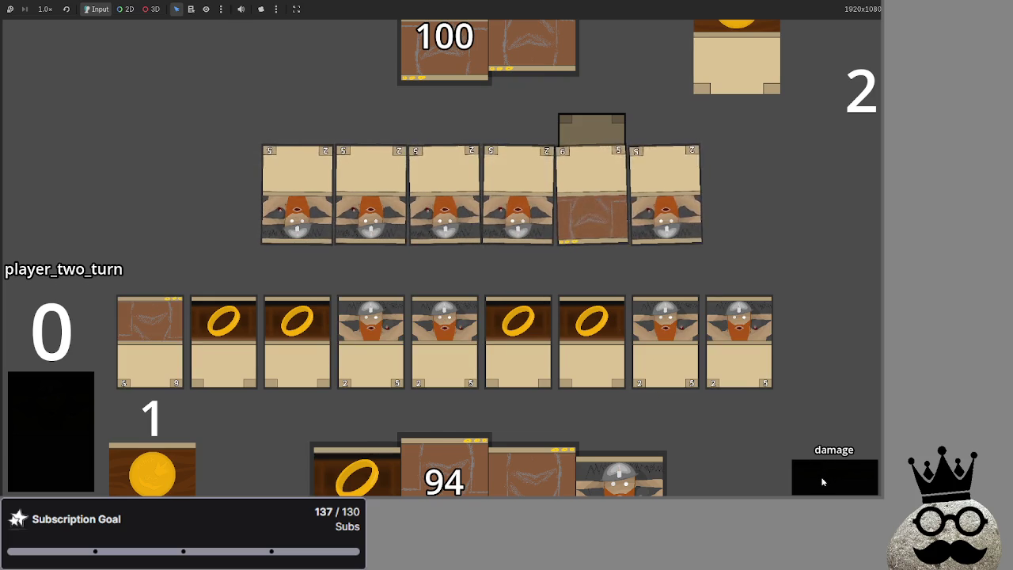